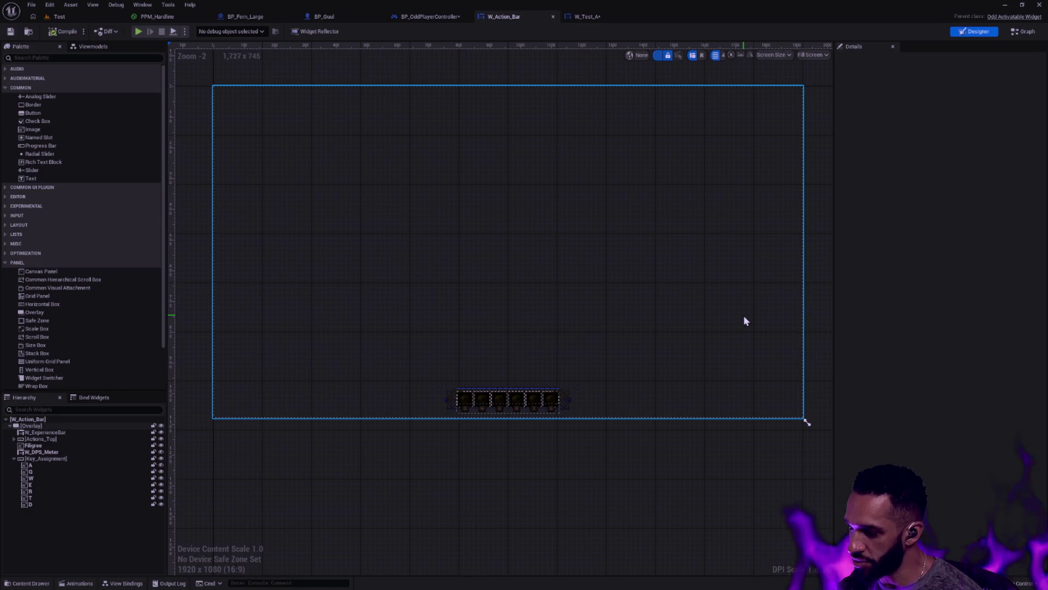
Save the W_Test_A widget, then bring up BP_OddPlayerController's event graph.
left_click(71, 16)
left_click(585, 17)
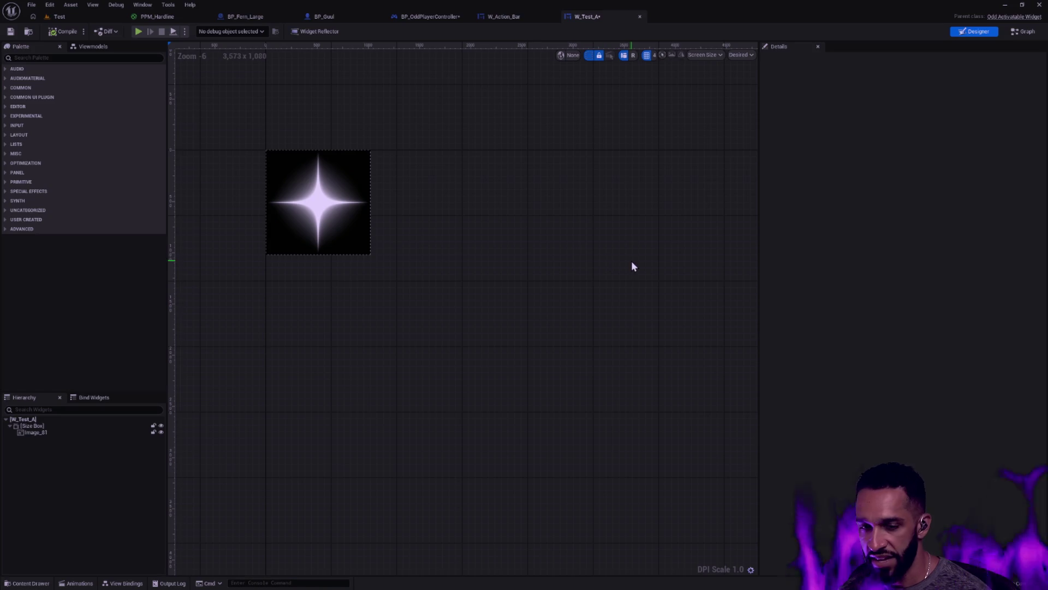
key("Home")
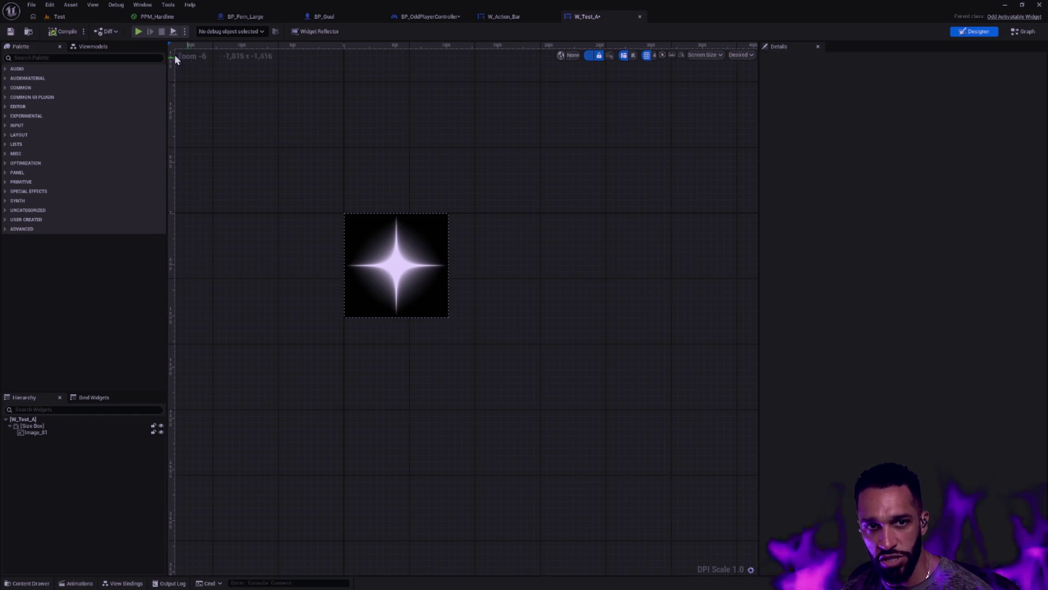
left_click(10, 32)
left_click(522, 13)
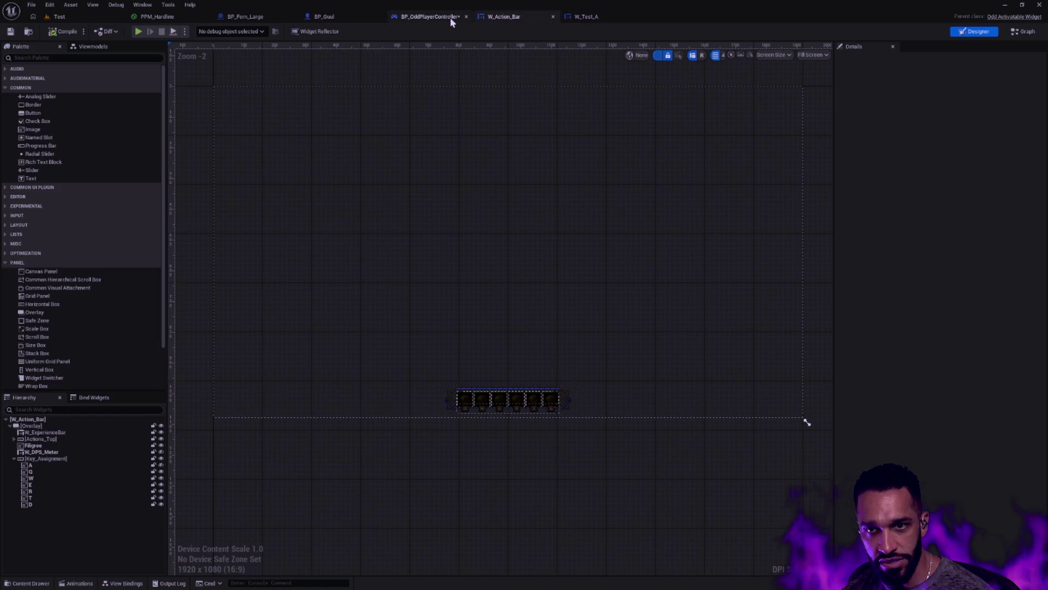
left_click(450, 17)
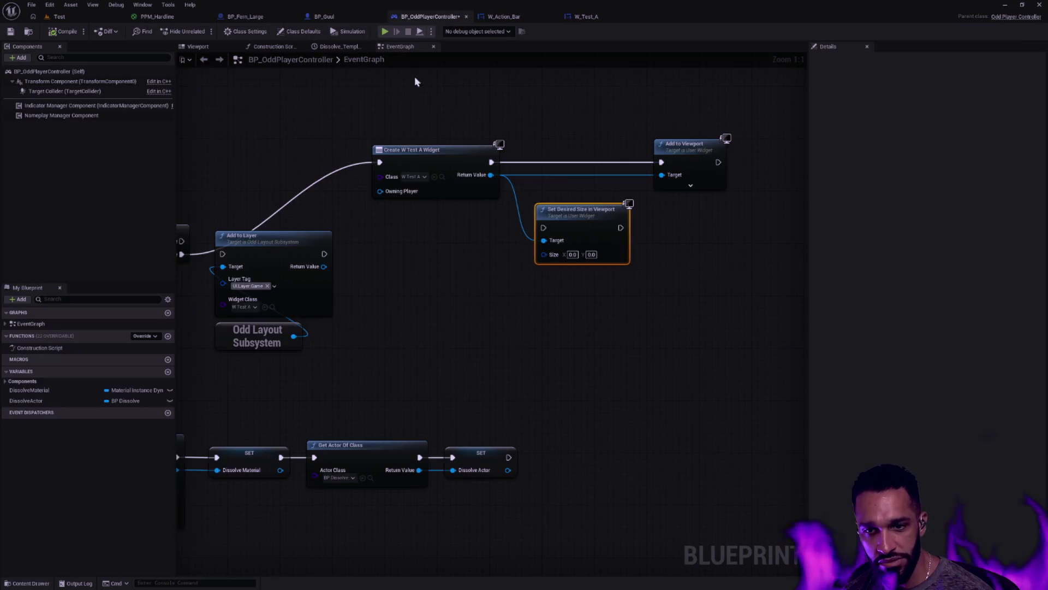
Compile BP_OddPlayerController and move the Add to Layer and Create W Test A Widget nodes onto the Branch's line.
left_click(63, 33)
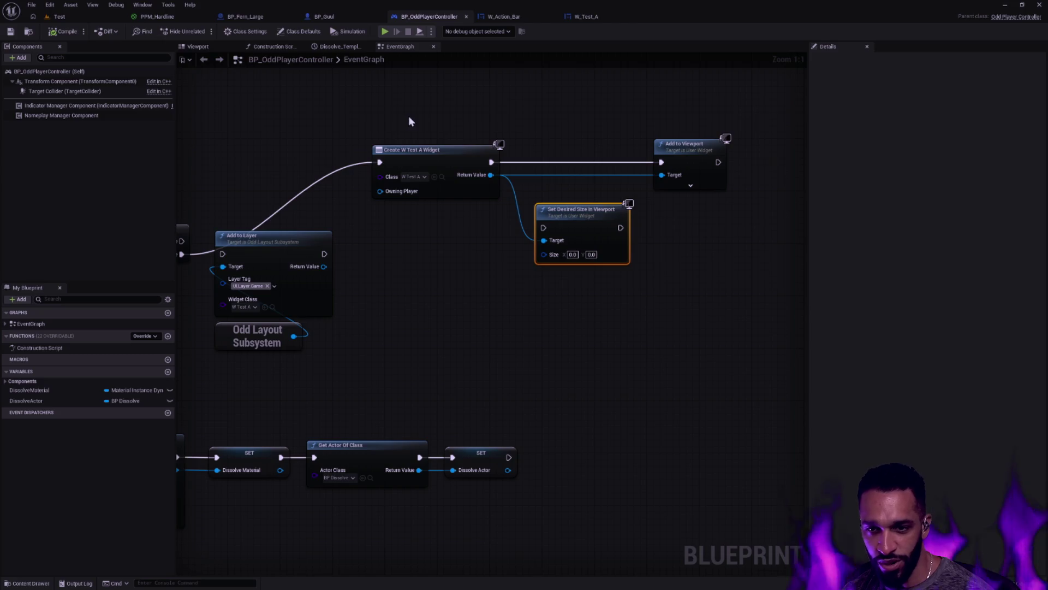
mouse_move(270, 377)
left_mouse_down()
mouse_move(309, 265)
mouse_move(309, 324)
left_mouse_up()
left_click_drag(486, 262, 729, 131)
left_click_drag(458, 160, 458, 247)
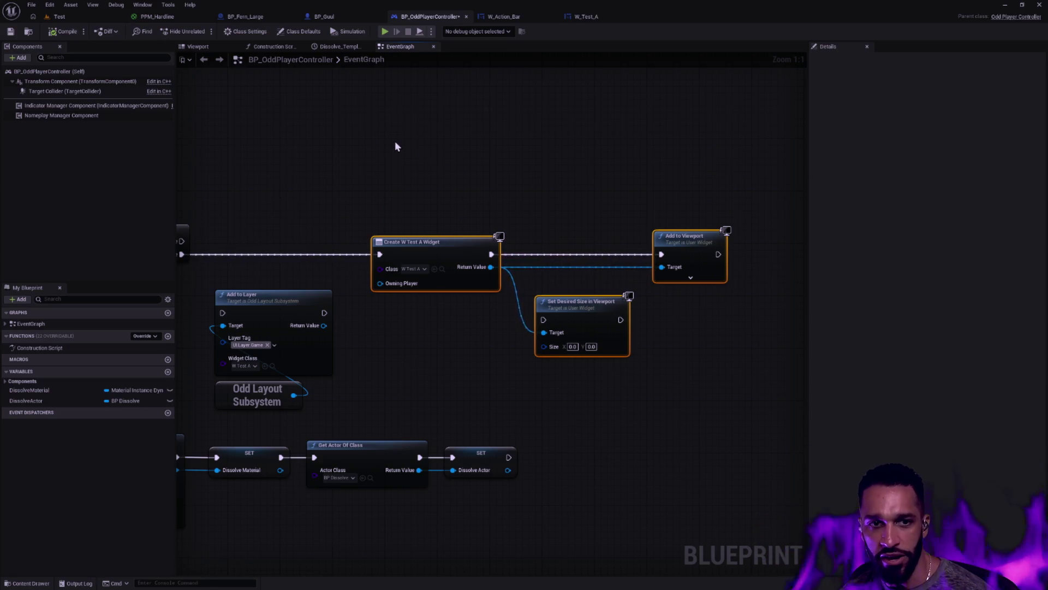
left_click_drag(491, 169, 542, 164)
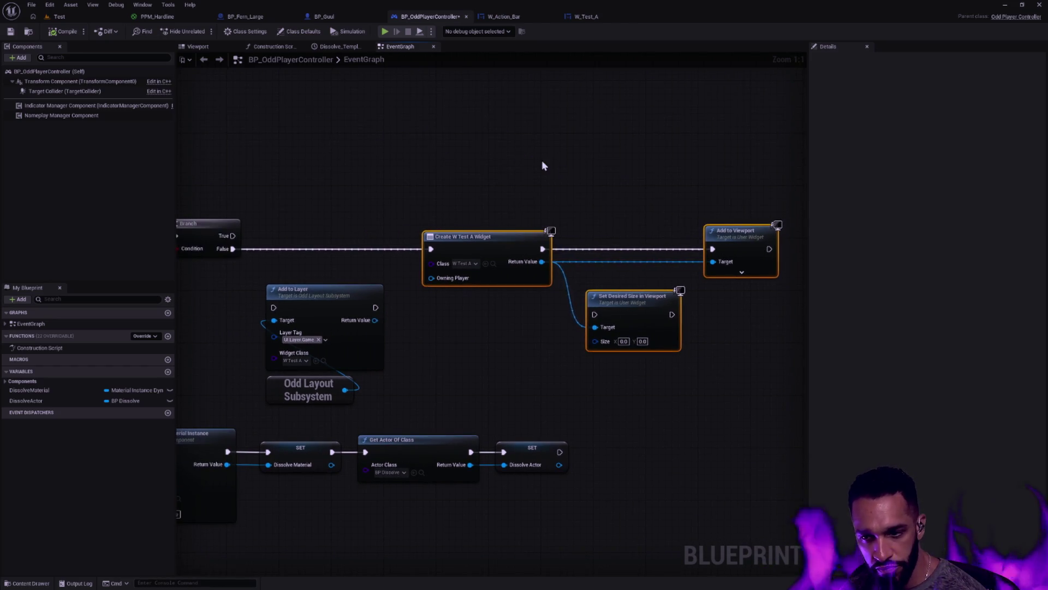
left_click(663, 208)
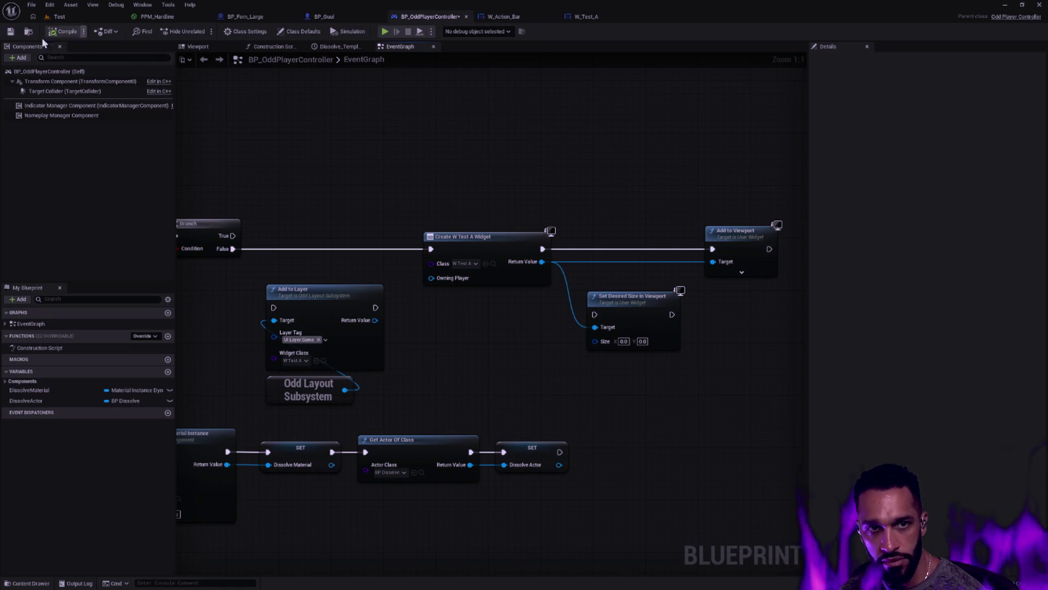
left_click(584, 17)
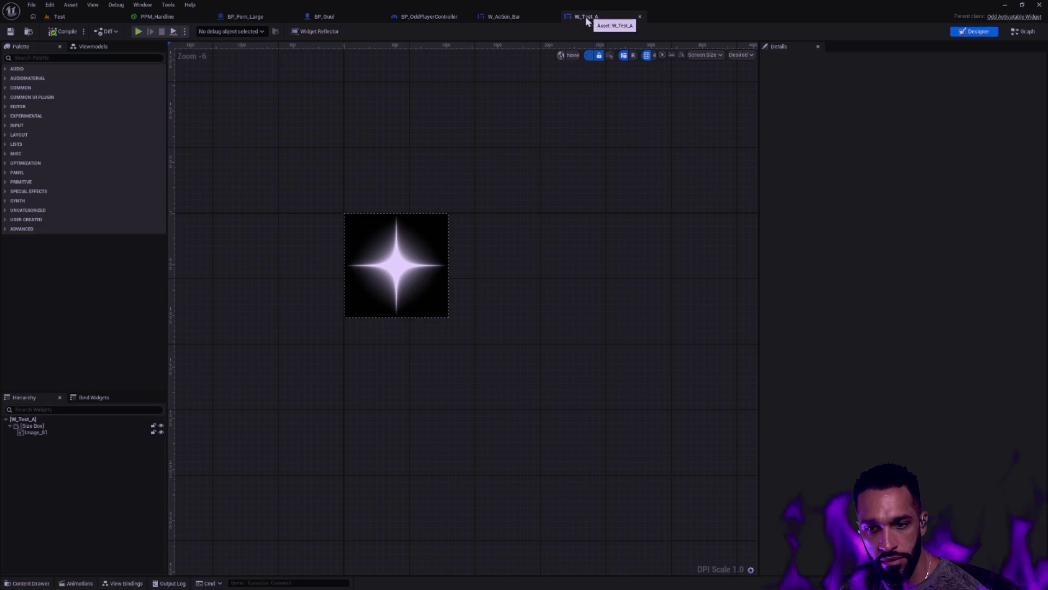
Select the Size Box wrapping the star image and turn off Min Desired Width.
left_click(365, 267)
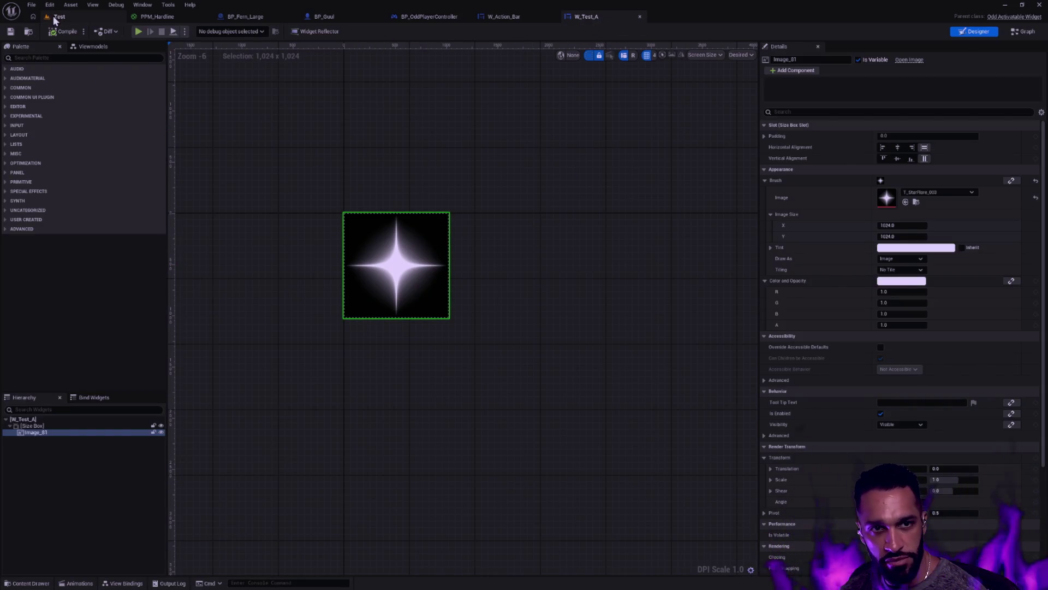
left_click(54, 16)
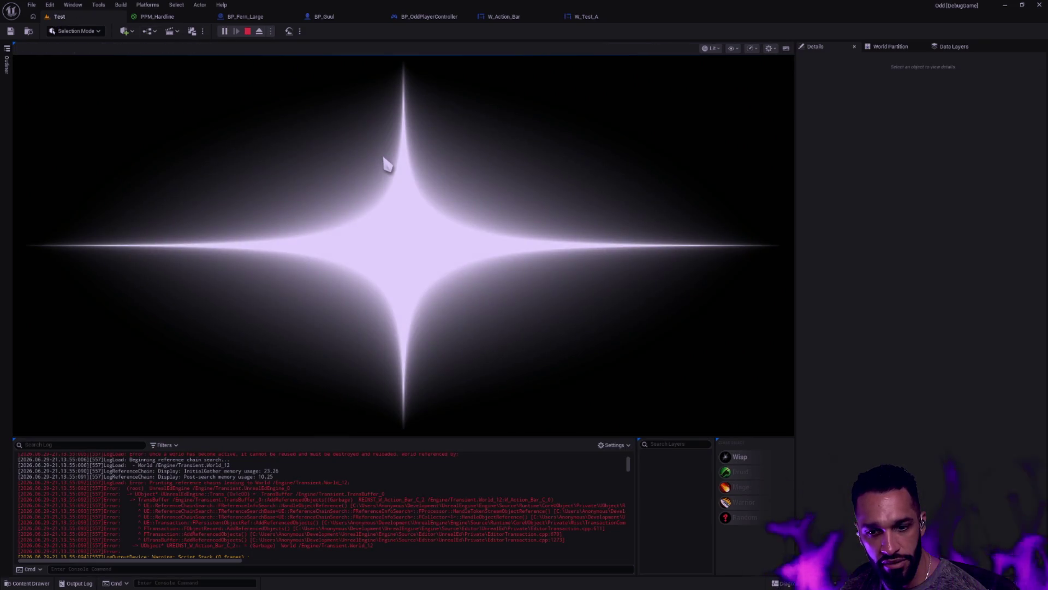
left_click(592, 17)
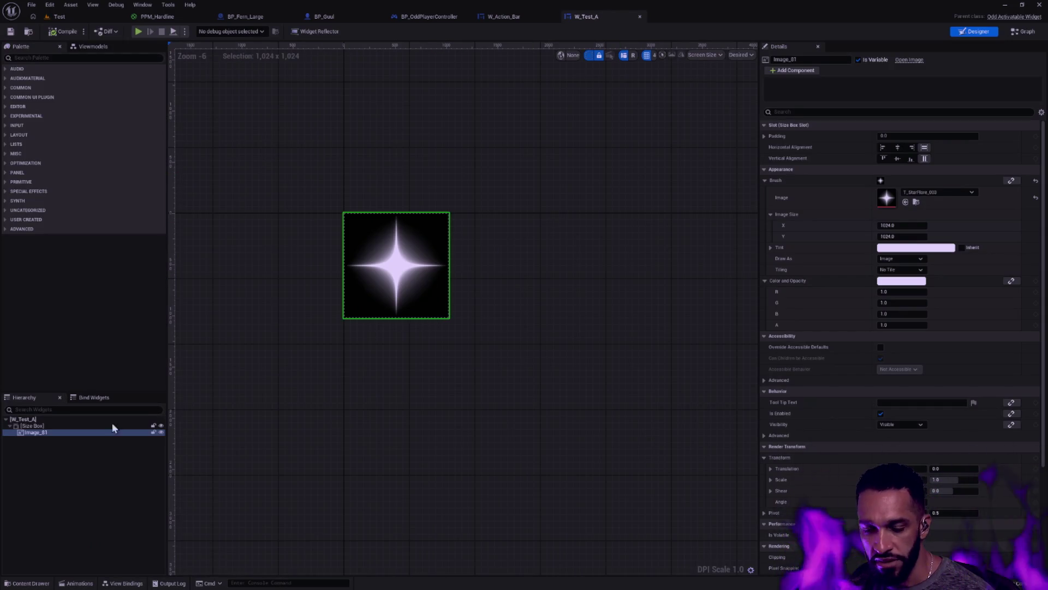
left_click(34, 426)
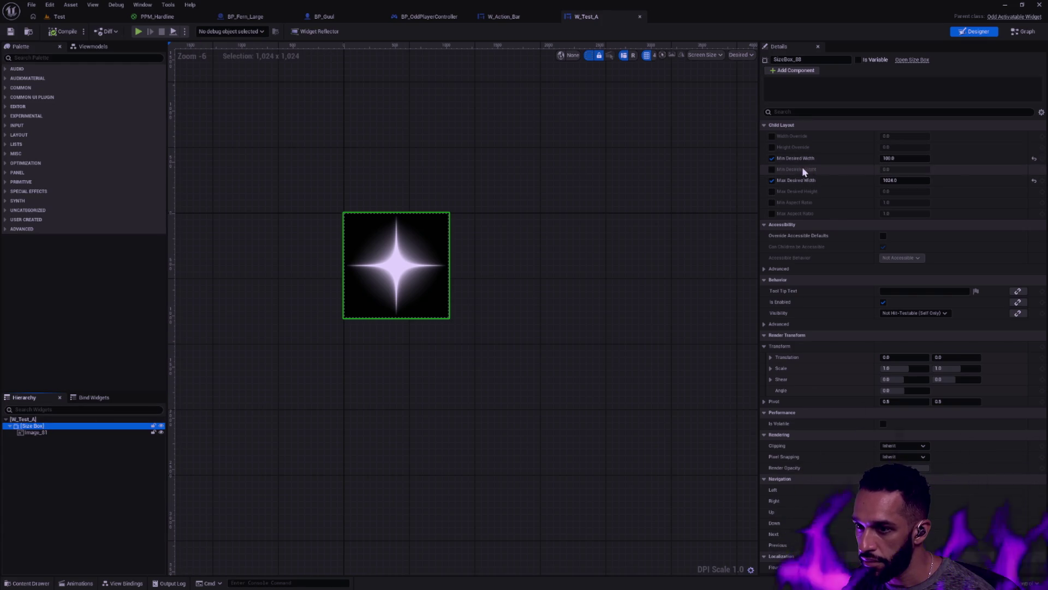
left_click(772, 158)
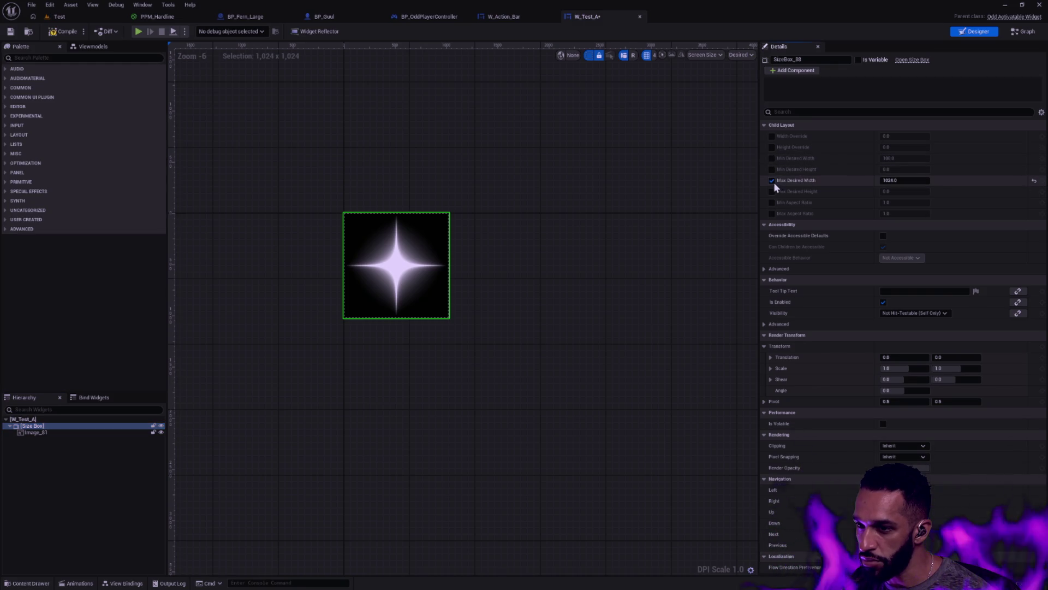
Enable Max Desired Height and Width at 200 each and compile W_Test_A.
left_click(772, 192)
left_click(911, 192)
type("200")
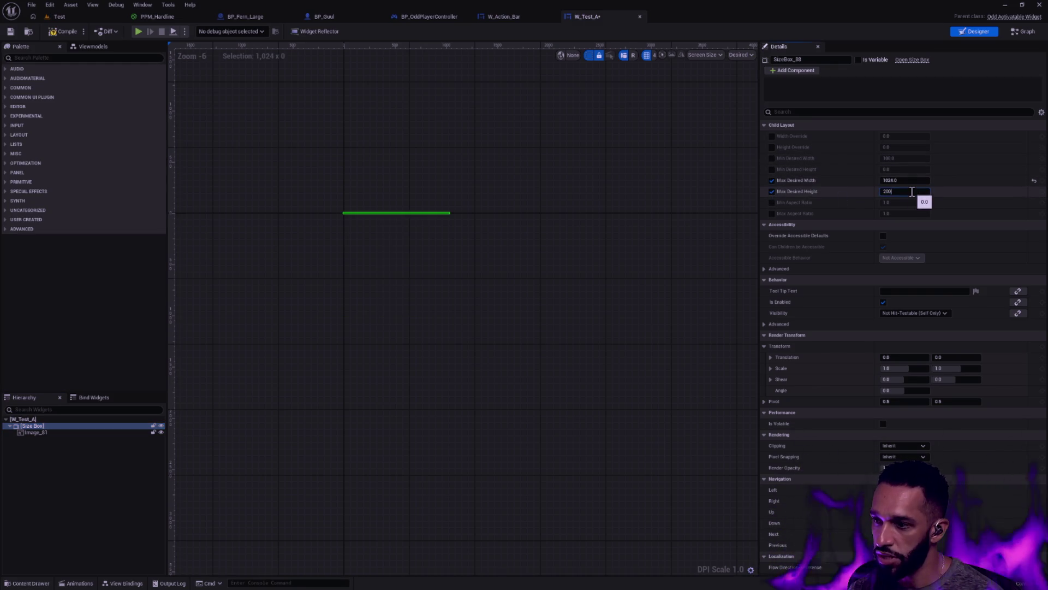
key("Return")
left_click(909, 180)
type("500")
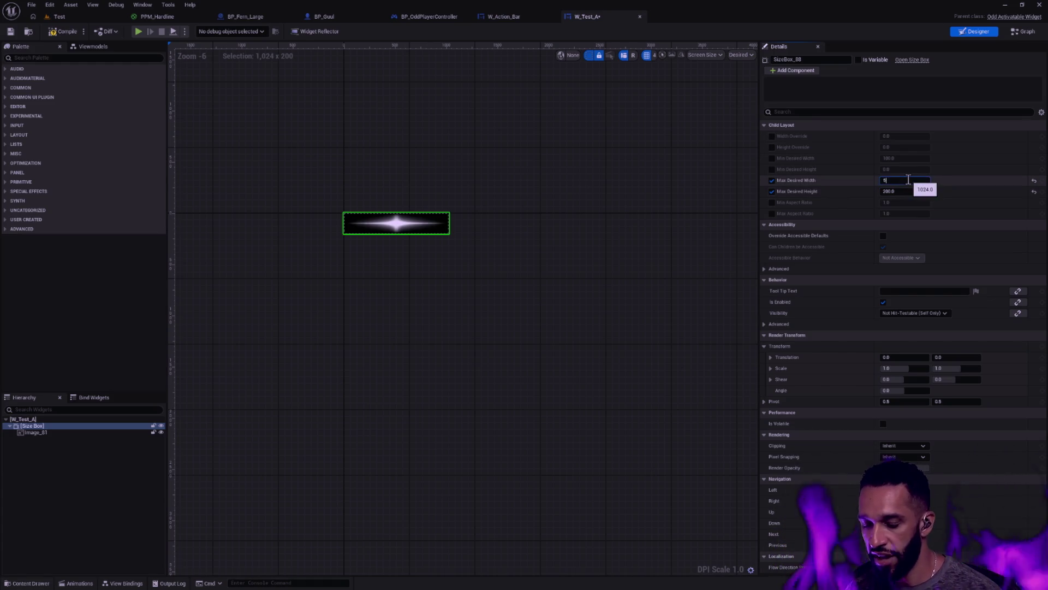
key("Return")
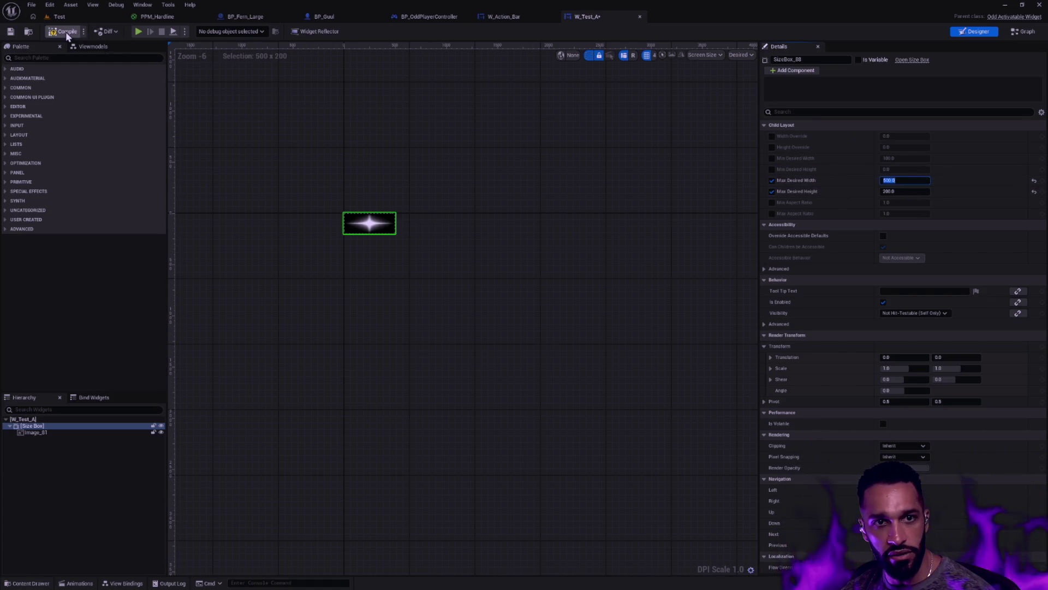
type("200")
key("Return")
left_click(64, 31)
left_click(60, 17)
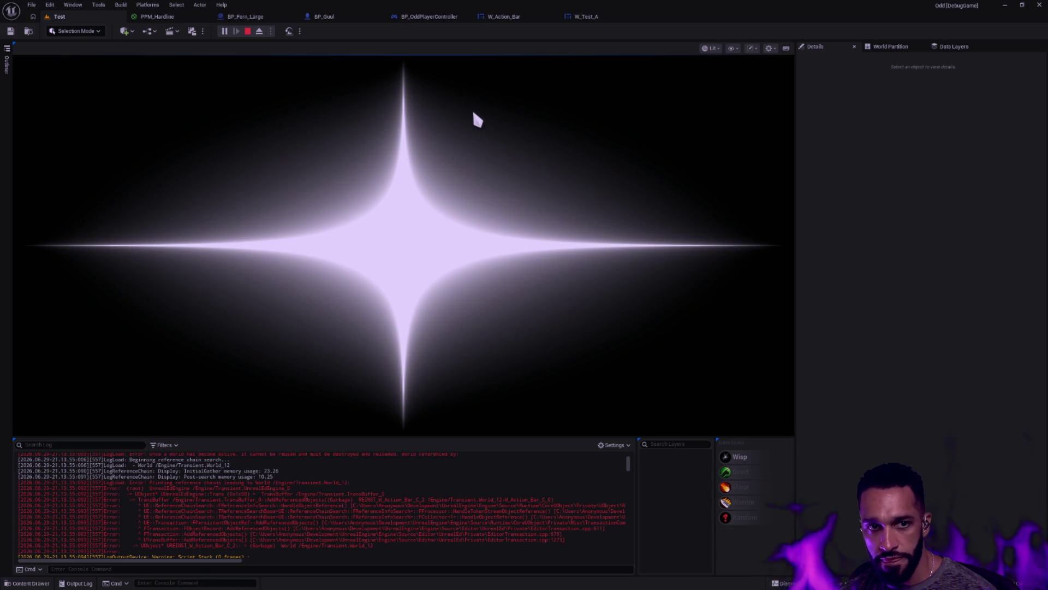
Inspect W_Test_A during the play session, stop it, and return to BP_OddPlayerController.
left_click(601, 17)
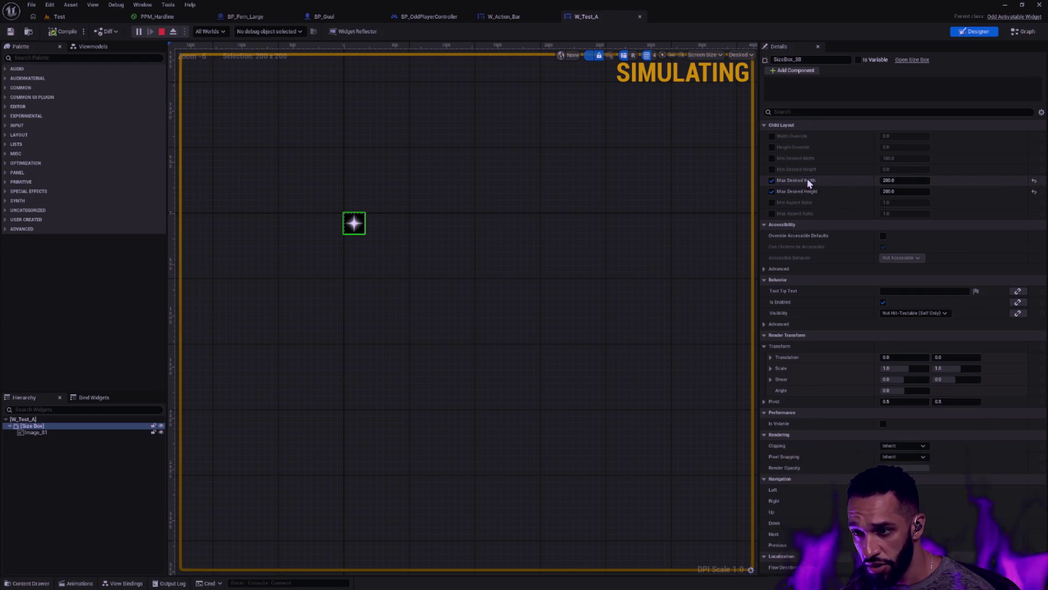
mouse_move(803, 185)
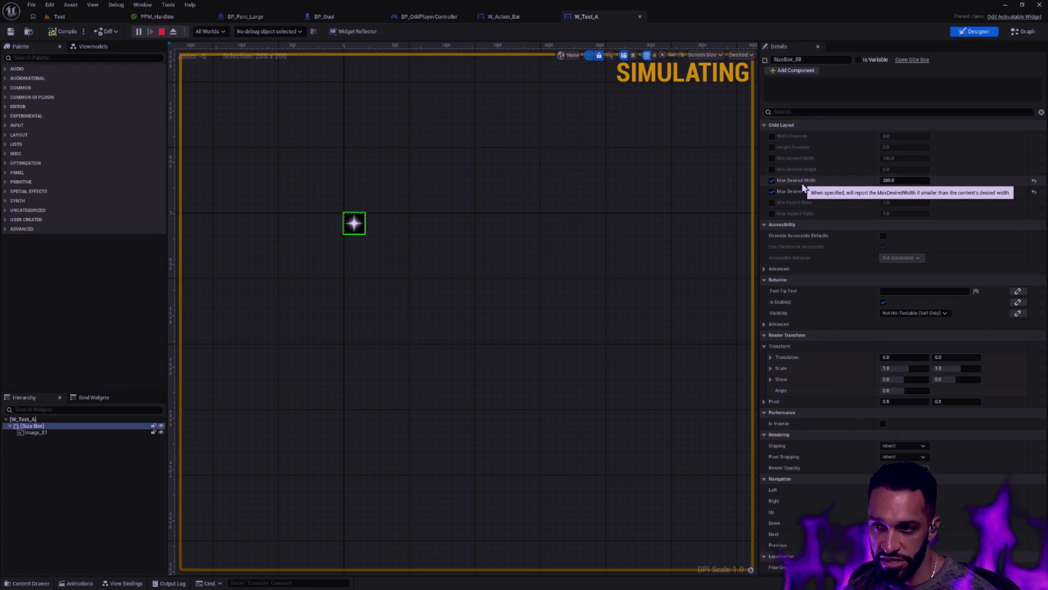
key("Escape")
left_click(510, 20)
left_click(440, 21)
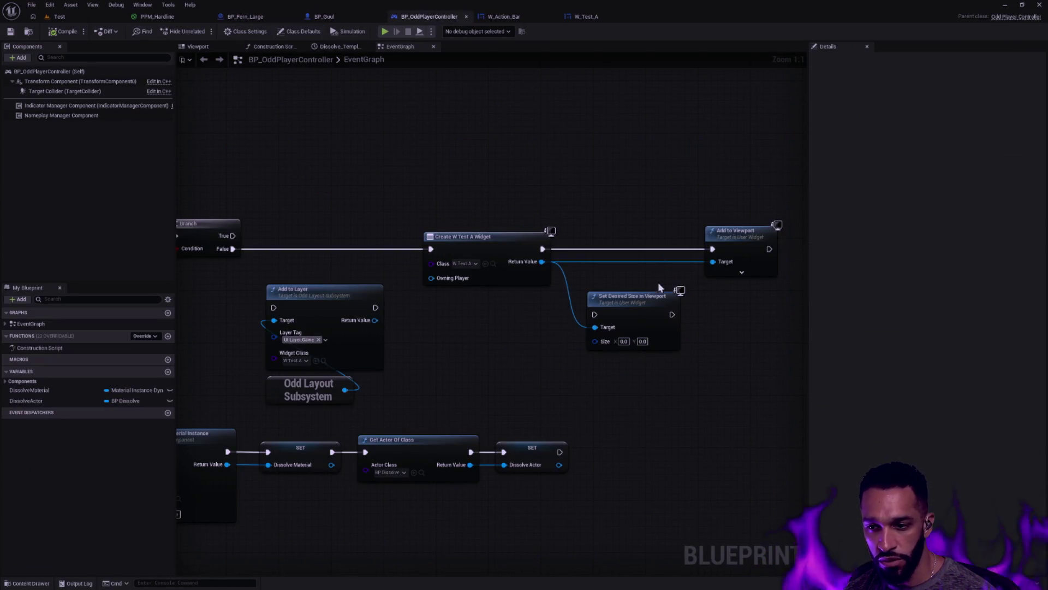
Set Desired Size in Viewport to 500 × 500, wire it onto the exec line, and save.
left_click(623, 341)
type("500")
key("Tab")
type("500")
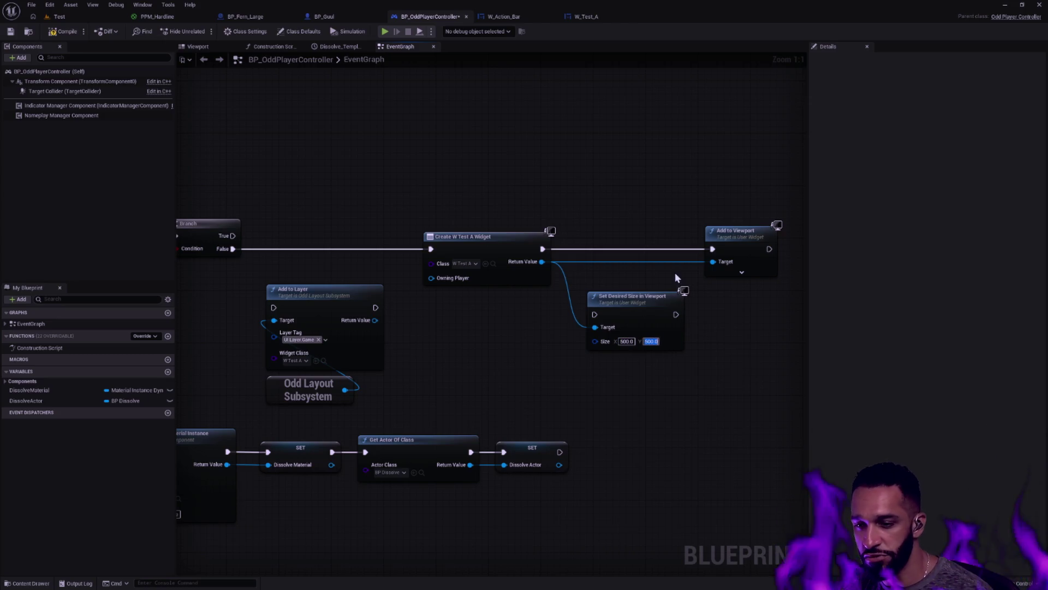
mouse_move(653, 294)
left_mouse_down()
mouse_move(622, 188)
mouse_move(633, 186)
left_mouse_up()
left_click(9, 32)
Play the Test level and review W_Test_A's Size Box limits while it runs.
left_click(58, 16)
left_click(223, 33)
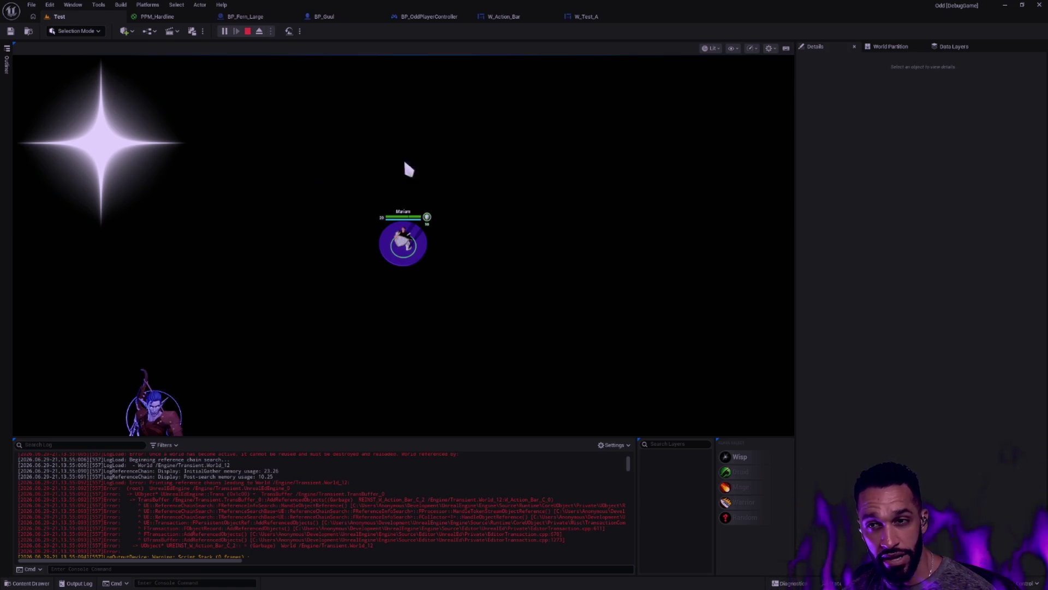
left_click(586, 16)
left_click(358, 225)
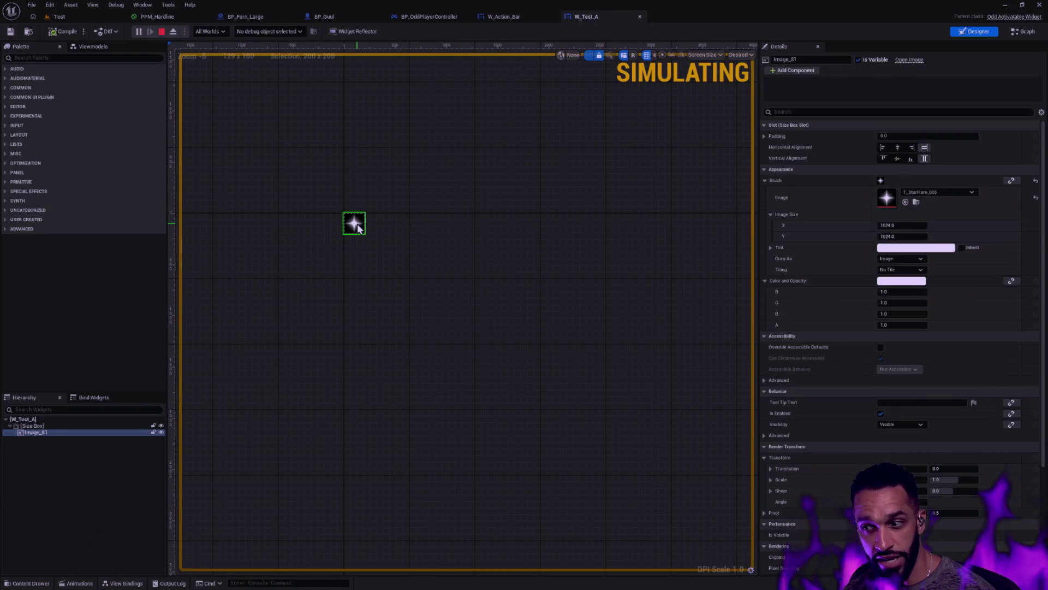
left_click(52, 426)
left_click(49, 432)
left_click(57, 427)
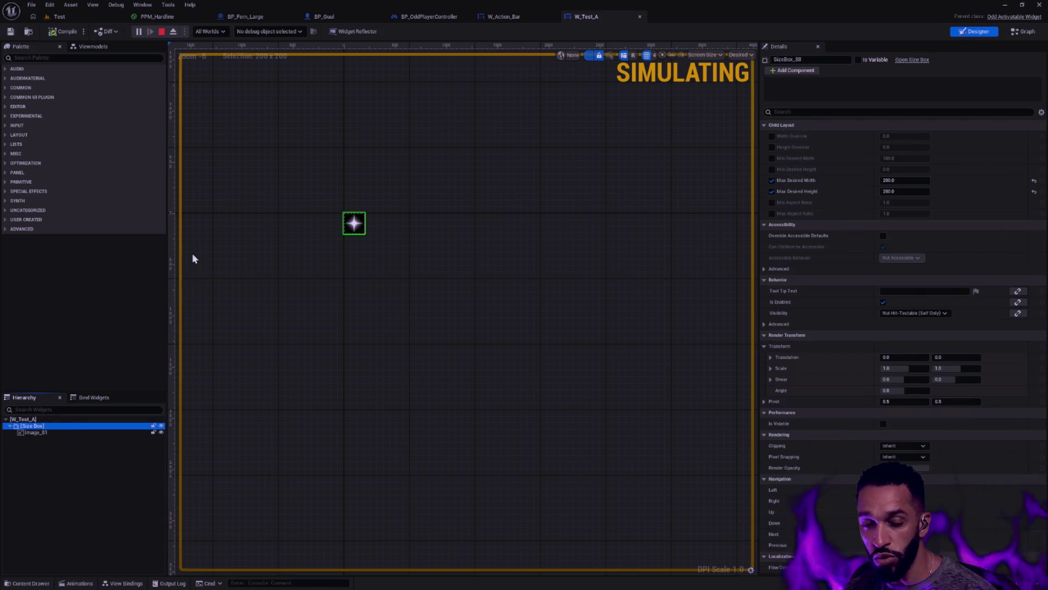
left_click(72, 21)
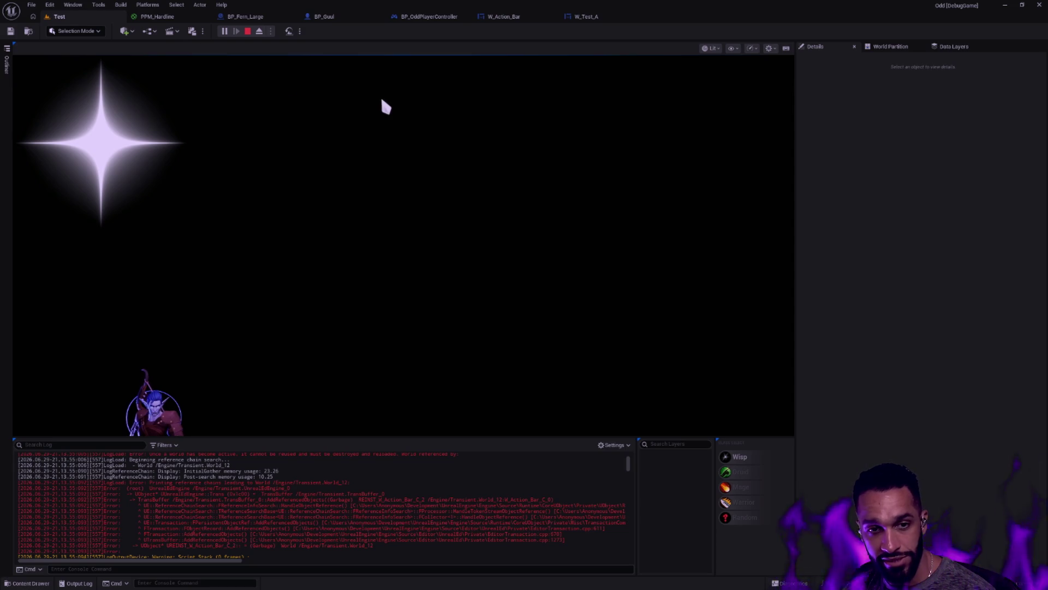
left_click(593, 18)
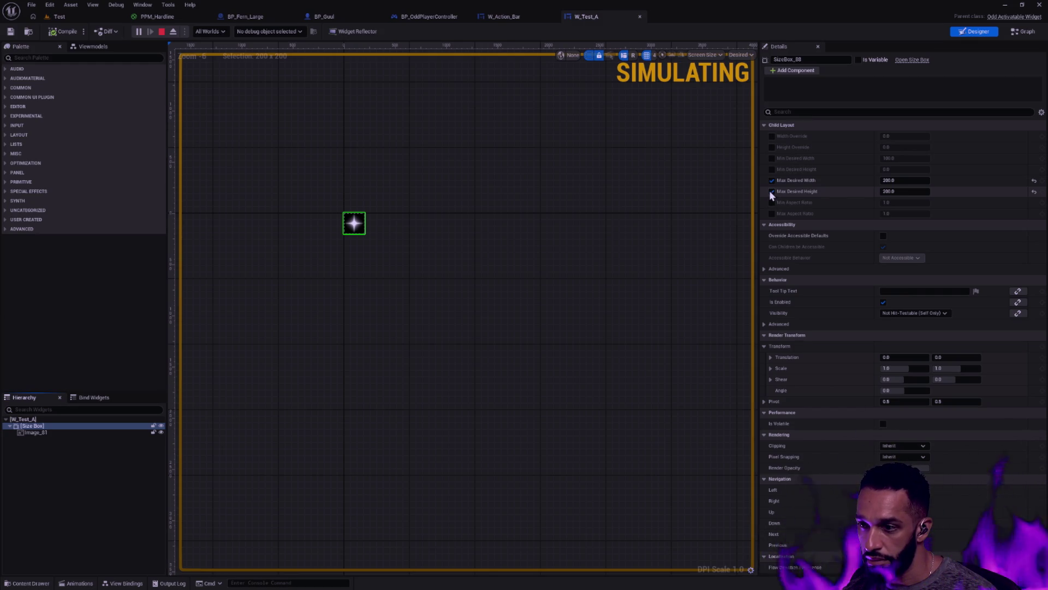
left_click(420, 16)
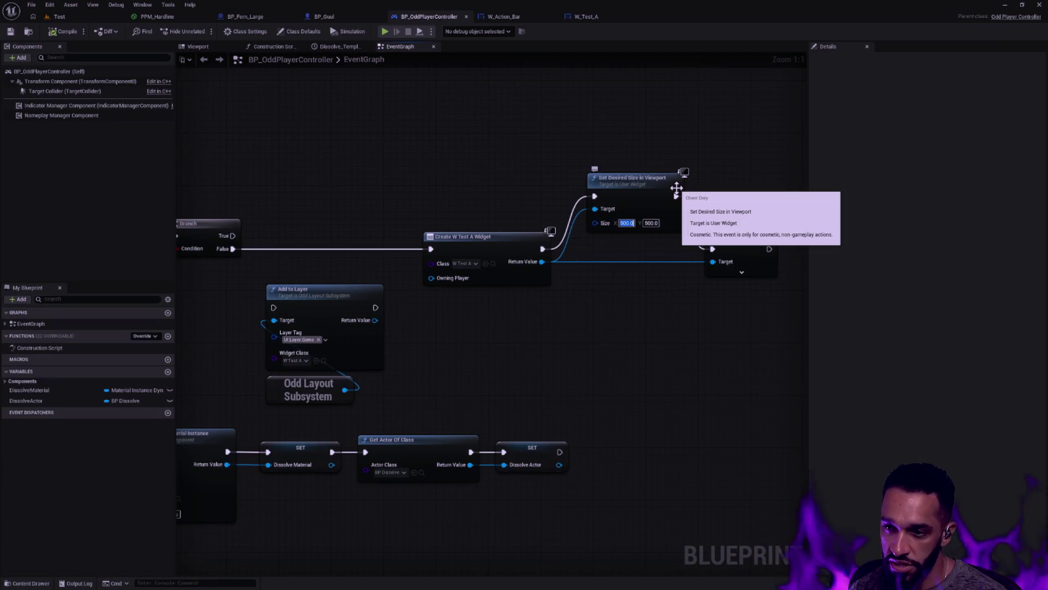
Change the desired viewport width to 200, briefly play-test the level, then open W_Test_A.
type("200")
key("Return")
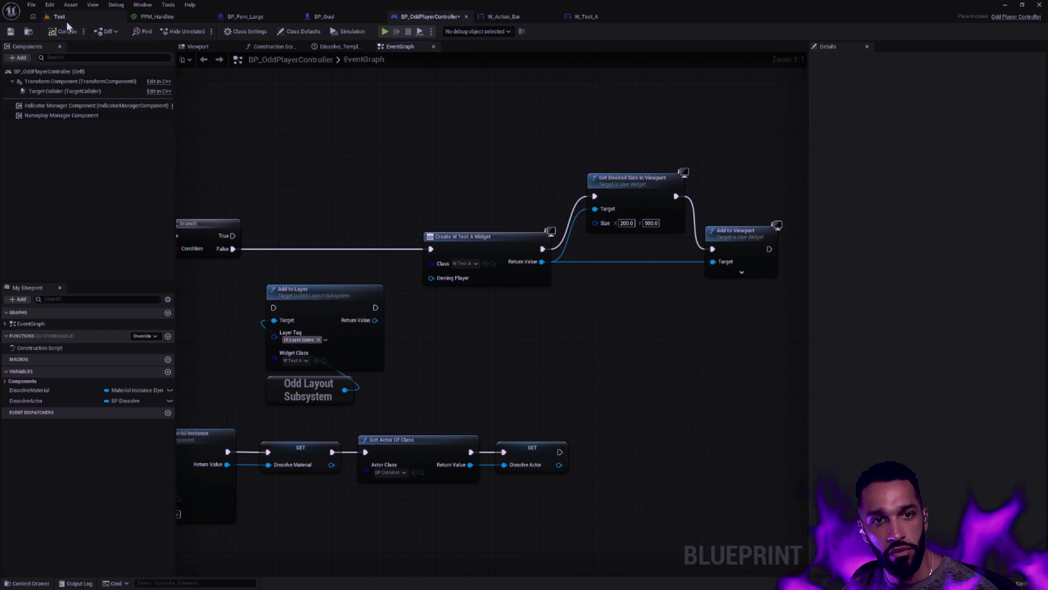
left_click(59, 17)
left_click(223, 32)
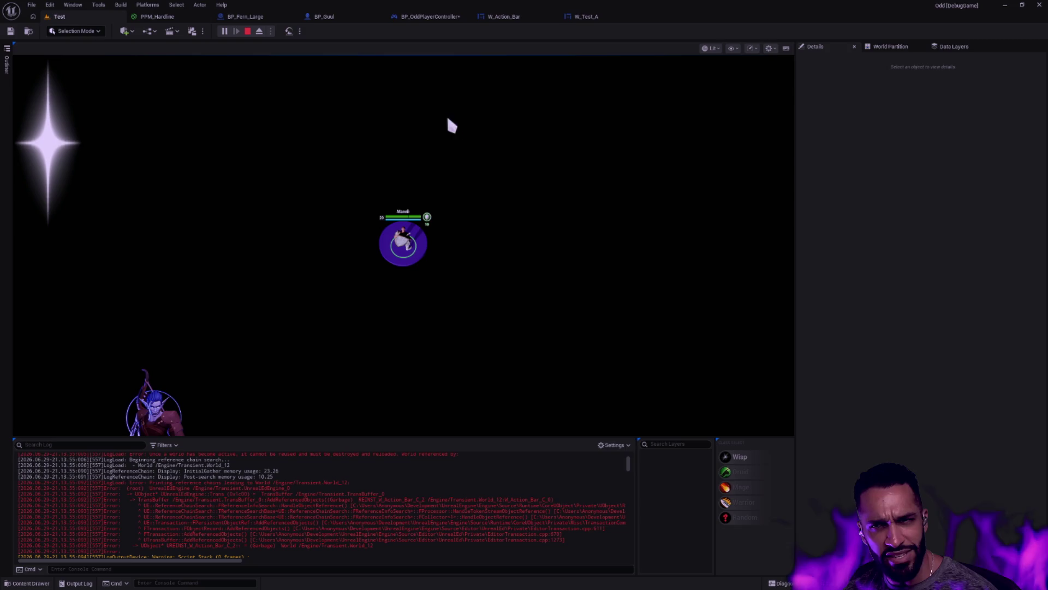
key("Escape")
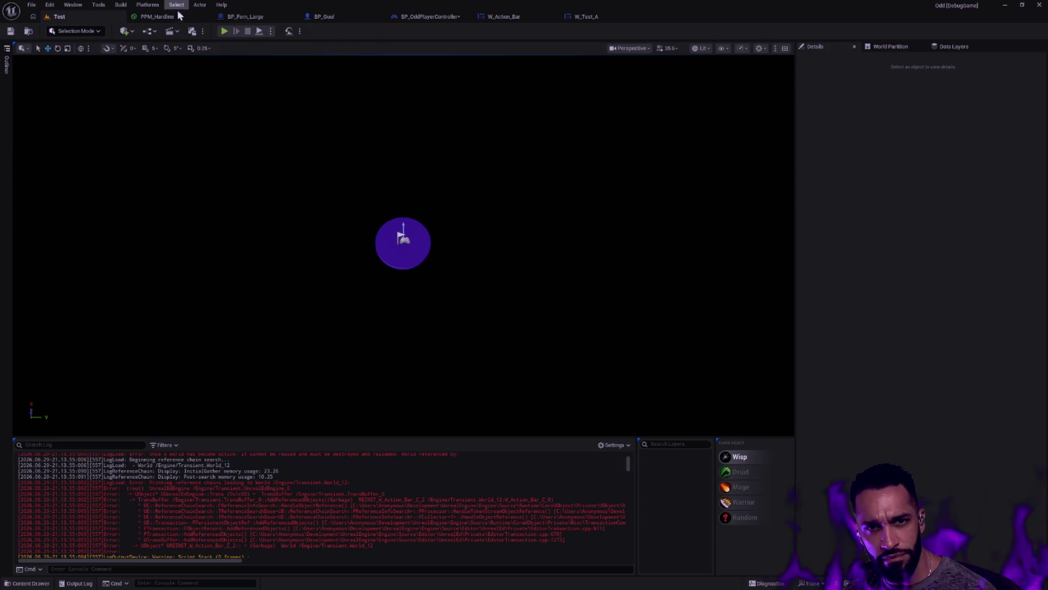
left_click(431, 16)
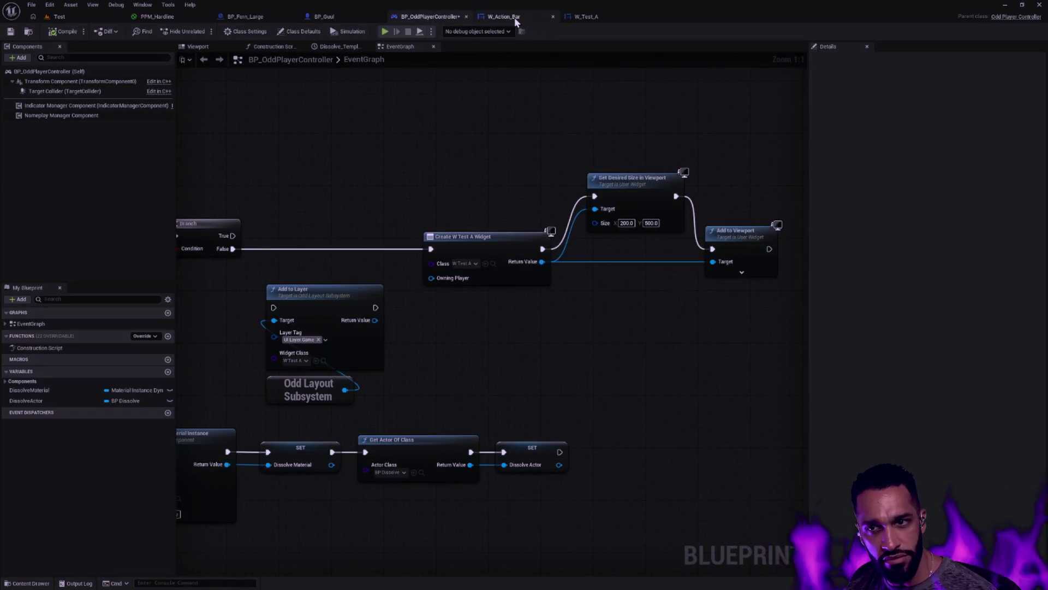
left_click(586, 16)
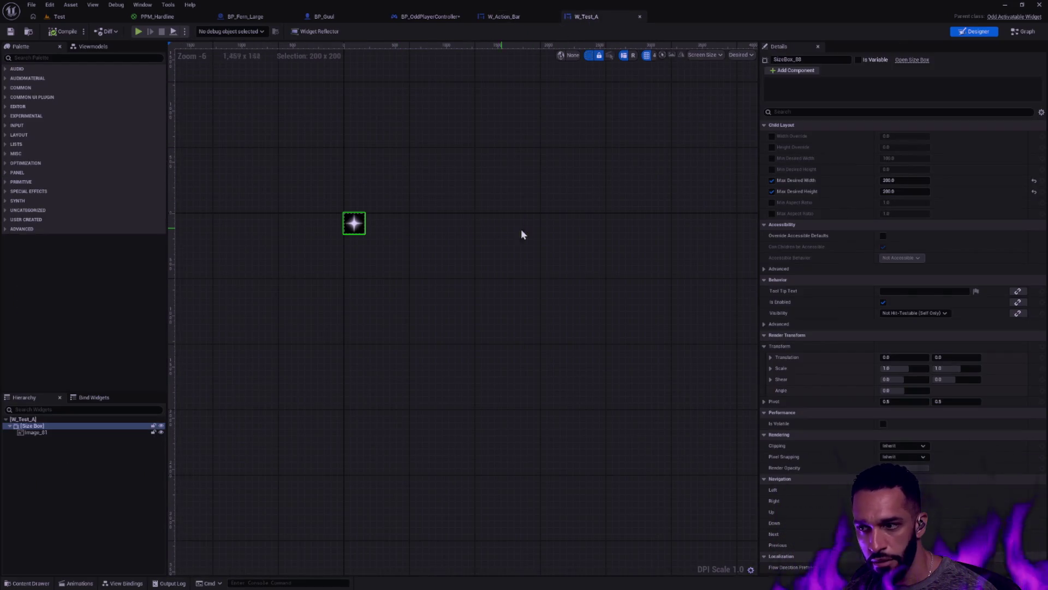
Replace the Size Box's max limits with 800 × 300 width and height overrides and save.
left_click(771, 180)
left_click(772, 192)
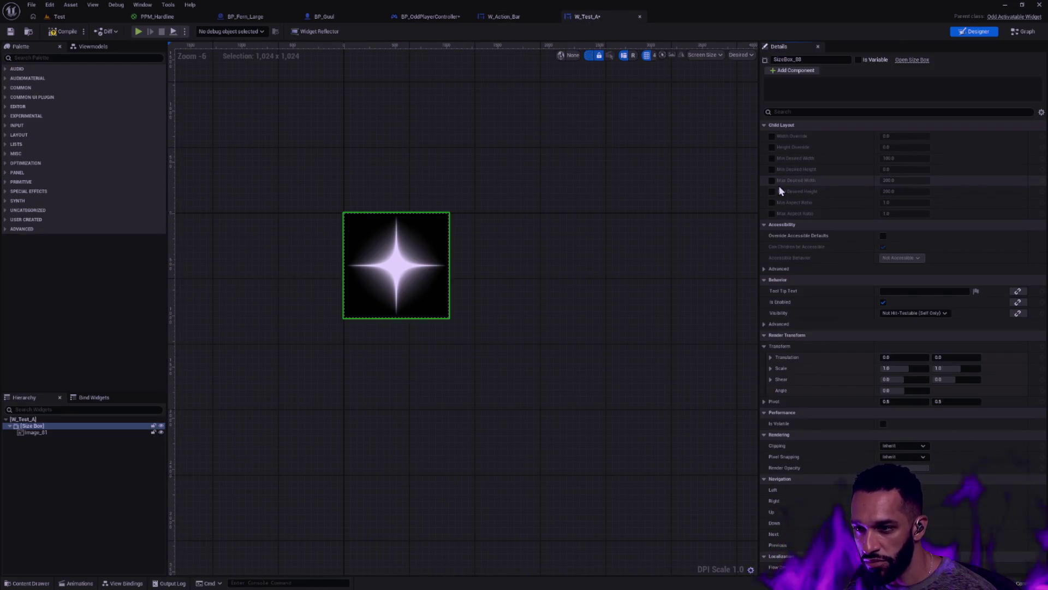
left_click(771, 136)
left_click(770, 147)
left_click(906, 137)
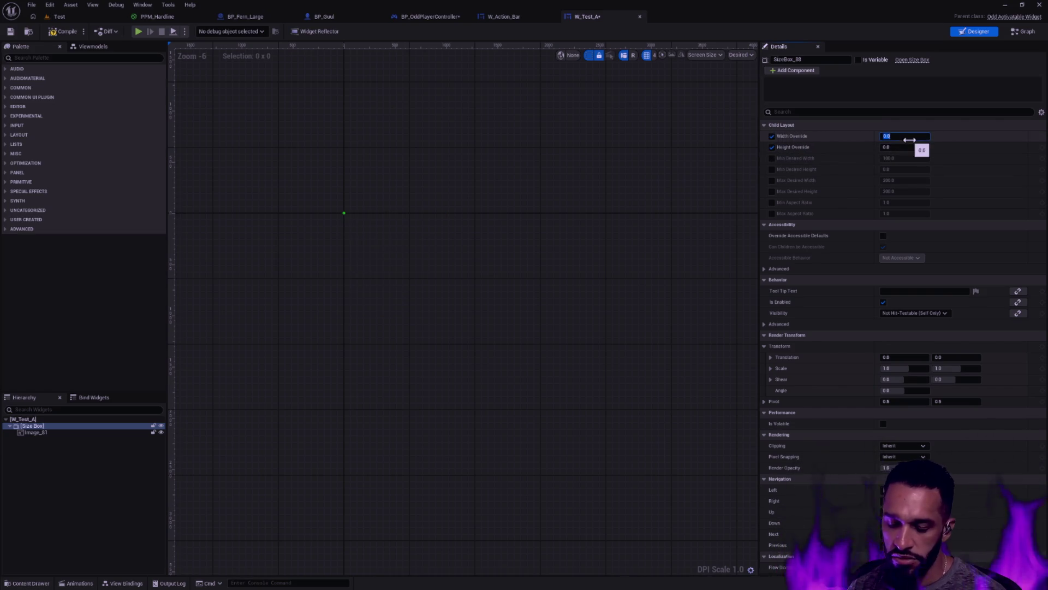
type("87")
type("0")
key("Tab")
type("300")
key("Return")
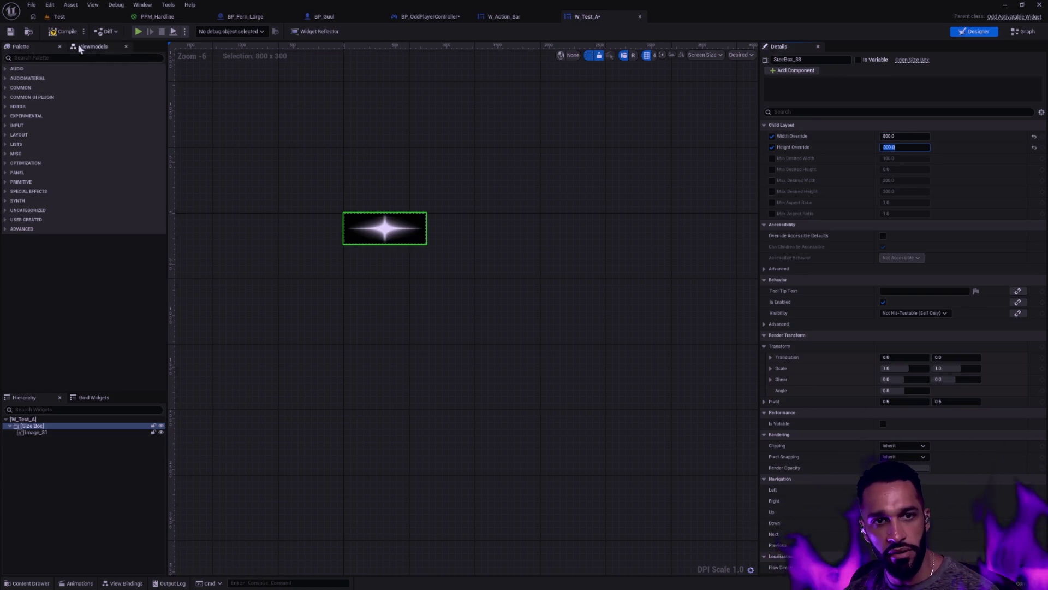
left_click(11, 31)
left_click(437, 16)
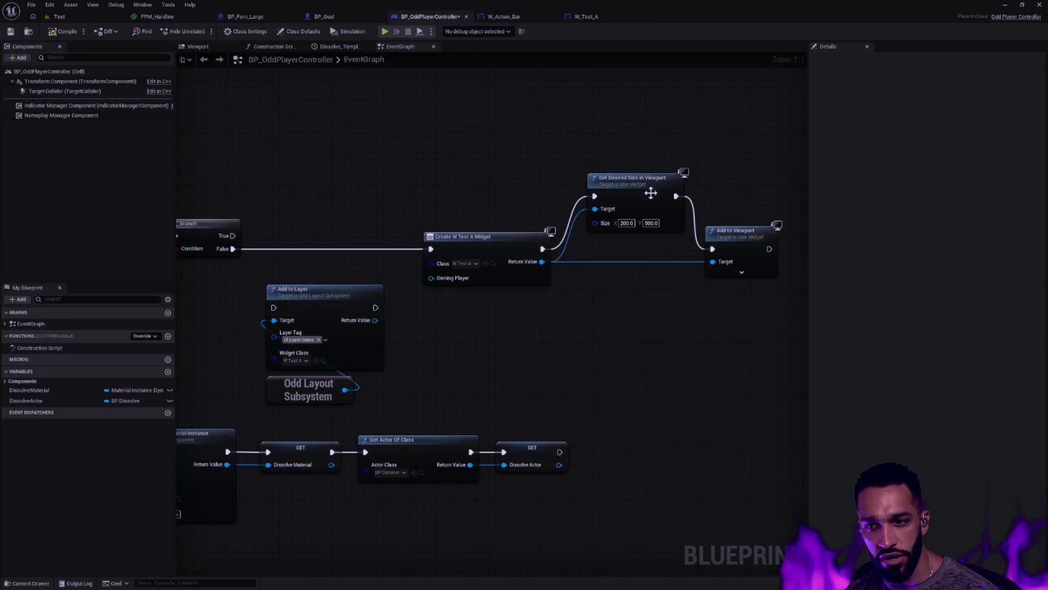
Set the desired viewport size's Y to 200 and play the Test level.
left_click(652, 223)
type("200")
key("Return")
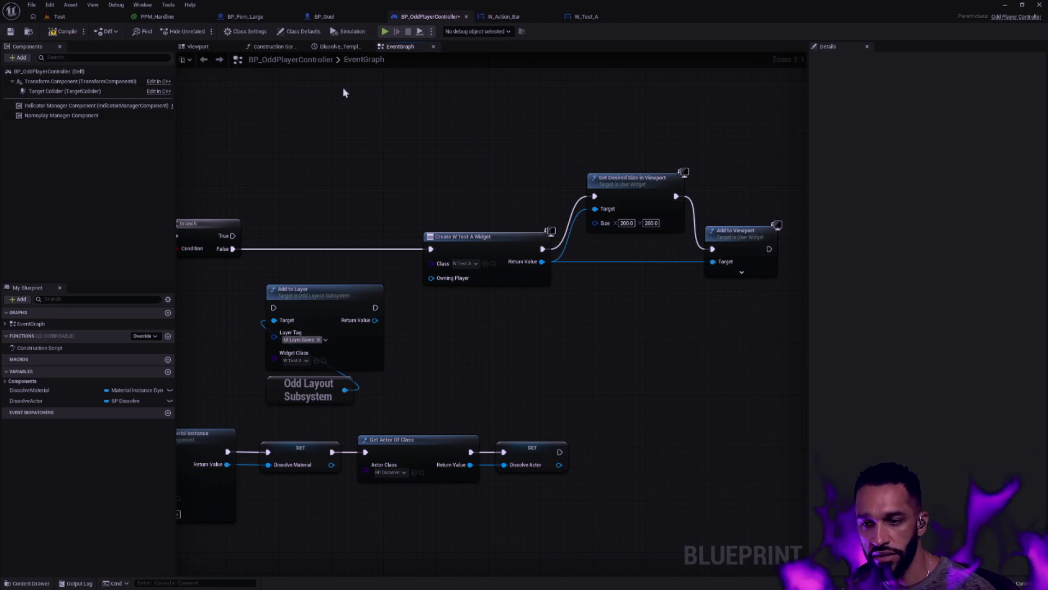
left_click(58, 16)
left_click(224, 31)
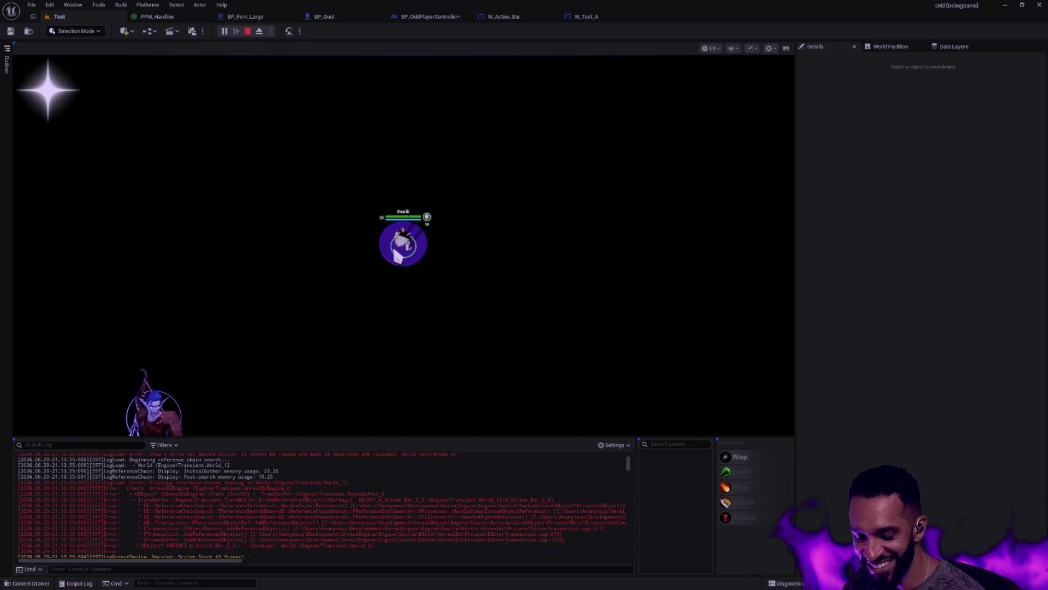
Wire Create W Test A Widget straight into Add to Viewport, then compile and save.
left_click(516, 16)
left_click(591, 16)
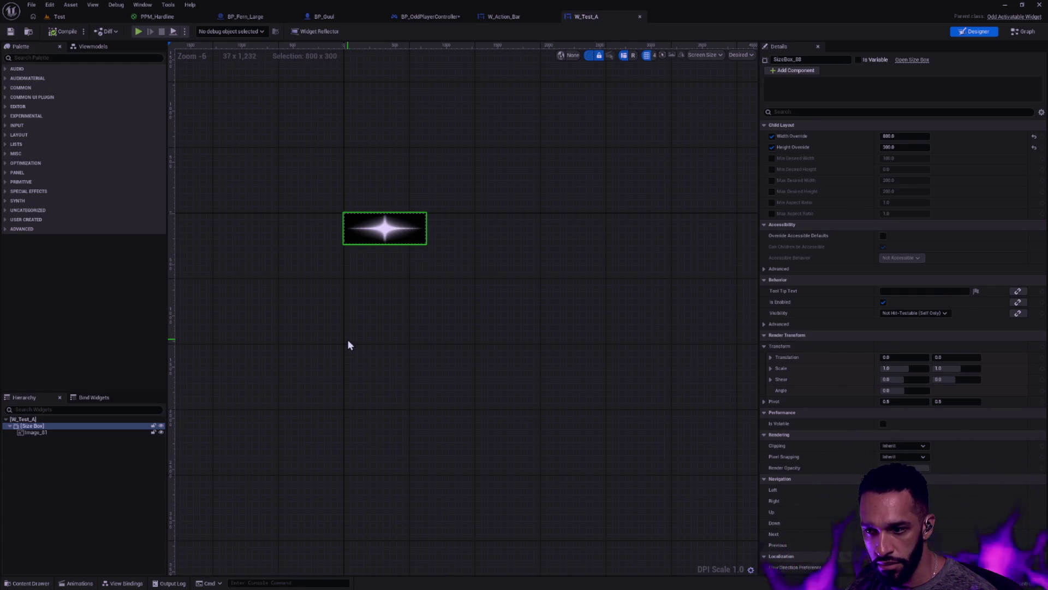
left_click(431, 16)
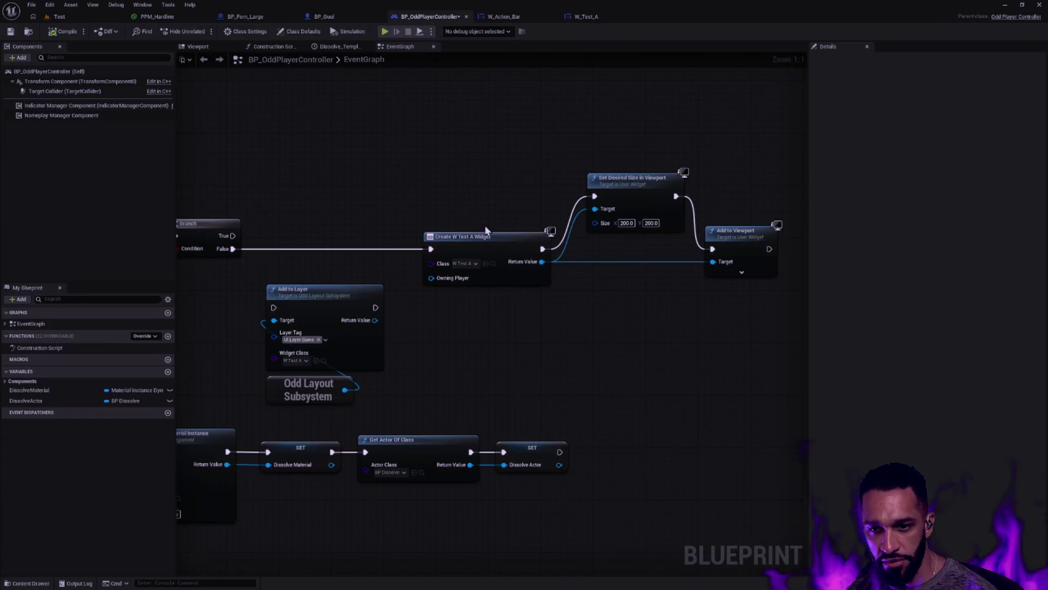
left_click_drag(542, 249, 713, 249)
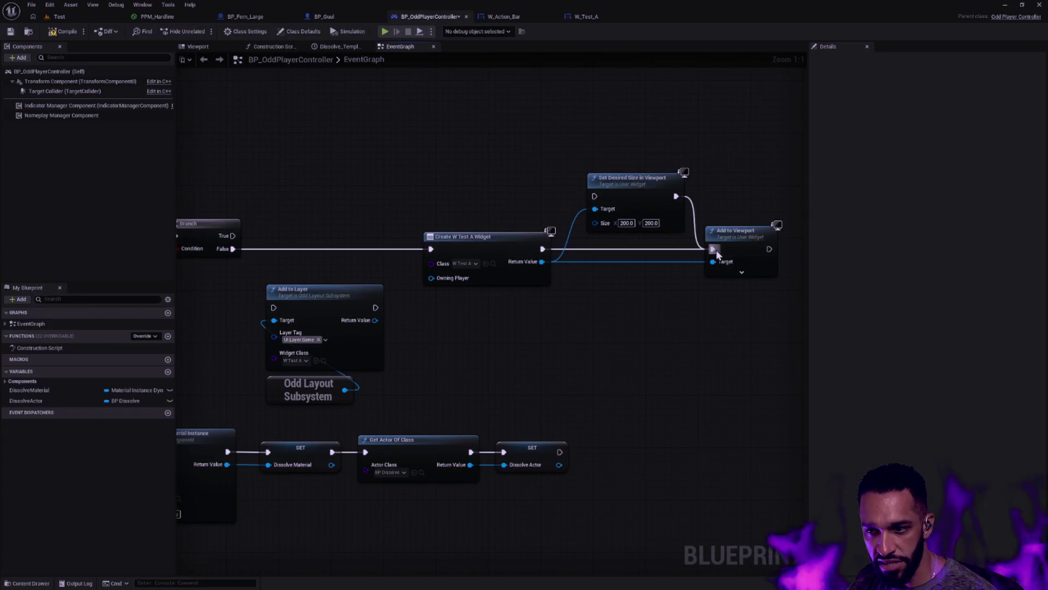
left_click(64, 31)
left_click(11, 31)
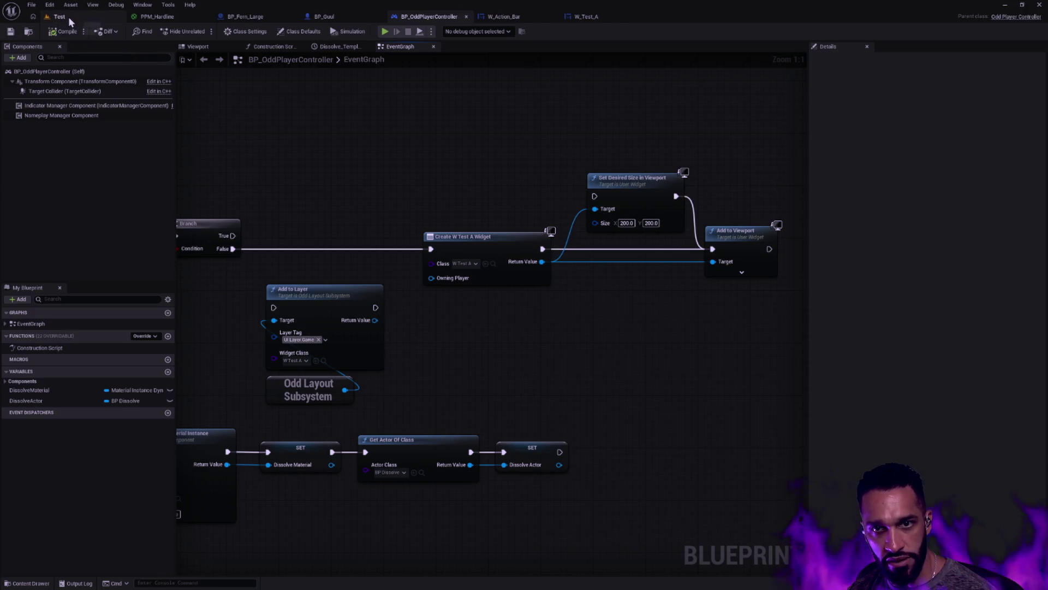
Play the Test level, then turn off the Size Box's width and height overrides.
left_click(70, 20)
left_click(228, 34)
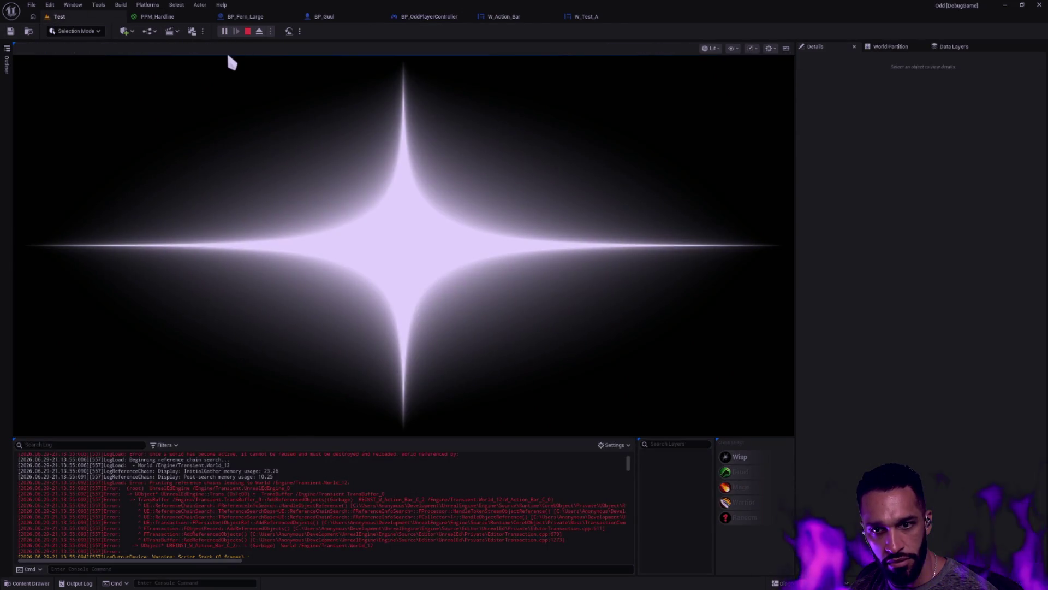
left_click(600, 18)
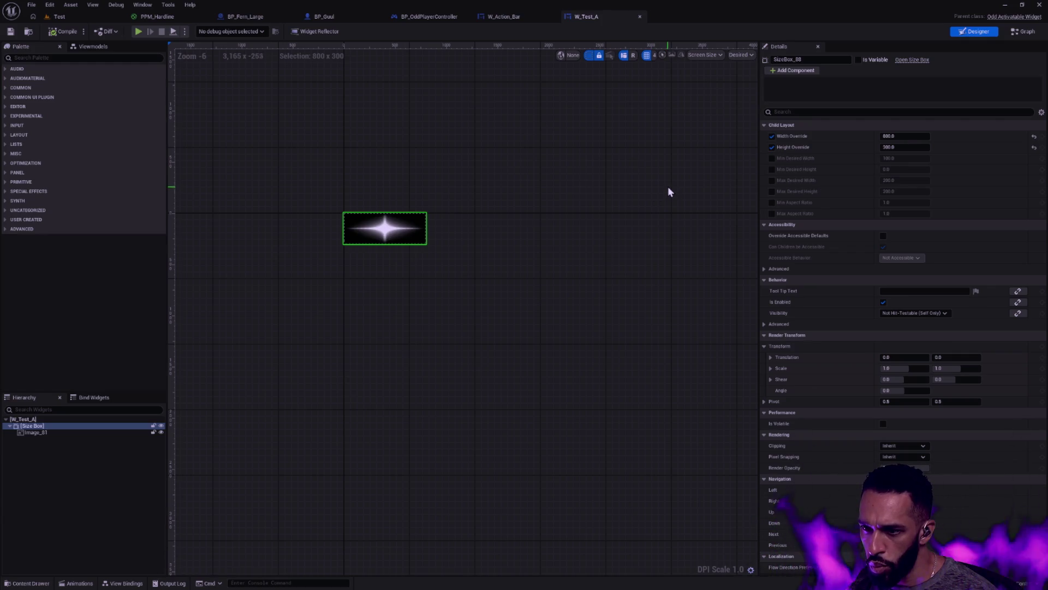
left_click(772, 147)
left_click(773, 136)
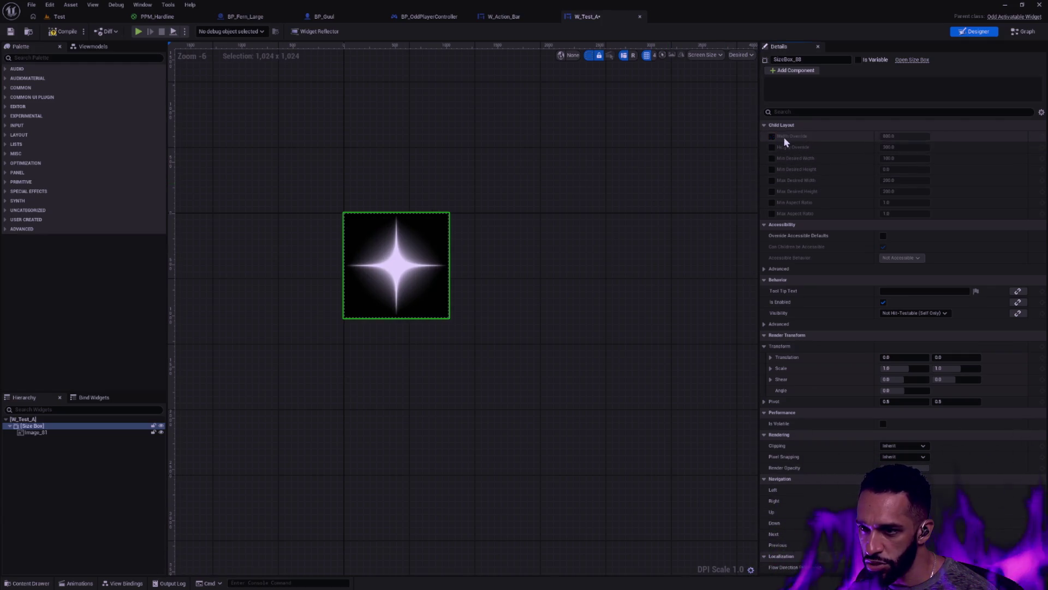
Re-enable Max Desired Width and Height at 200, save W_Test_A, and return to the controller graph.
left_click(771, 180)
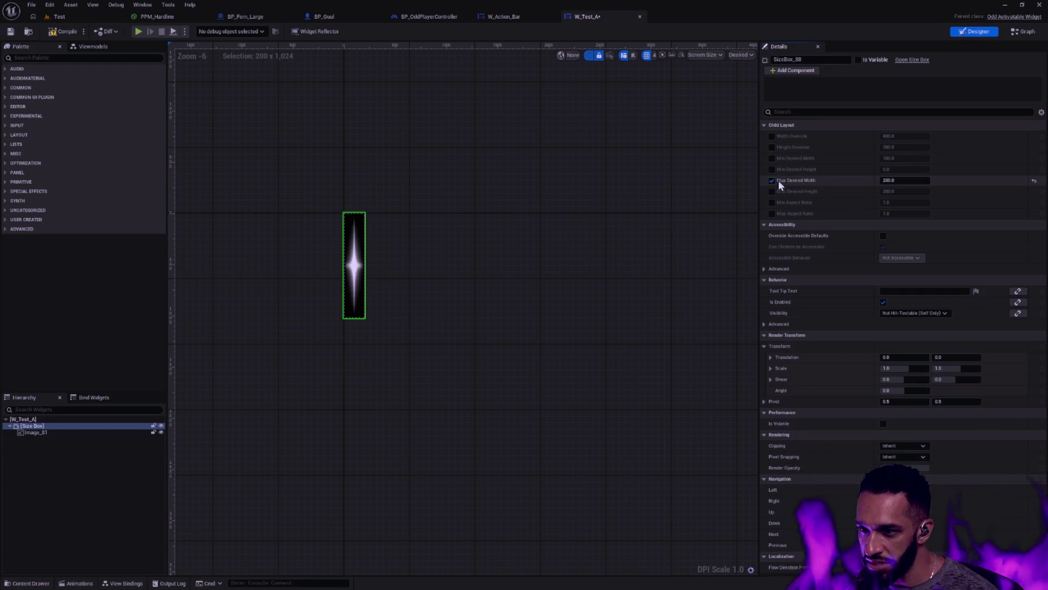
left_click(890, 180)
left_click(771, 191)
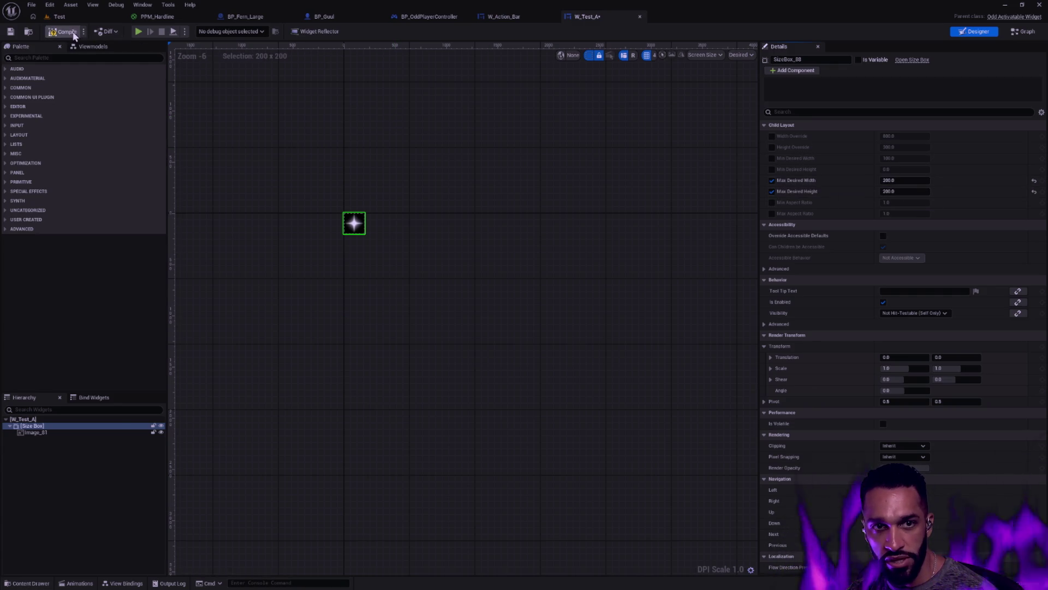
left_click(10, 31)
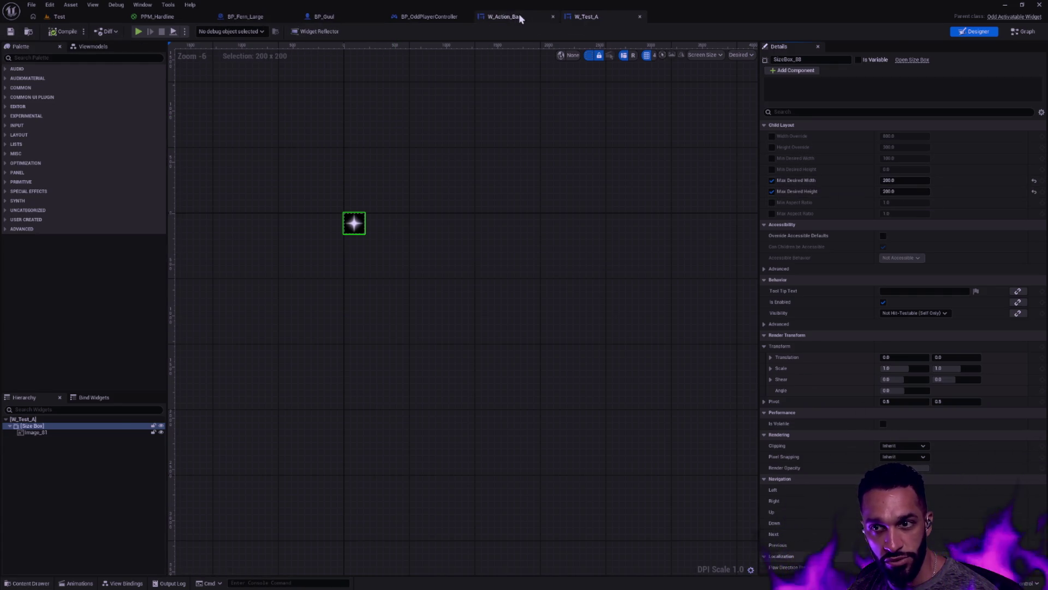
left_click(517, 16)
left_click(442, 17)
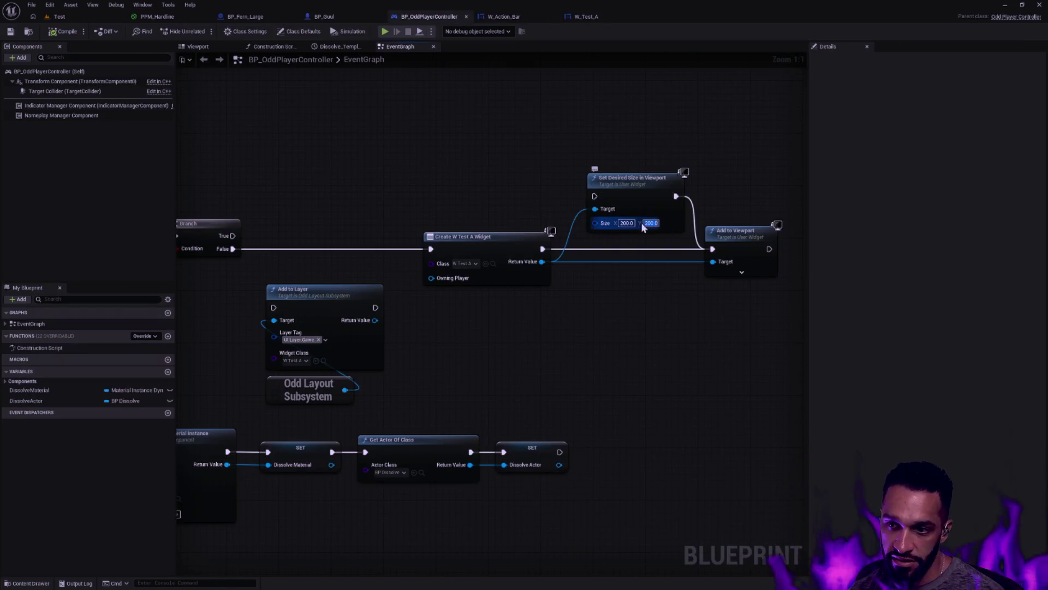
Set the desired size to 960 by 540, route widget creation through Set Desired Size, and compile.
type("100")
key("Return")
left_click(623, 223)
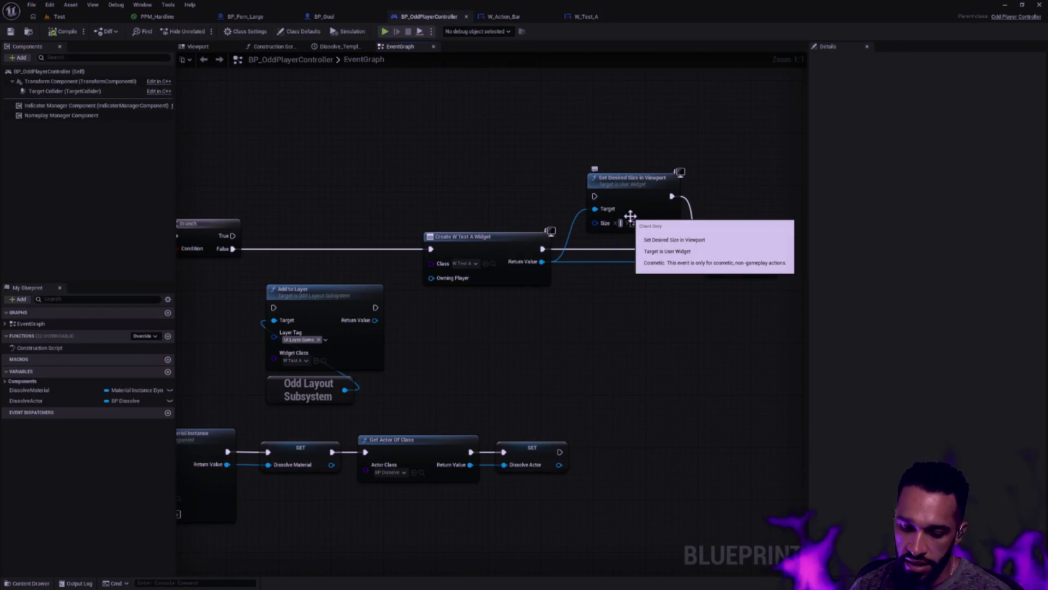
type("960")
key("Return")
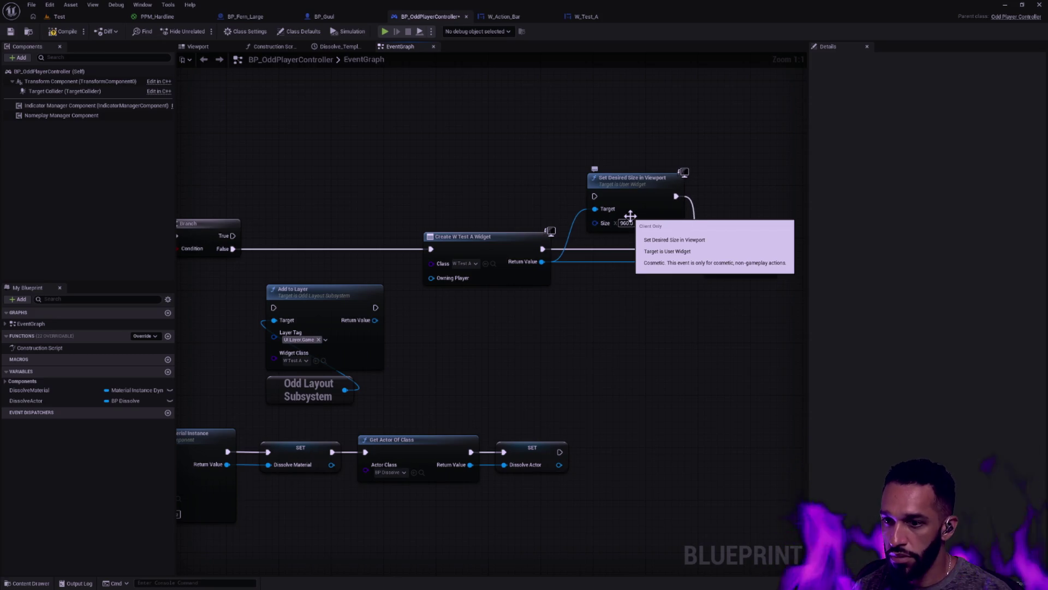
type("540")
left_click_drag(594, 196, 543, 249)
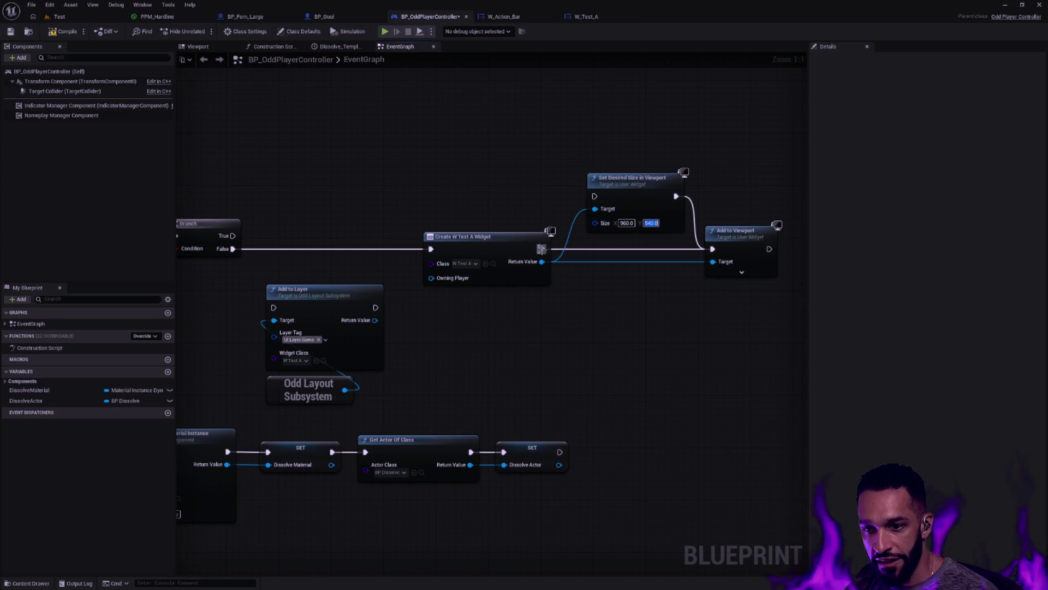
left_click(642, 189)
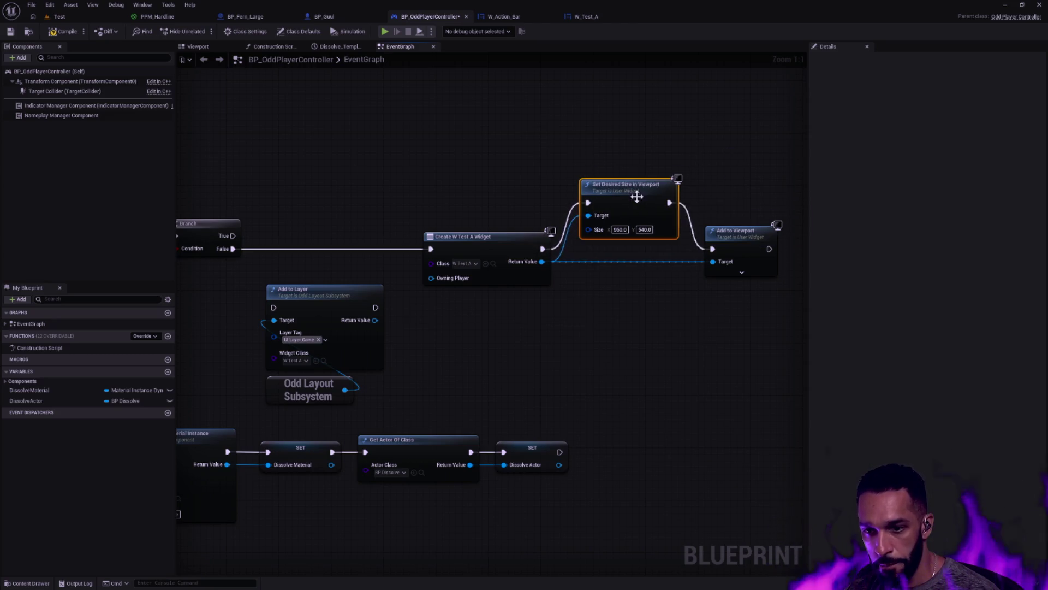
Play-test the resized widget in the Test level, then stop and return to the player controller graph.
left_click(61, 19)
left_click(225, 31)
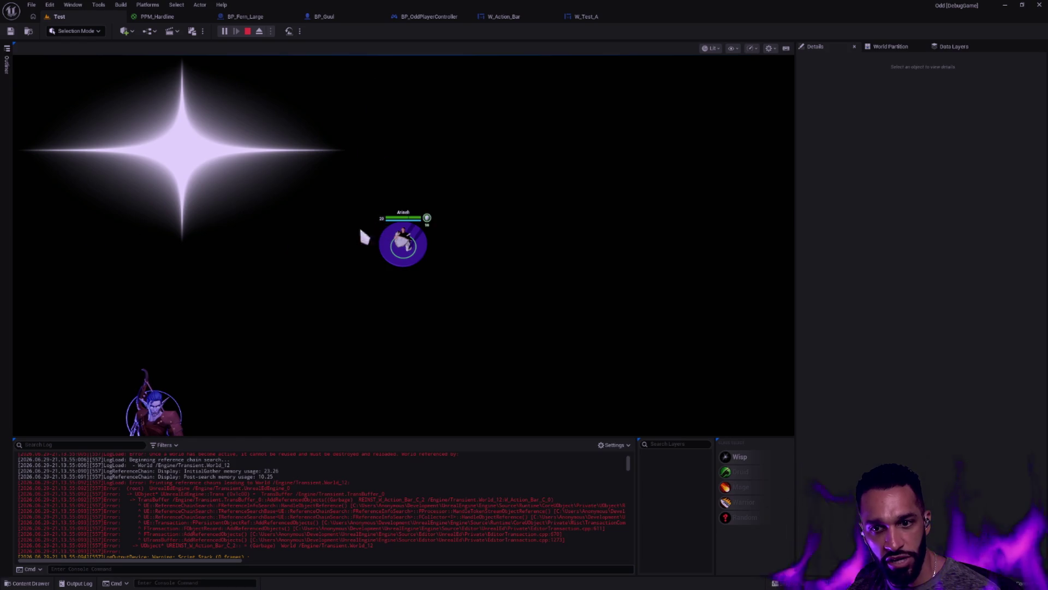
key("s")
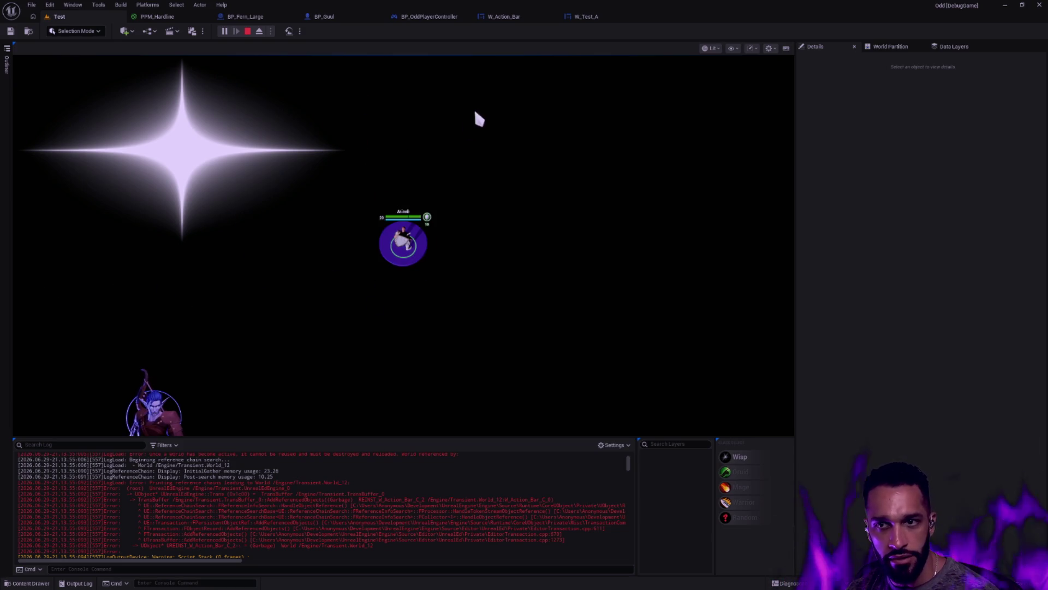
key("Escape")
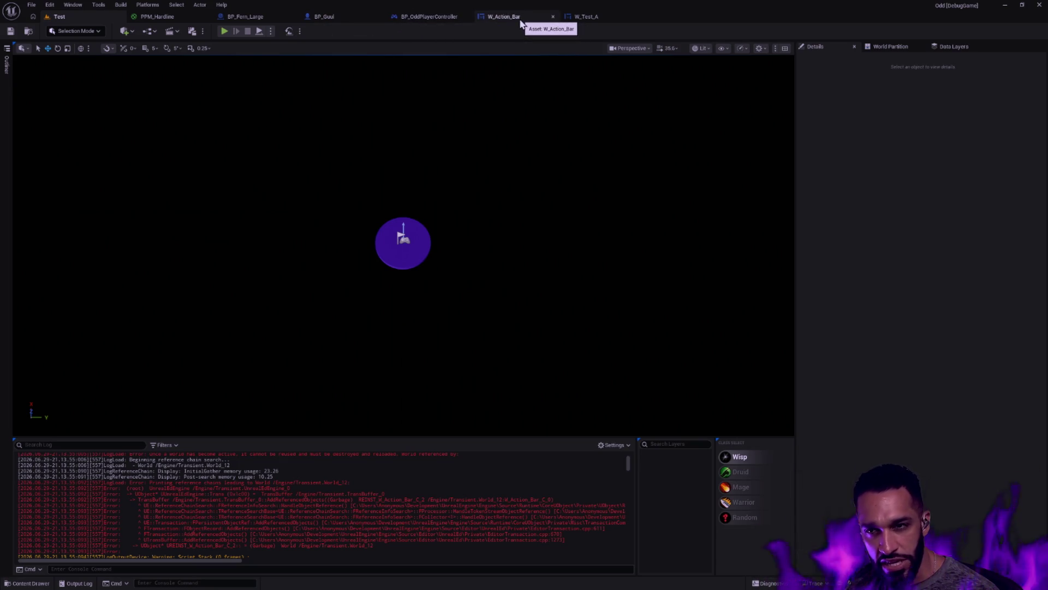
left_click(520, 20)
left_click(432, 20)
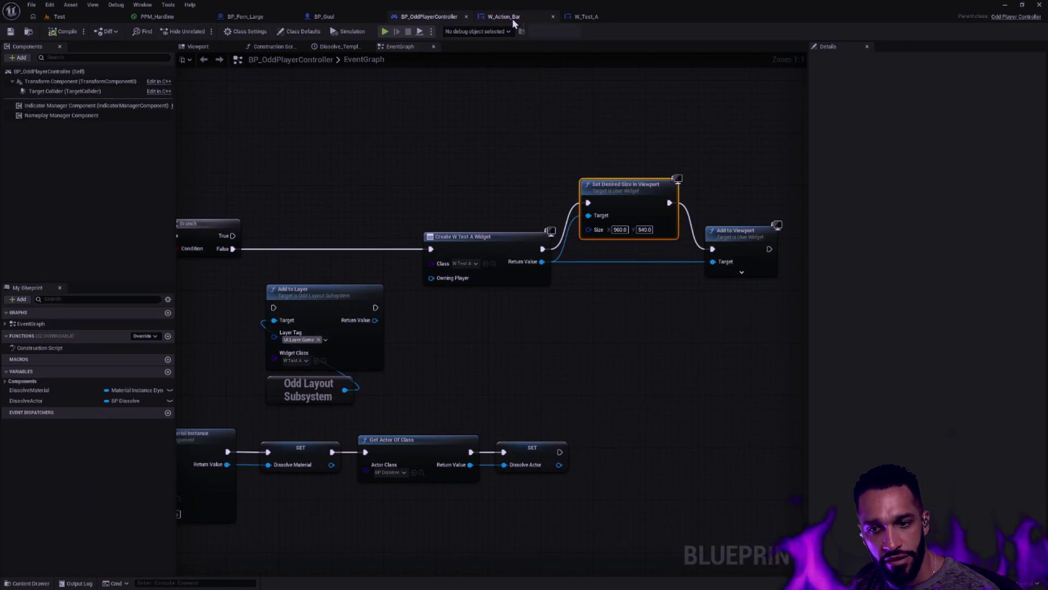
Delete the existing Size Box and its image from W_Test_A and save the widget.
left_click(514, 20)
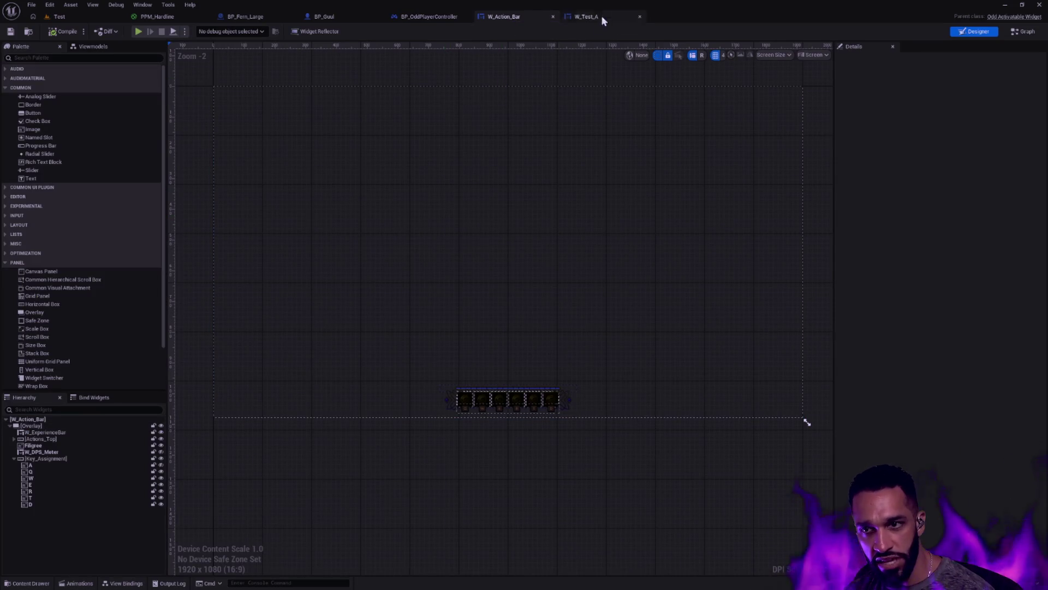
left_click(583, 21)
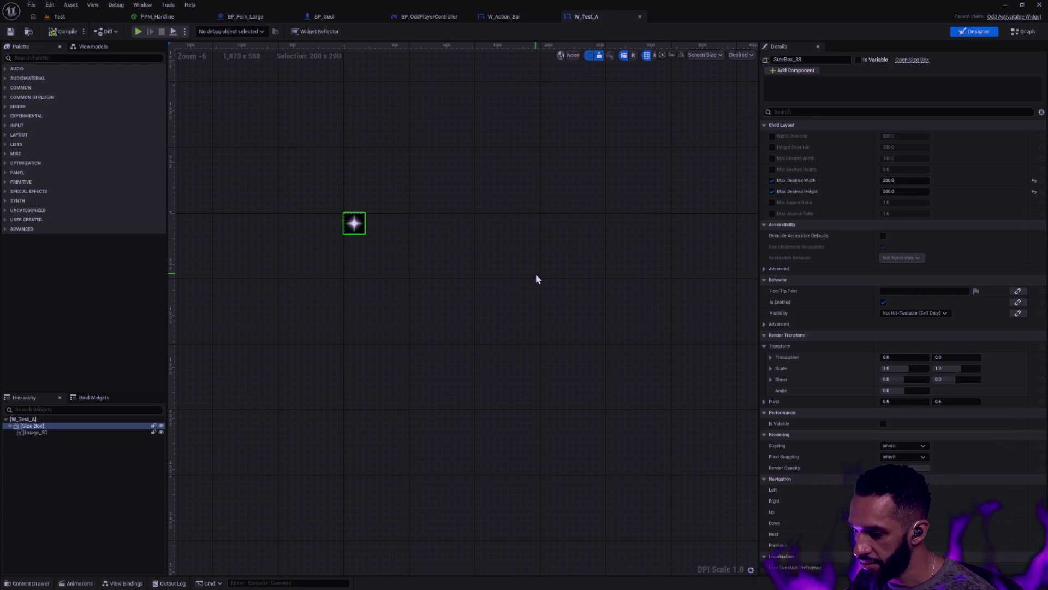
left_click(87, 425)
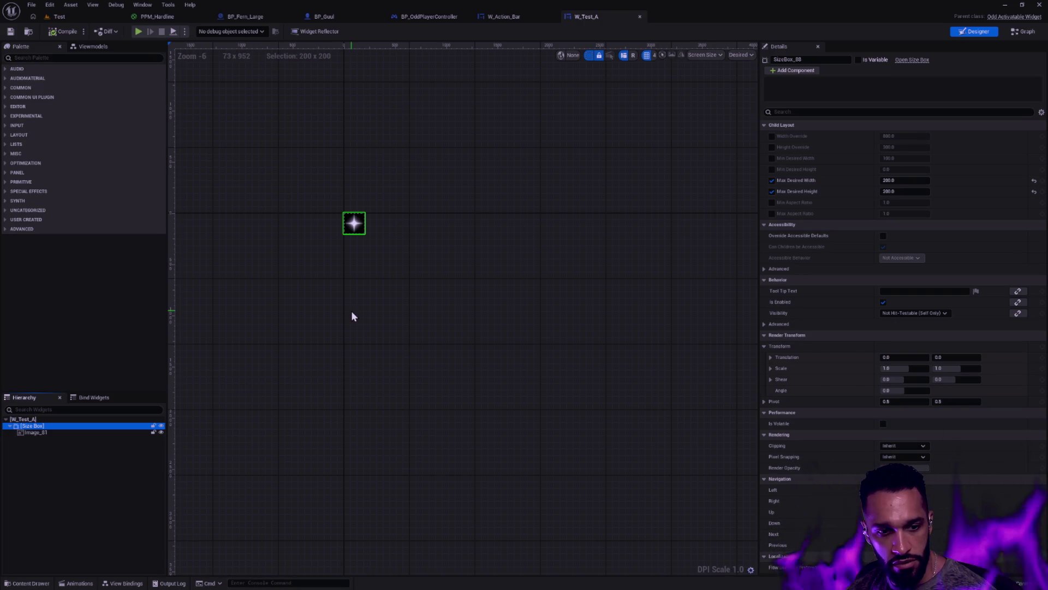
key("Delete")
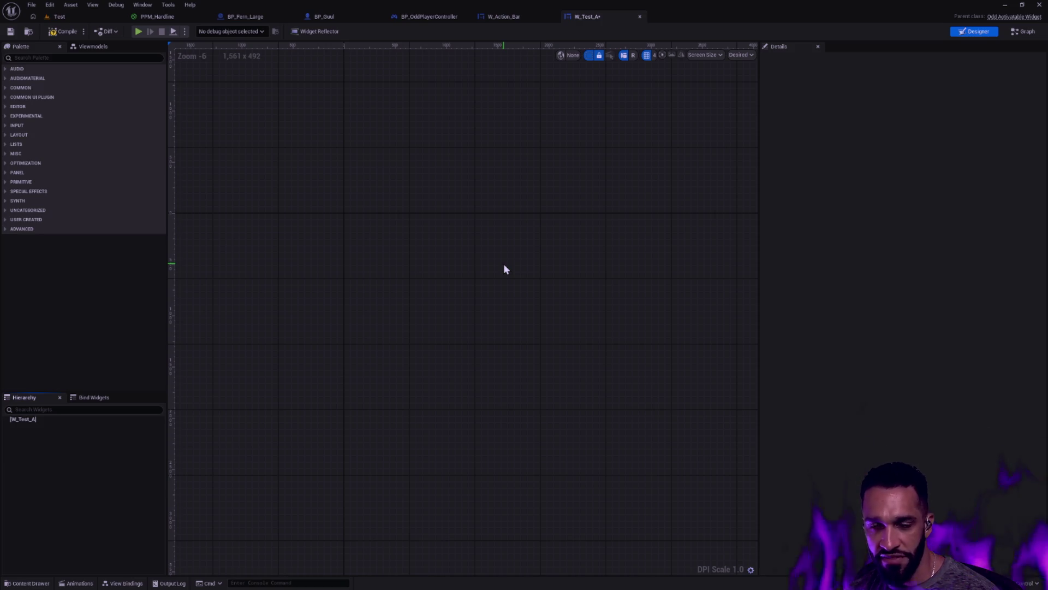
left_click(12, 31)
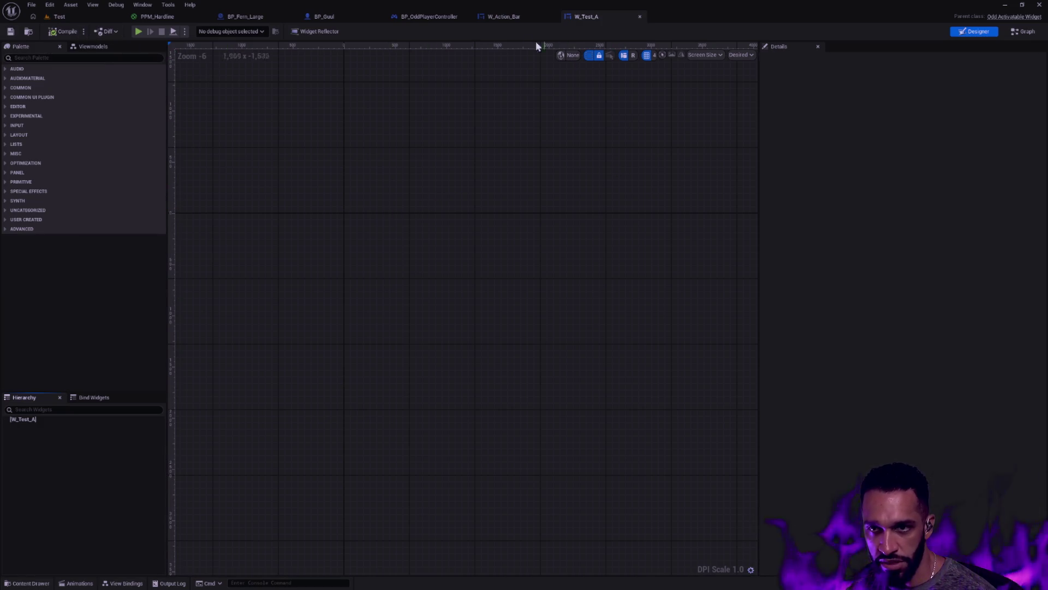
Paste the Size Box holding star image Image_81 into the empty W_Test_A and select the image.
left_click(516, 20)
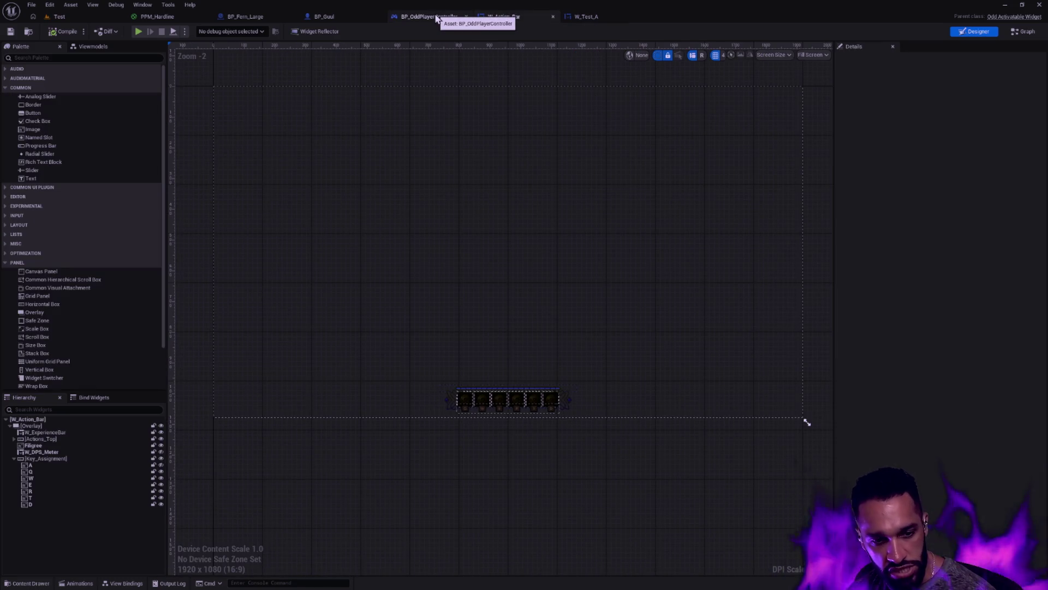
left_click(604, 19)
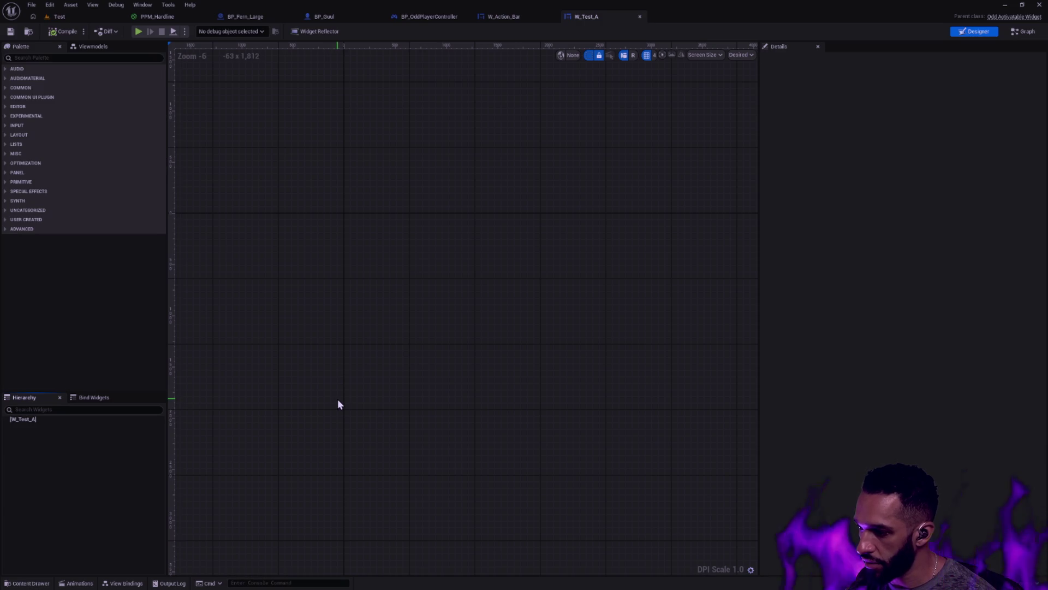
key("ctrl+v")
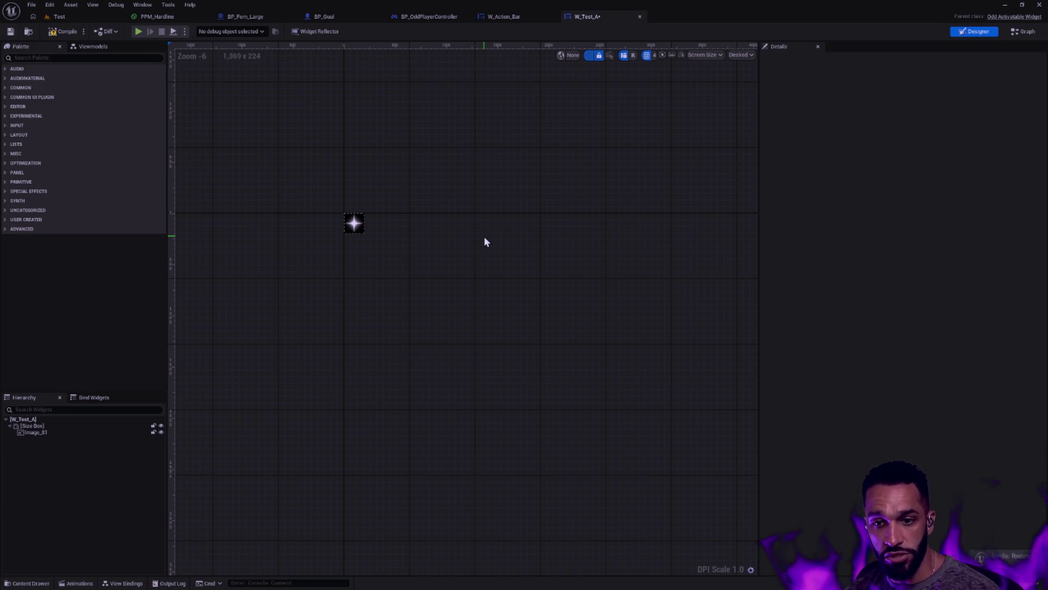
left_click(353, 222)
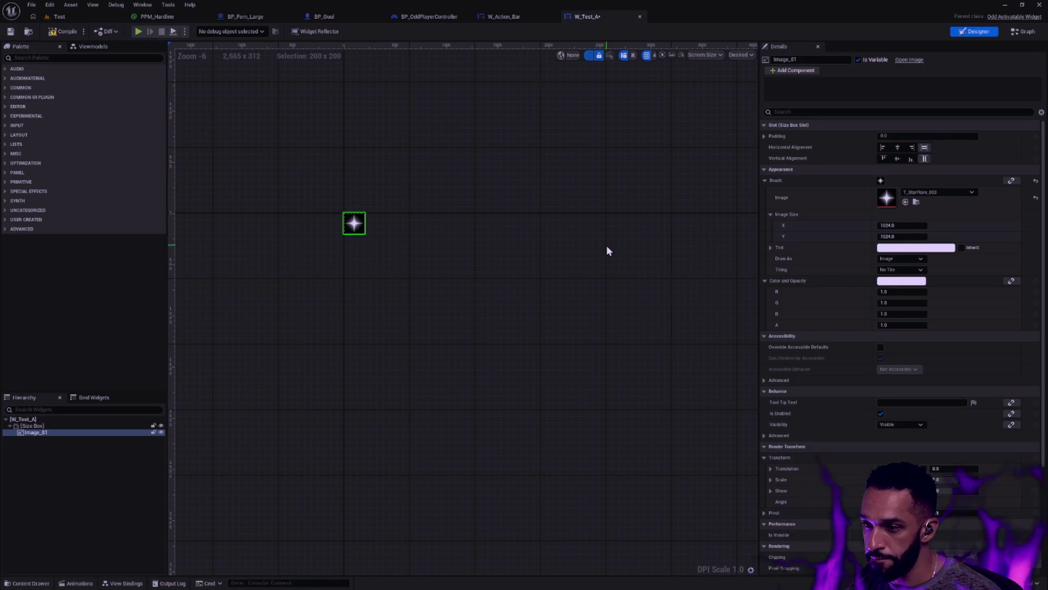
Keep the star image drawn as an Image, make it fill vertically, and inspect the Size Box.
left_click(910, 258)
left_click(910, 259)
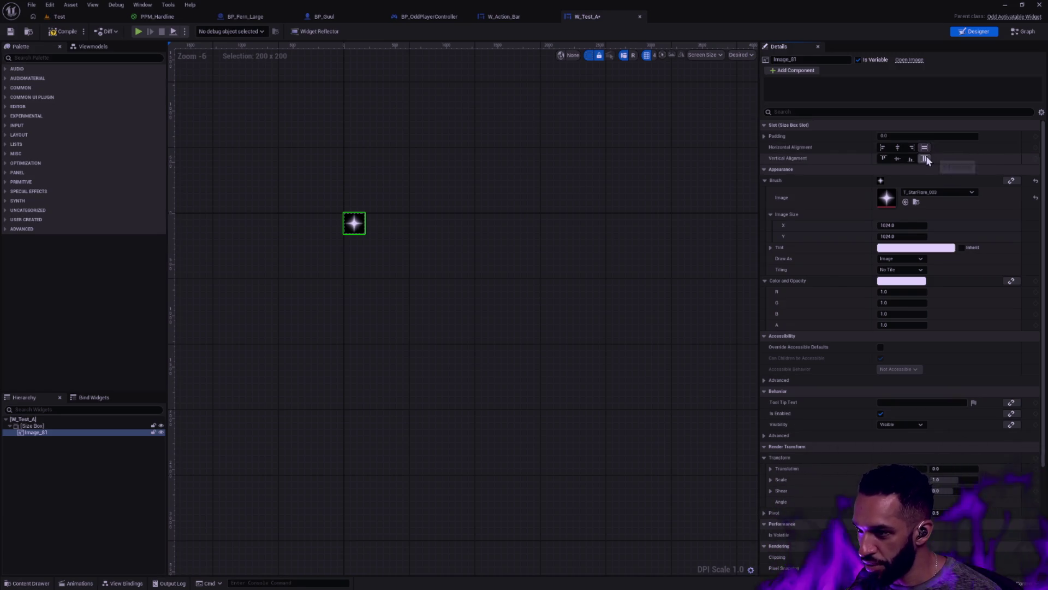
left_click(925, 159)
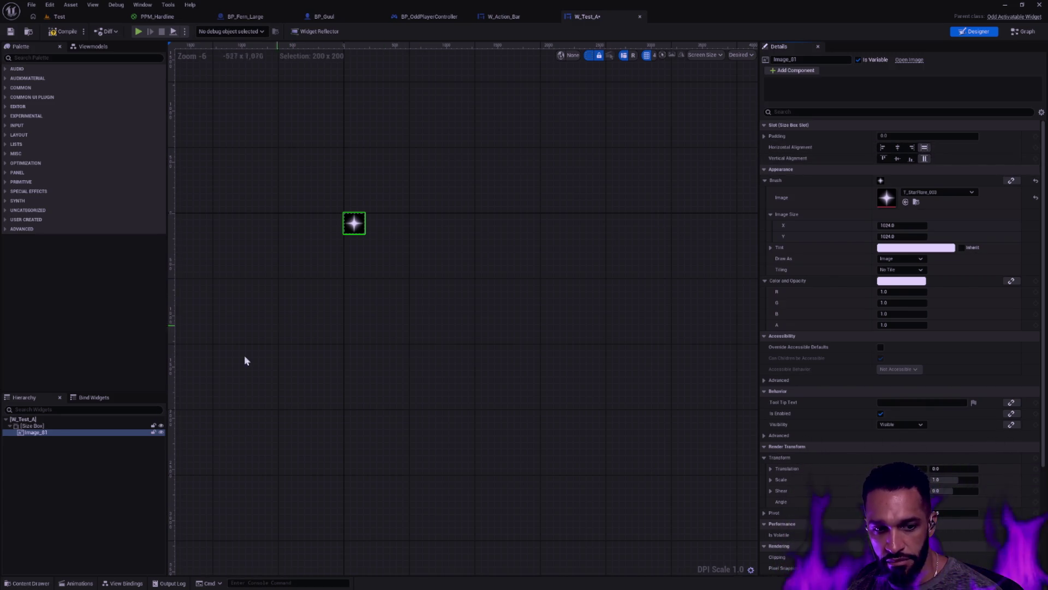
left_click(46, 426)
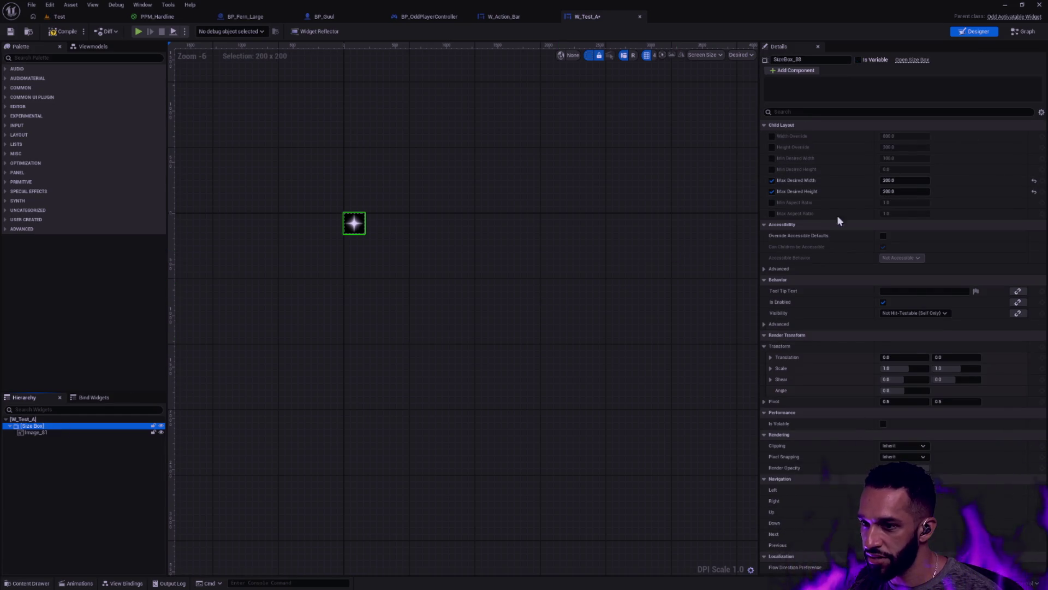
scroll(355, 223, "up", 9)
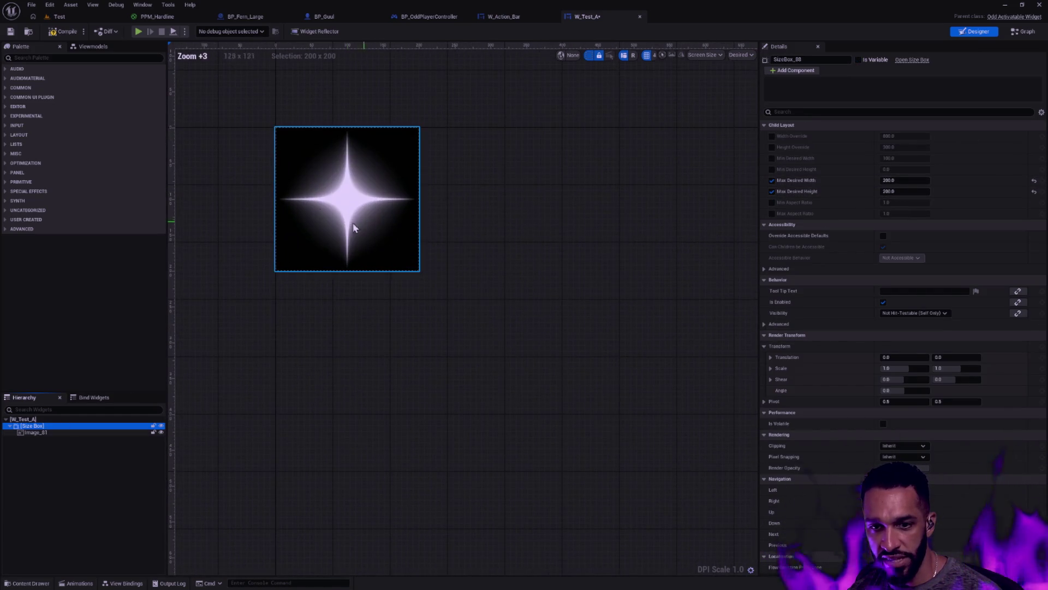
scroll(381, 161, "down", 2)
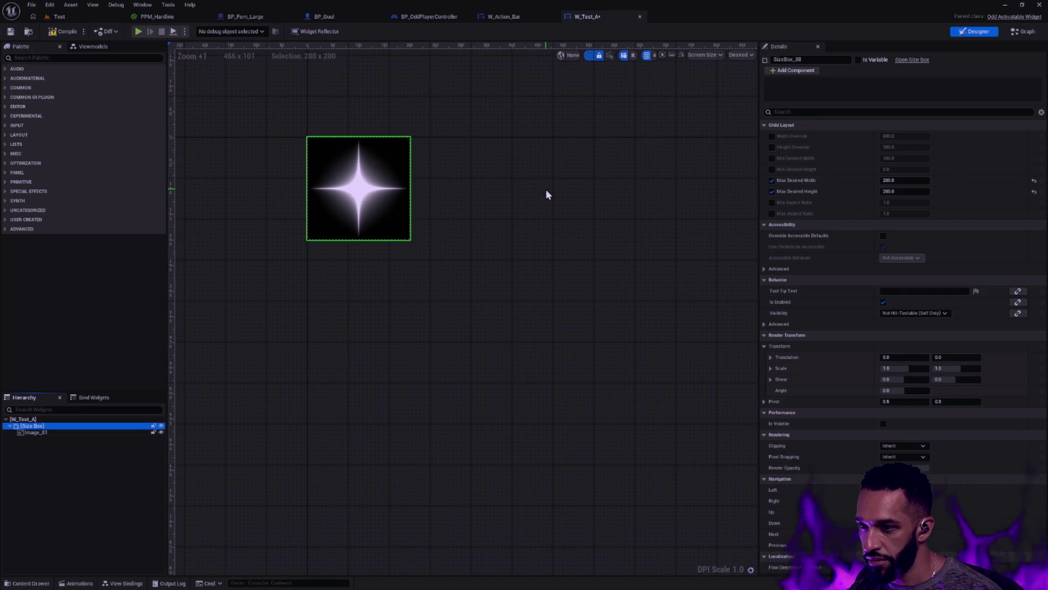
Set the star image's horizontal alignment to Fill and check the Size Box's 200 by 200 limits.
left_click(55, 431)
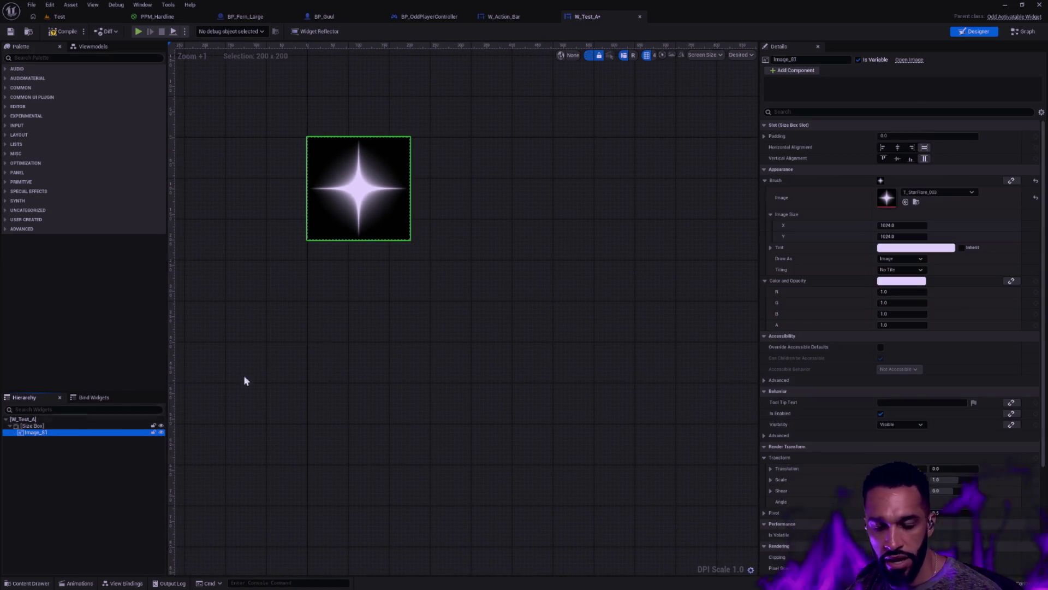
left_click(885, 148)
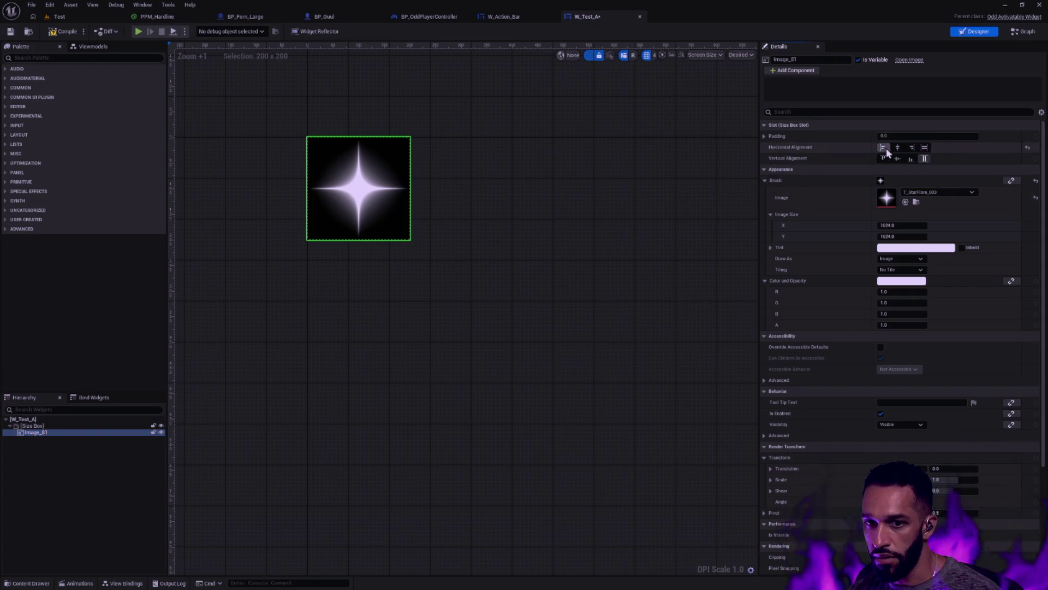
left_click(926, 148)
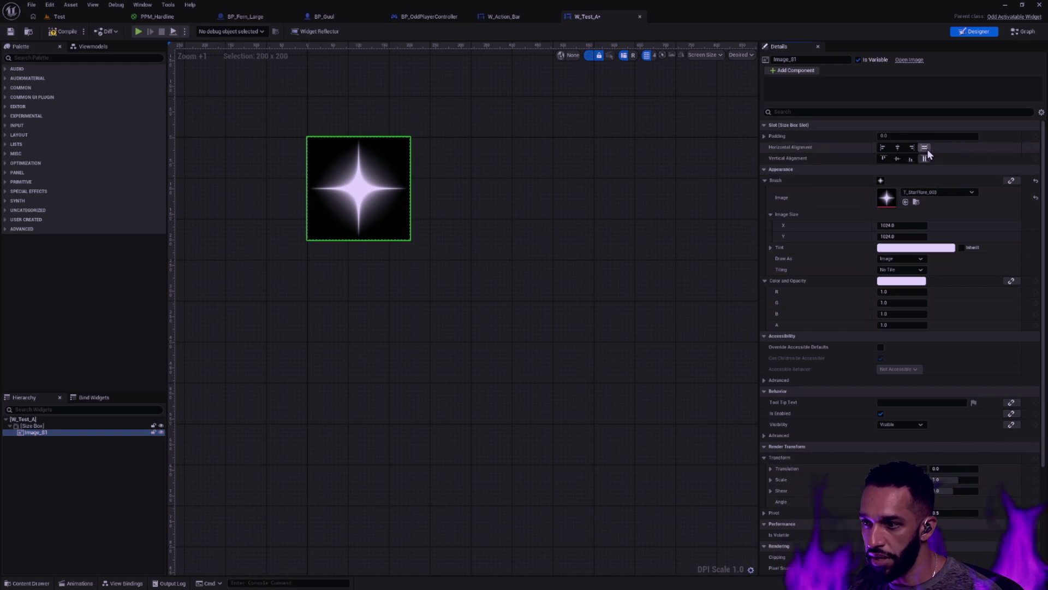
left_click(883, 150)
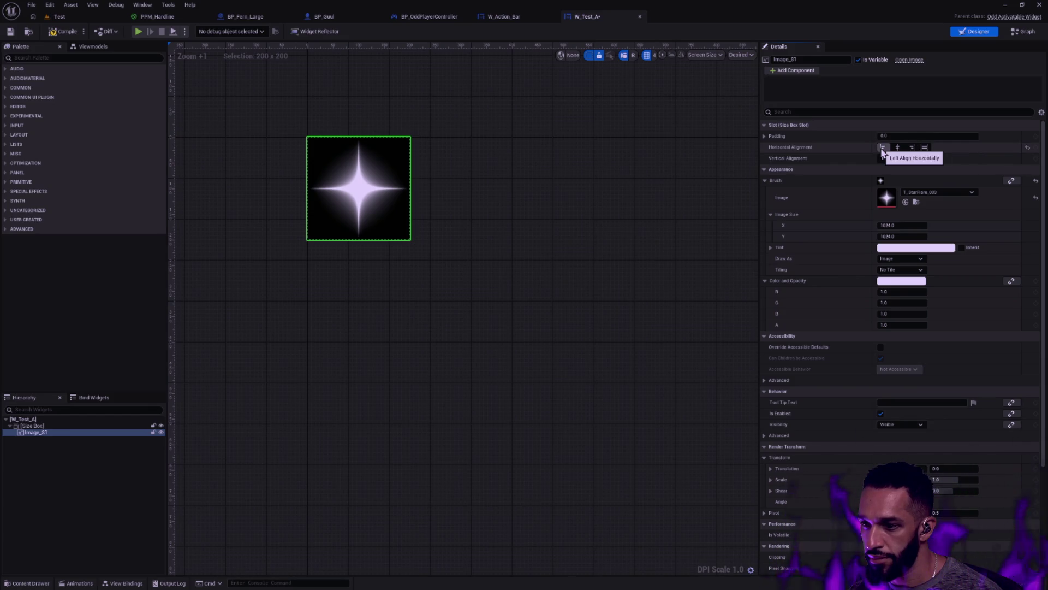
left_click(926, 149)
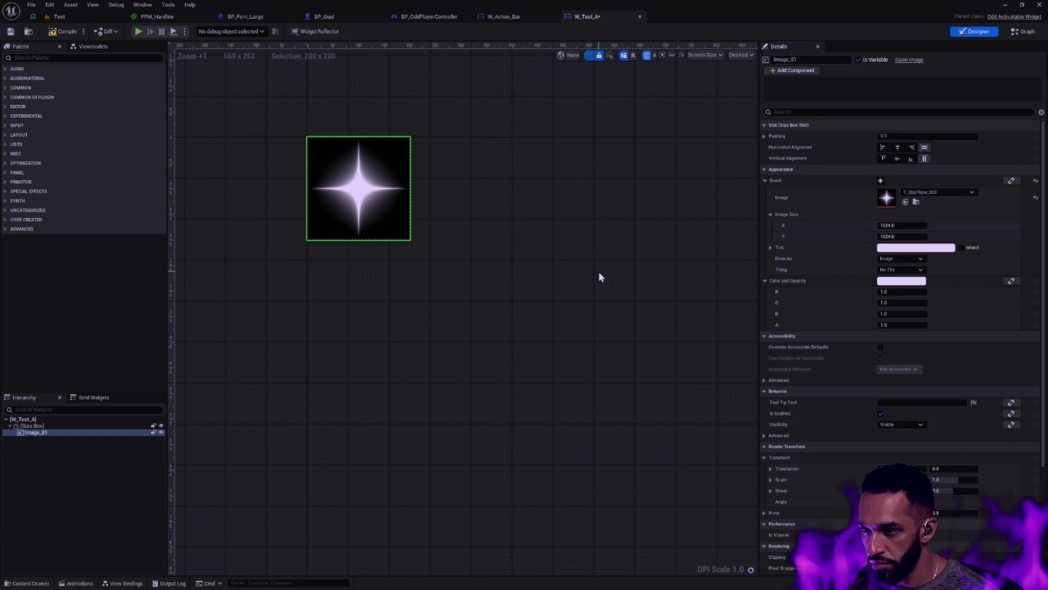
left_click(81, 426)
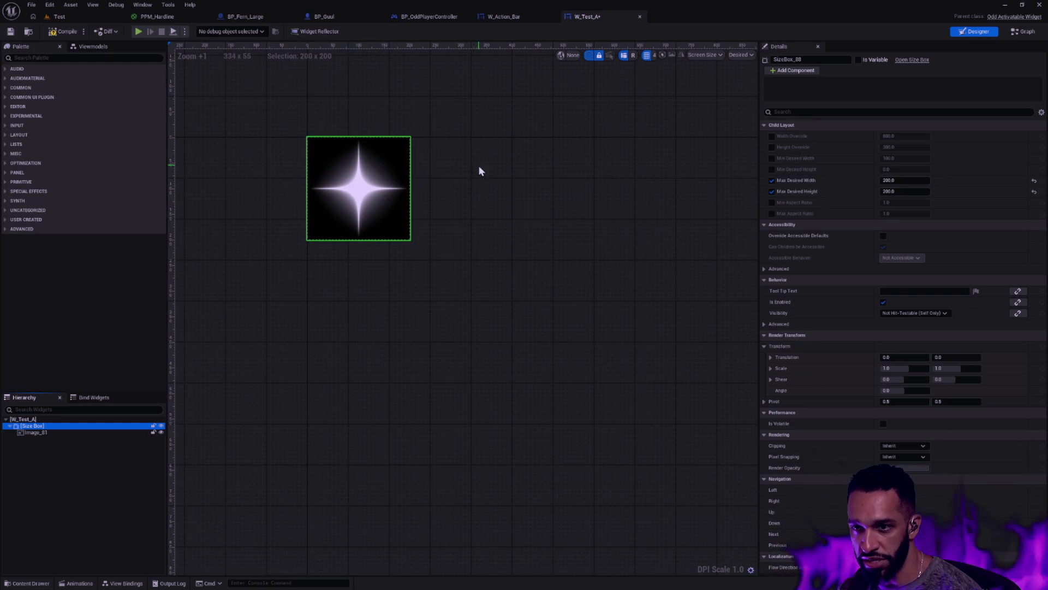
Delete the Size Box with its star image, then undo to restore both.
left_click(376, 195)
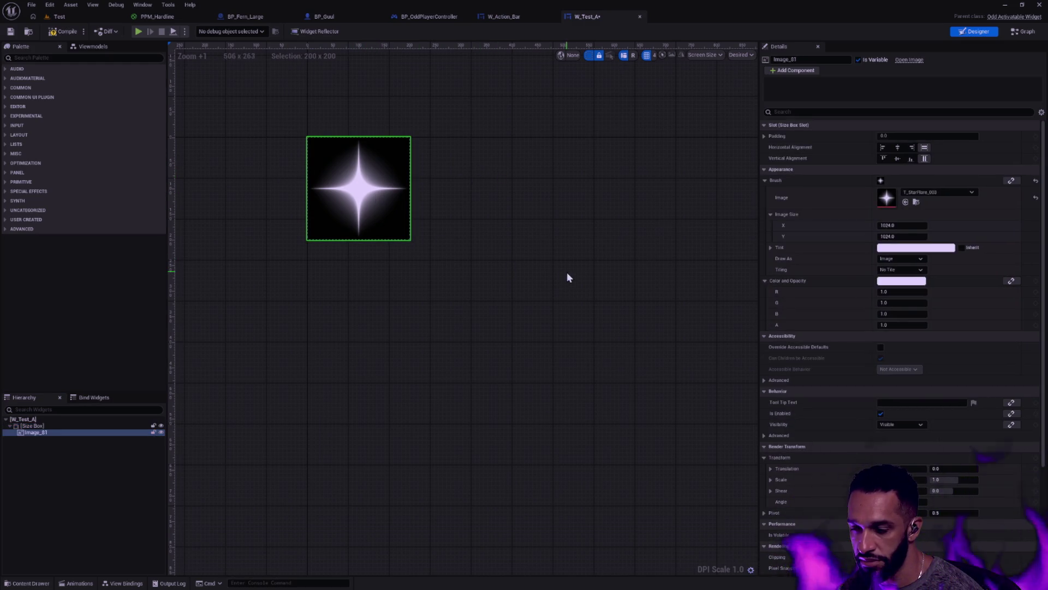
left_click(58, 426)
key("Delete")
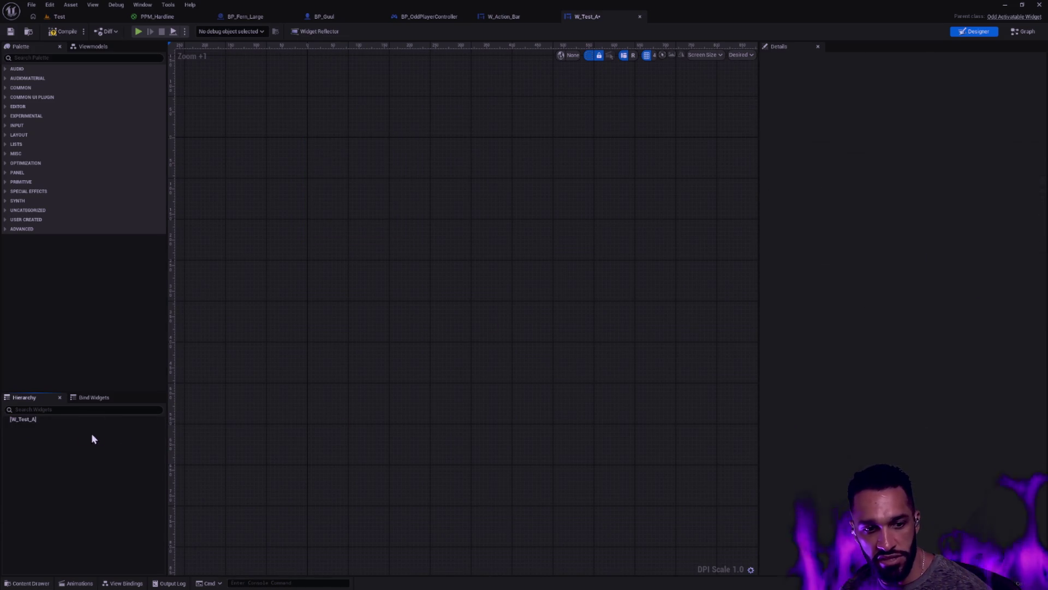
key("ctrl+z")
left_click(43, 432)
left_click(352, 224)
Take the star image out, delete the Size Box, paste the image under W_Test_A, then delete it.
right_click(32, 426)
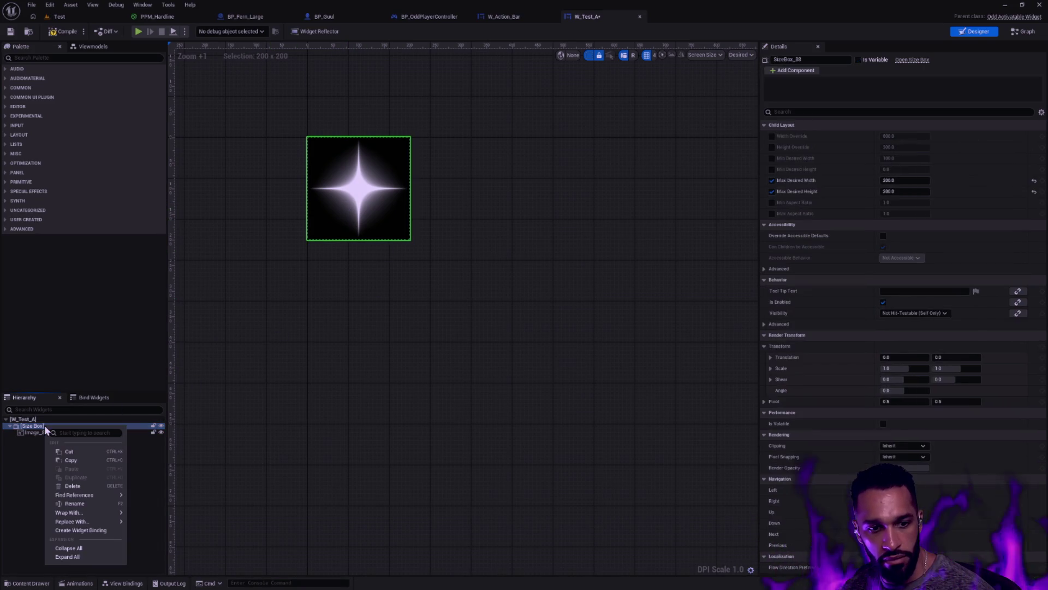
key("Escape")
left_click(34, 432)
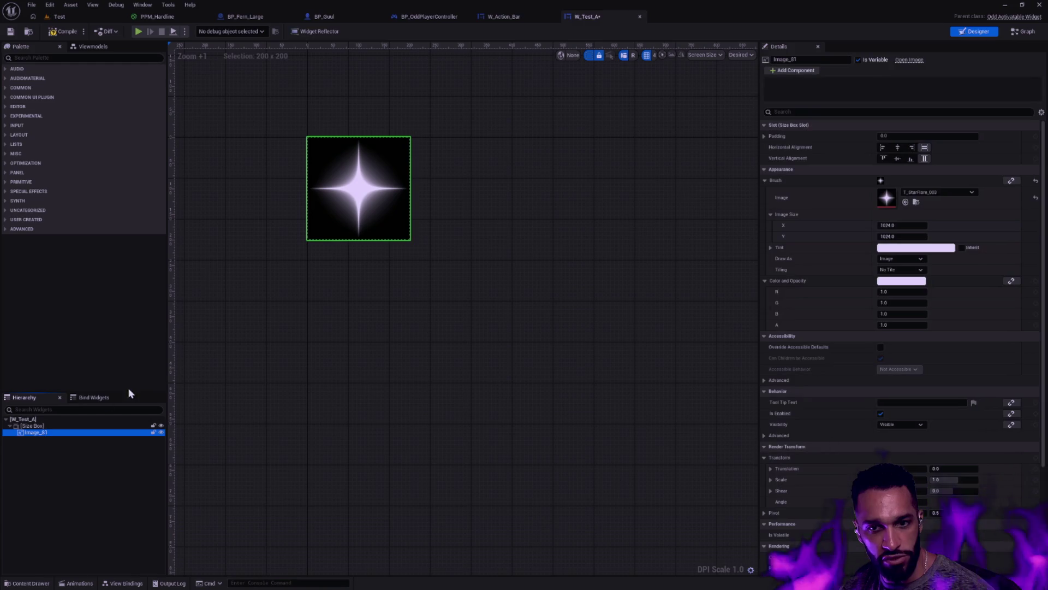
key("Delete")
left_click(48, 427)
key("Delete")
key("ctrl+v")
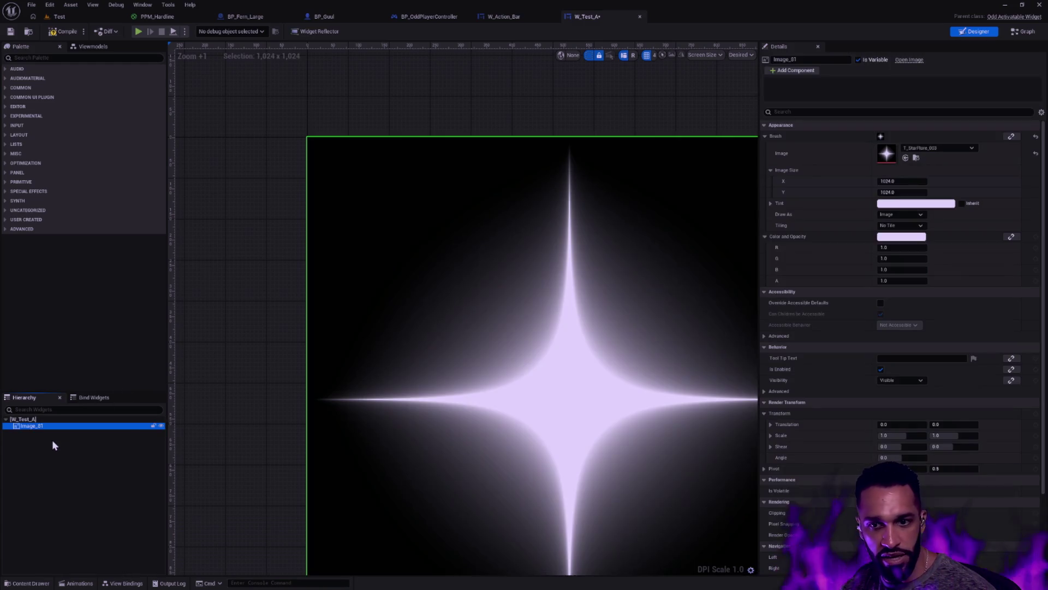
scroll(625, 379, "down", 1)
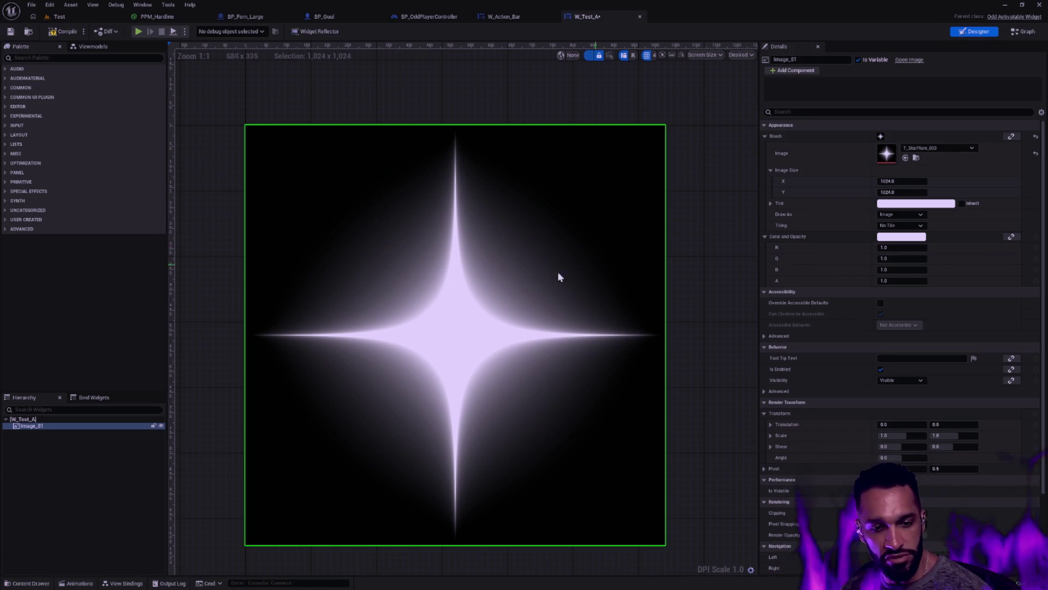
key("Delete")
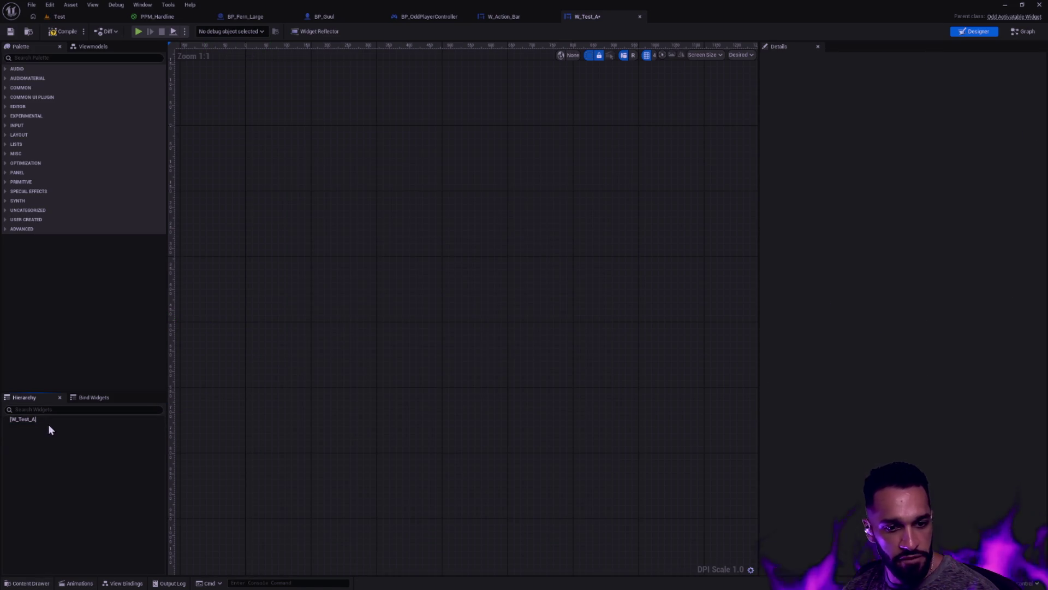
Add a Size Box under W_Test_A from the palette and place a Vertical Box inside it.
right_click(54, 420)
left_click(49, 447)
right_click(49, 447)
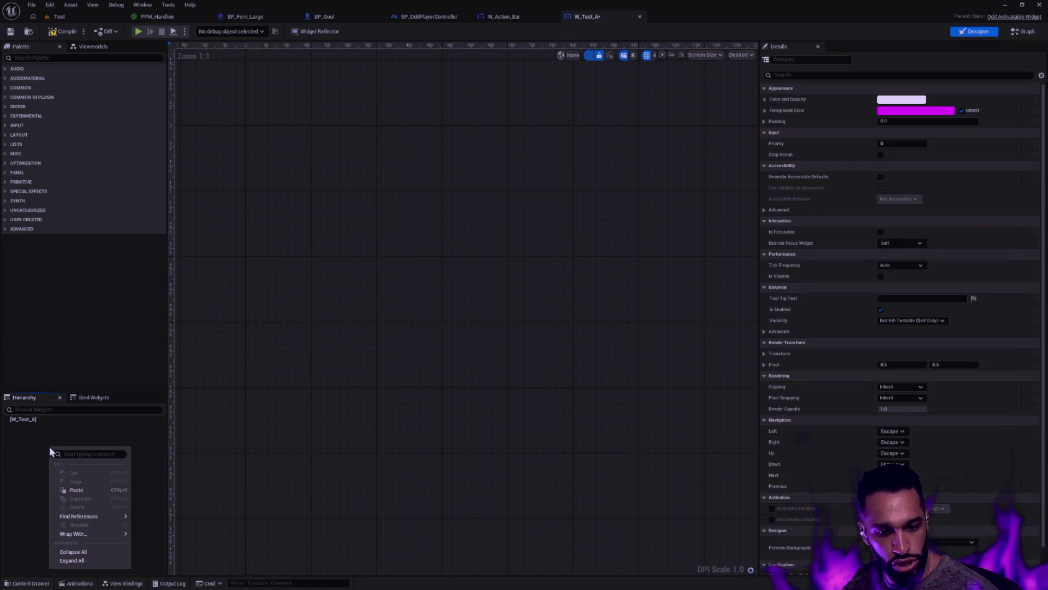
left_click(80, 58)
type("size")
mouse_move(64, 77)
left_mouse_down()
mouse_move(96, 385)
mouse_move(69, 426)
left_mouse_up()
left_click_drag(62, 250, 11, 420)
left_click(44, 58)
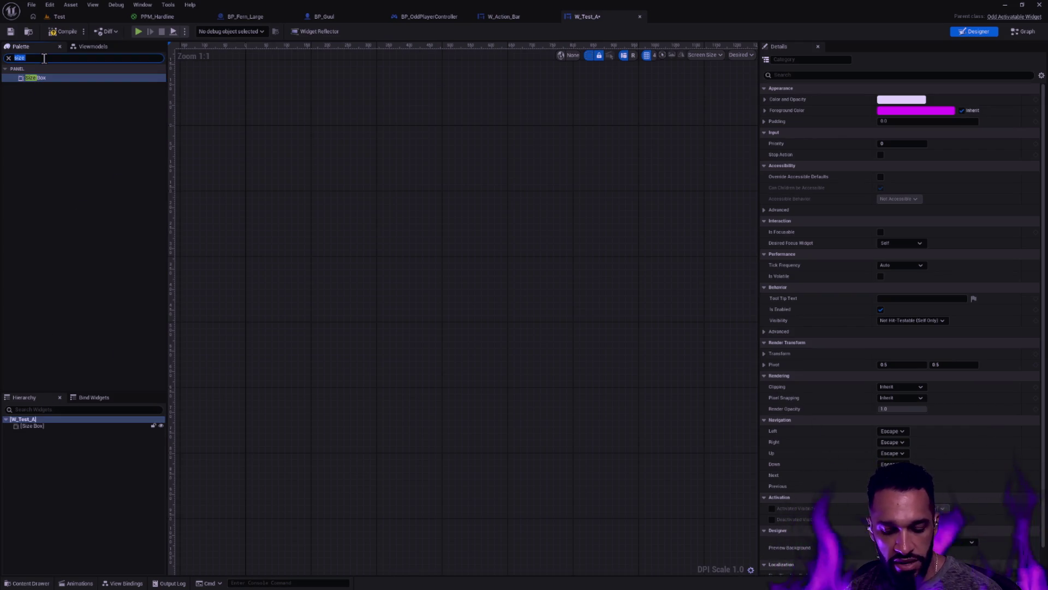
mouse_move(59, 79)
left_mouse_down()
mouse_move(115, 332)
mouse_move(44, 426)
left_mouse_up()
Enable the Size Box's Max Desired Height and set it to 200.
left_click(43, 426)
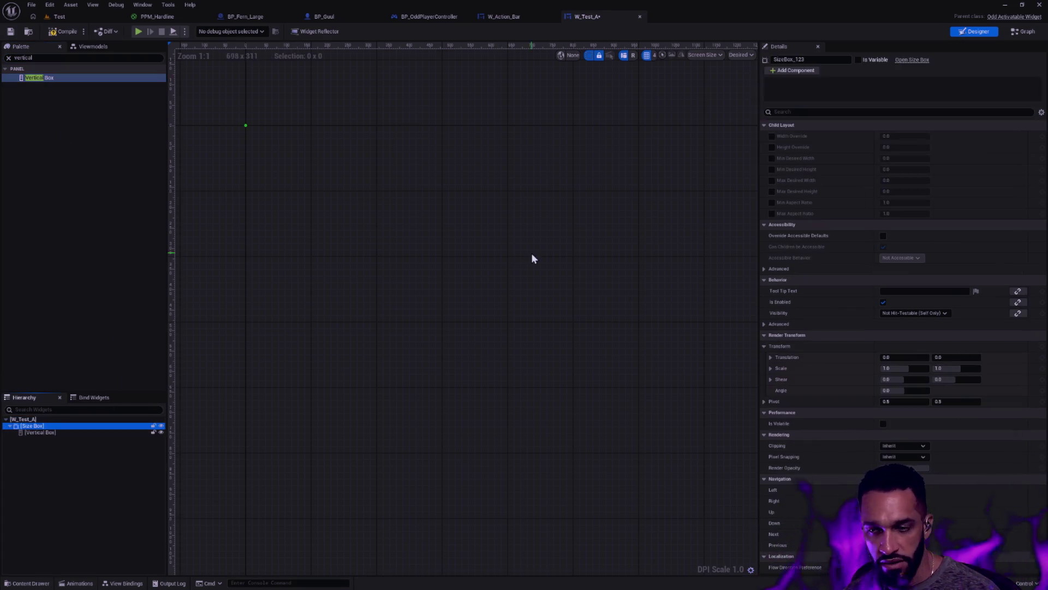
left_click(771, 191)
left_click(911, 190)
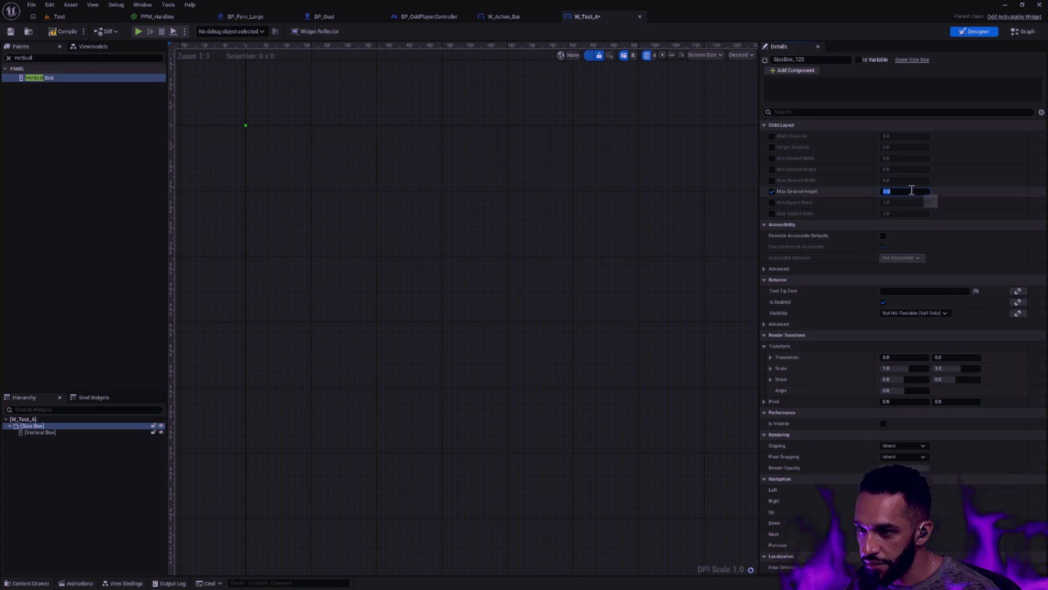
type("200")
key("Return")
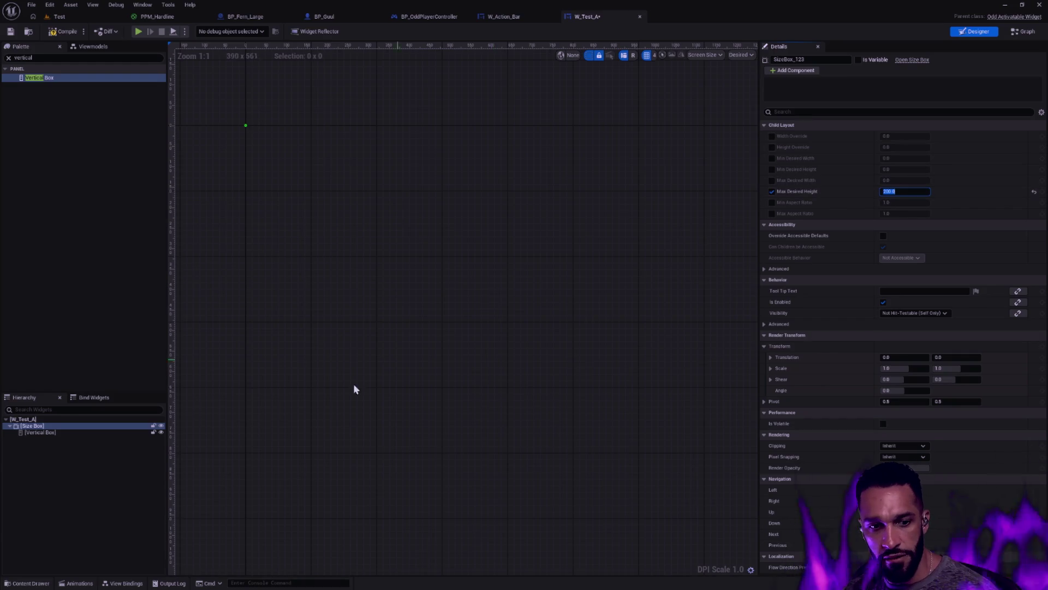
left_click(68, 432)
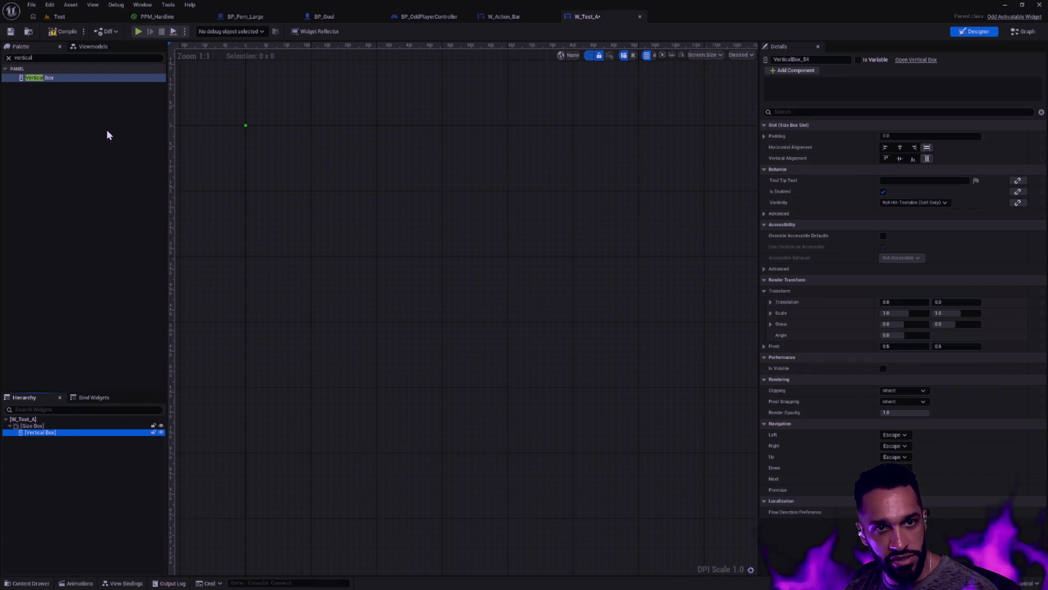
scroll(251, 127, "up", 1)
scroll(255, 126, "down", 1)
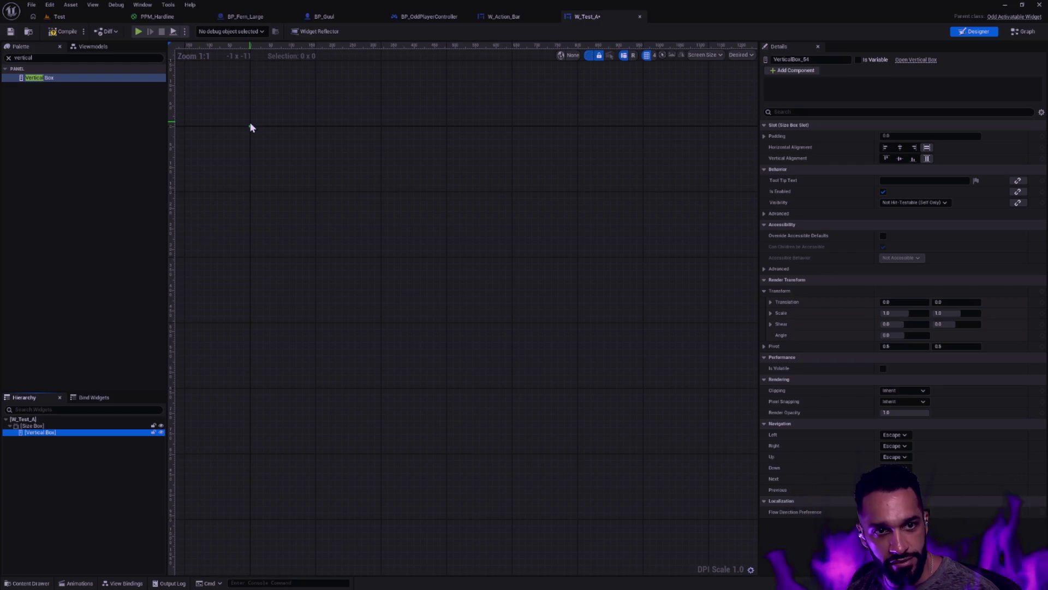
Drop a Text Block into the Vertical Box and duplicate it with Ctrl+D into 14 stacked copies.
left_click(8, 58)
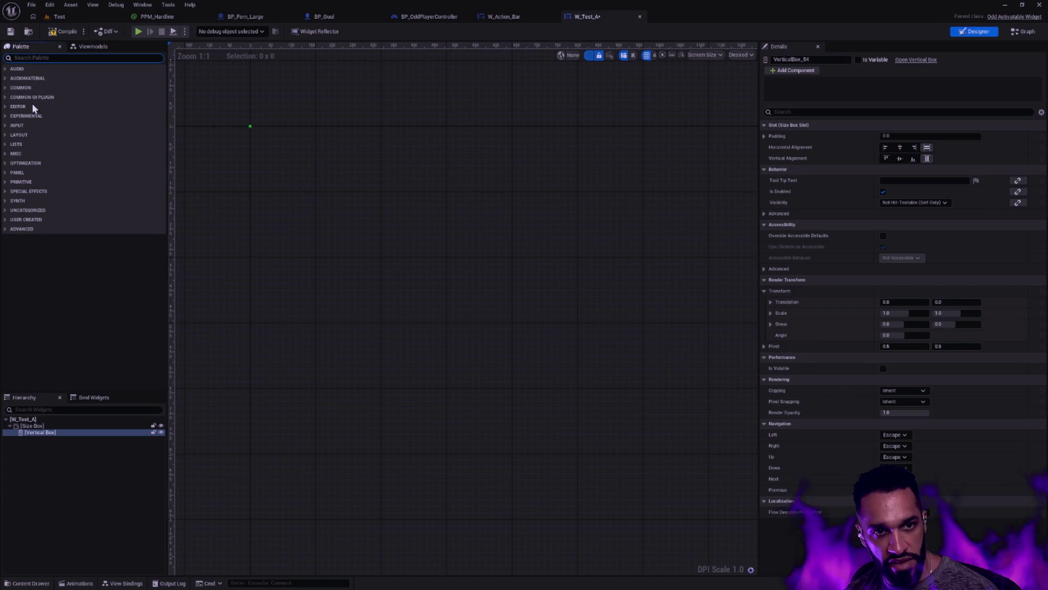
type("text")
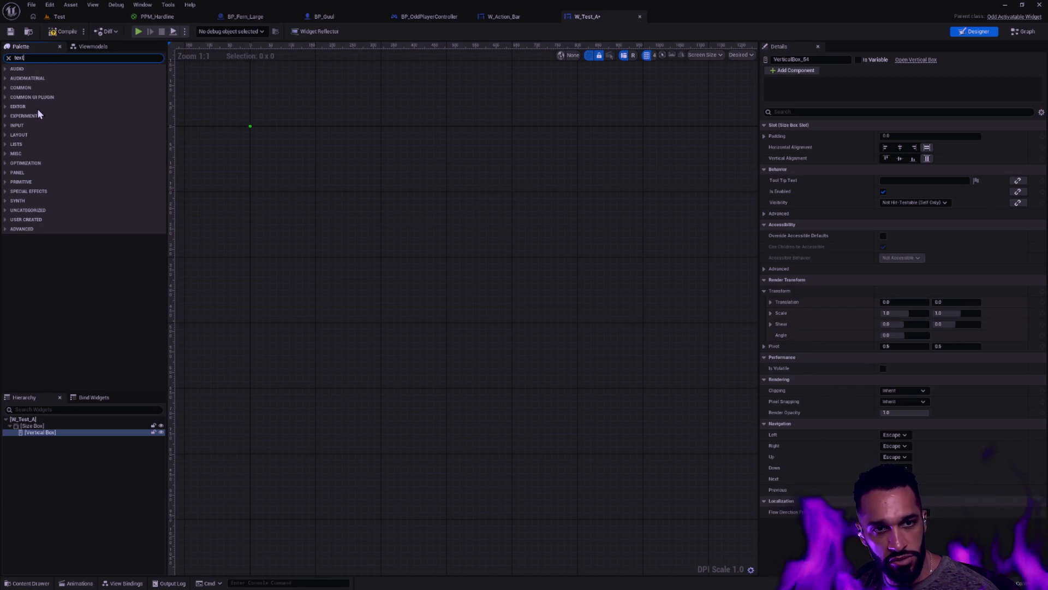
mouse_move(31, 88)
left_mouse_down()
mouse_move(234, 122)
mouse_move(52, 431)
mouse_move(86, 429)
left_mouse_up()
left_click(85, 440)
key("ctrl+d")
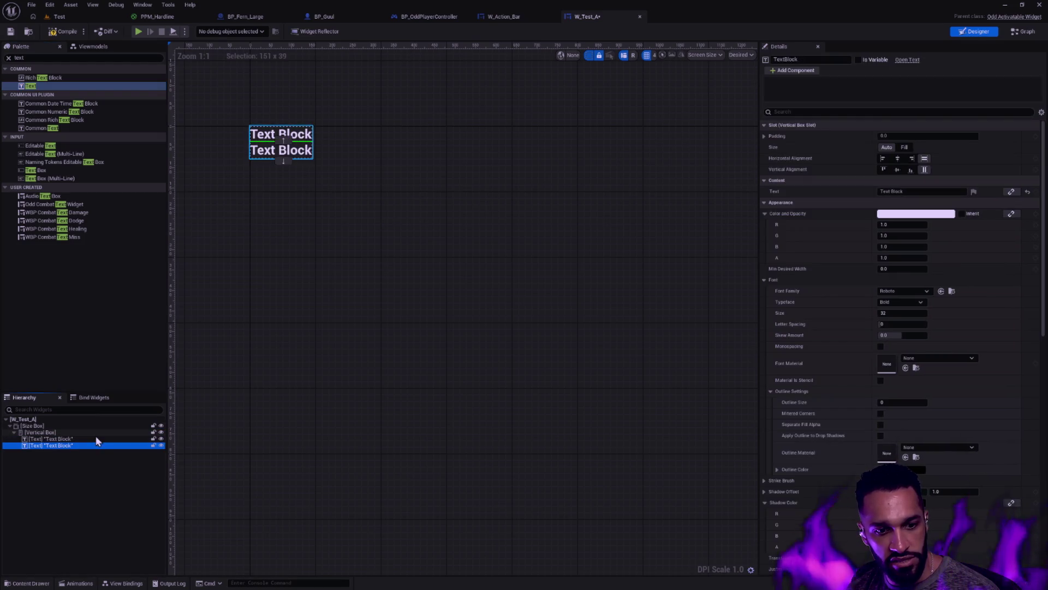
key("ctrl+d")
key("ctrl+d")
key("ctrl+d")
key("ctrl+d")
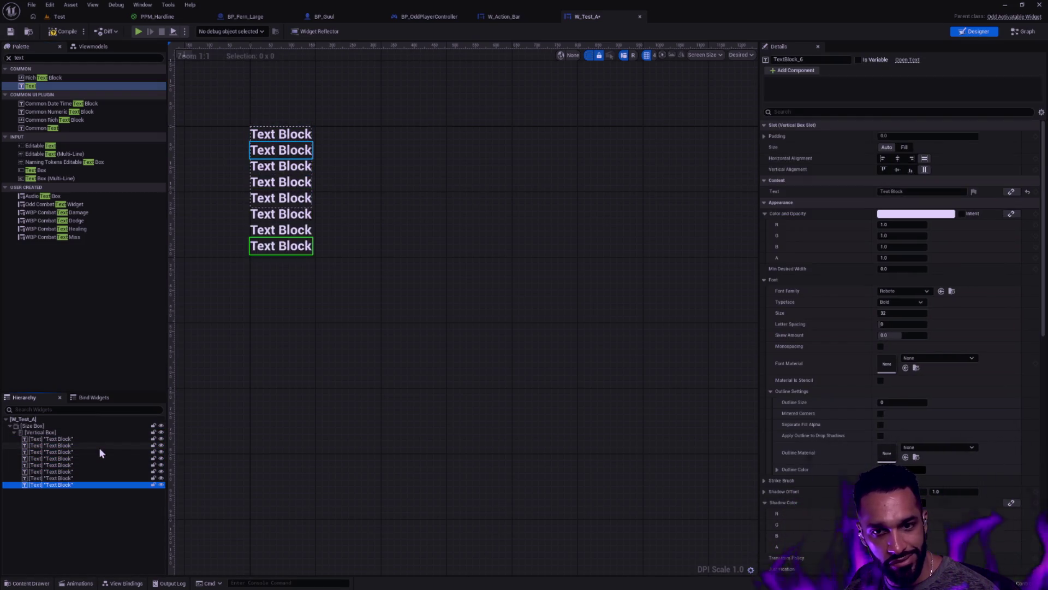
key("ctrl+d")
key("ctrl+d")
left_click(390, 437)
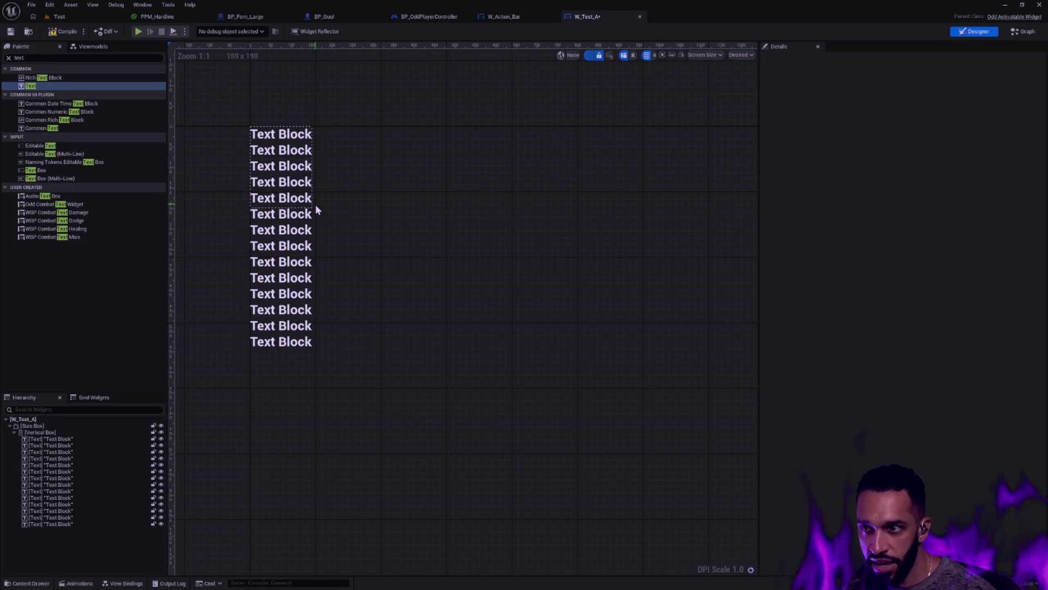
Play-test the level with the fourteen text blocks, then go back to W_Test_A.
left_click(138, 31)
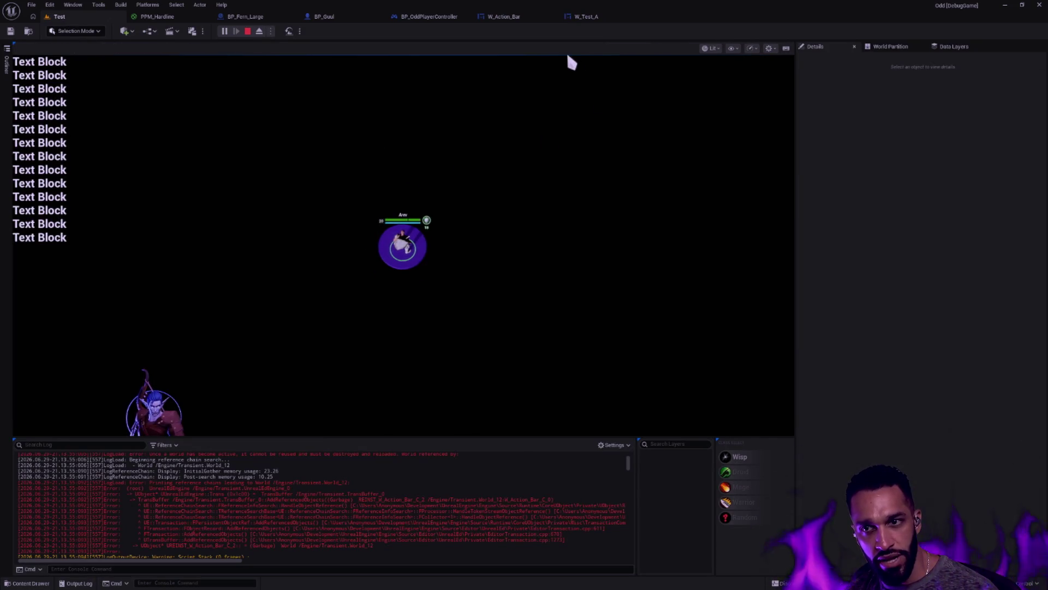
key("Escape")
left_click(591, 18)
Search the palette for 'image' and try placing an Image widget into W_Test_A.
left_click(293, 207)
left_click(355, 255)
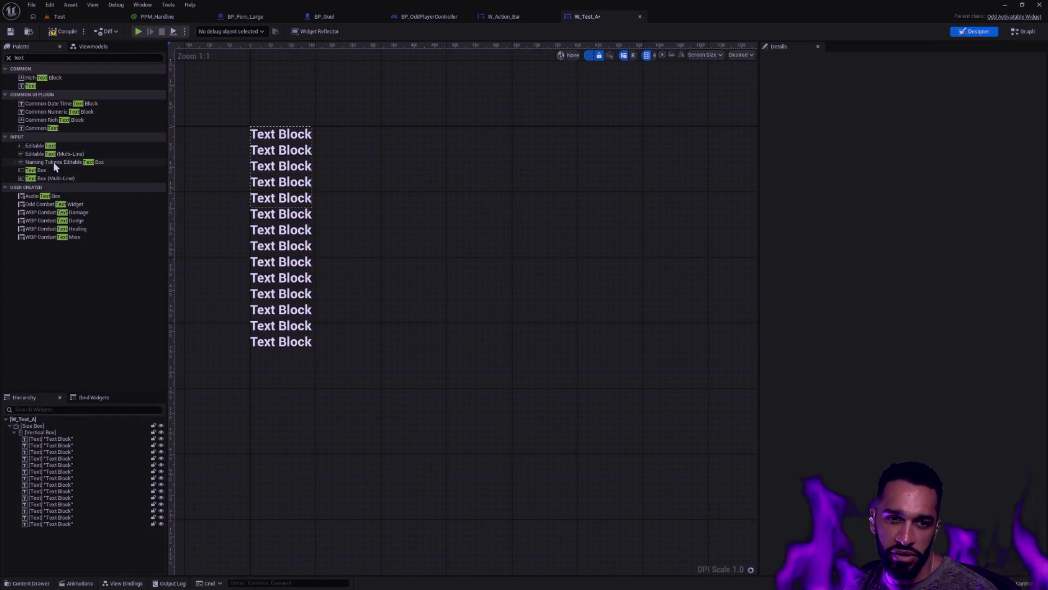
left_click(54, 58)
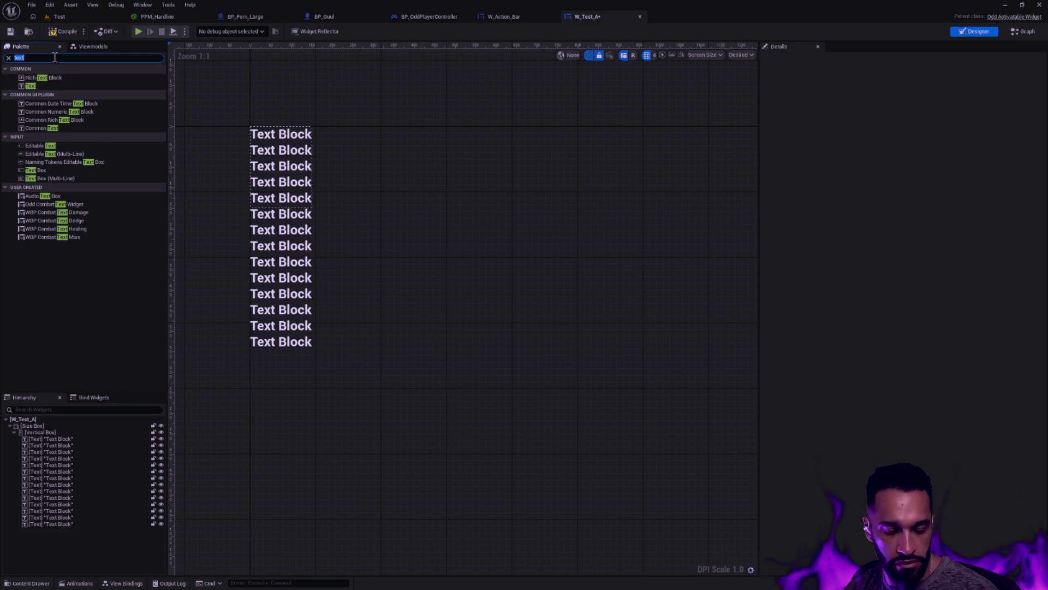
type("image")
mouse_move(30, 77)
left_mouse_down()
mouse_move(231, 187)
mouse_move(248, 214)
mouse_move(310, 212)
mouse_move(244, 274)
mouse_move(59, 540)
mouse_move(83, 529)
mouse_move(40, 527)
mouse_move(41, 431)
mouse_move(79, 316)
mouse_move(20, 427)
mouse_move(43, 96)
mouse_move(75, 211)
mouse_move(37, 436)
mouse_move(51, 429)
left_mouse_up()
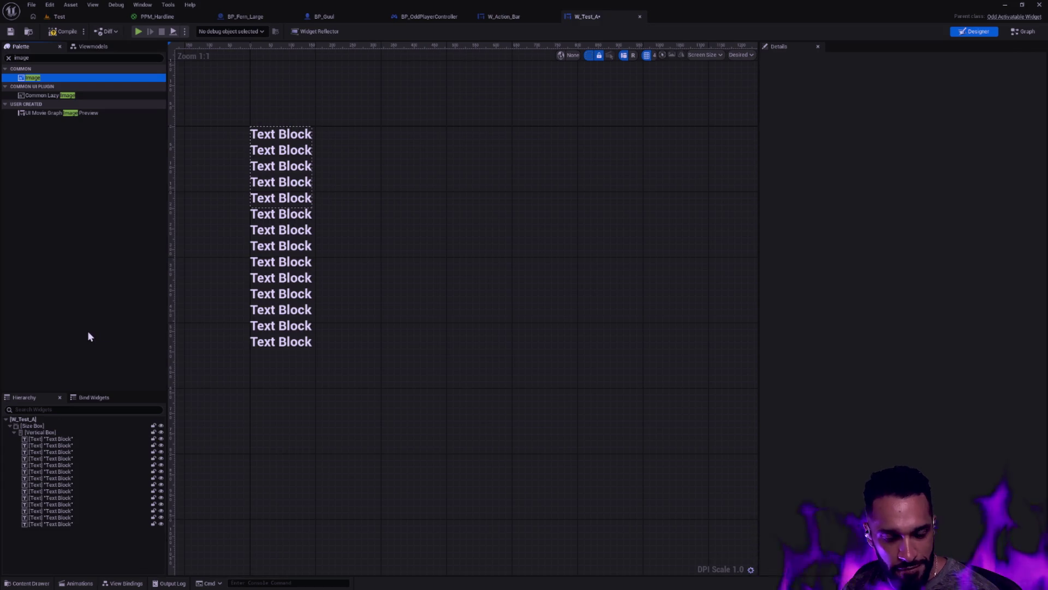
Set the Size Box Clipping to Clip to Bounds and play-test it in the Test level.
left_click(51, 426)
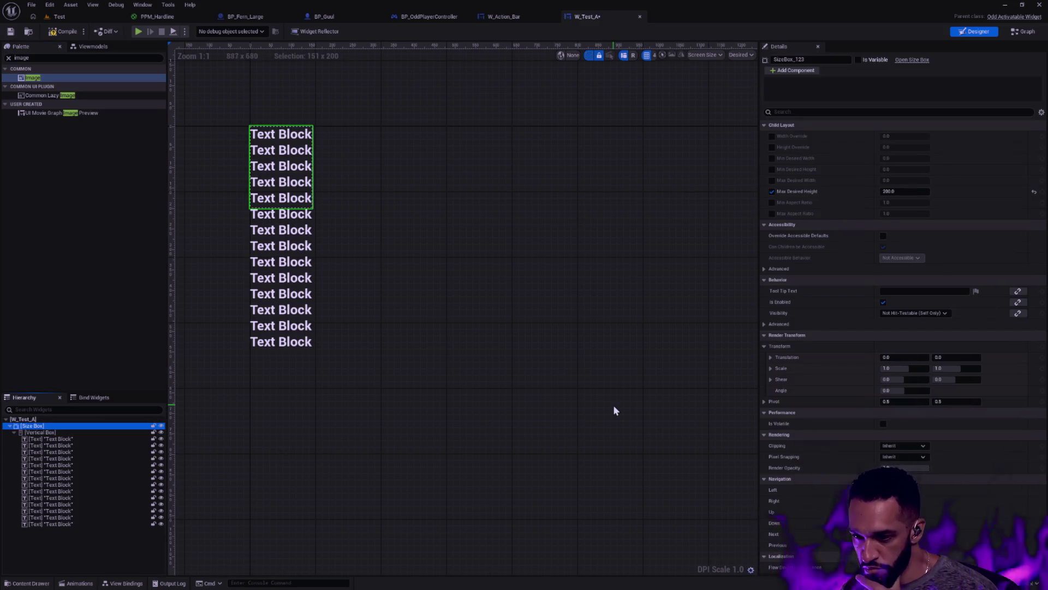
left_click(903, 445)
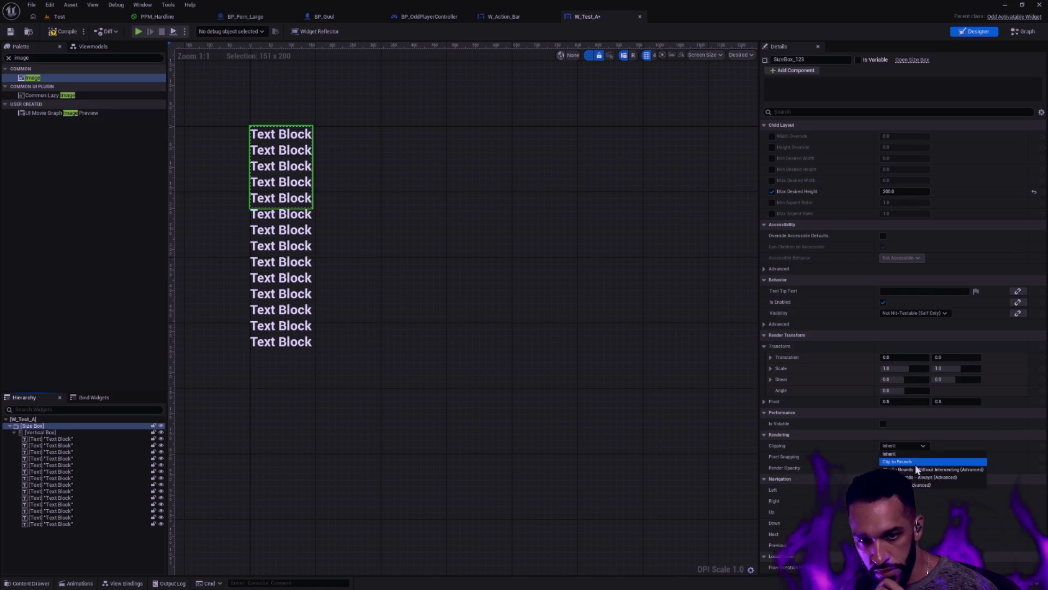
left_click(898, 461)
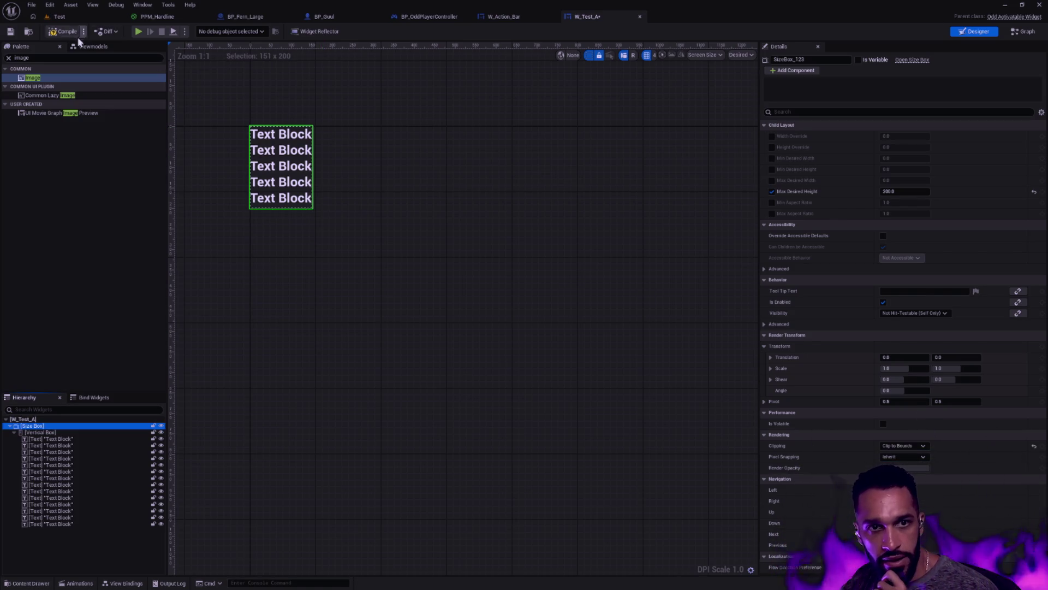
left_click(107, 17)
left_click(224, 31)
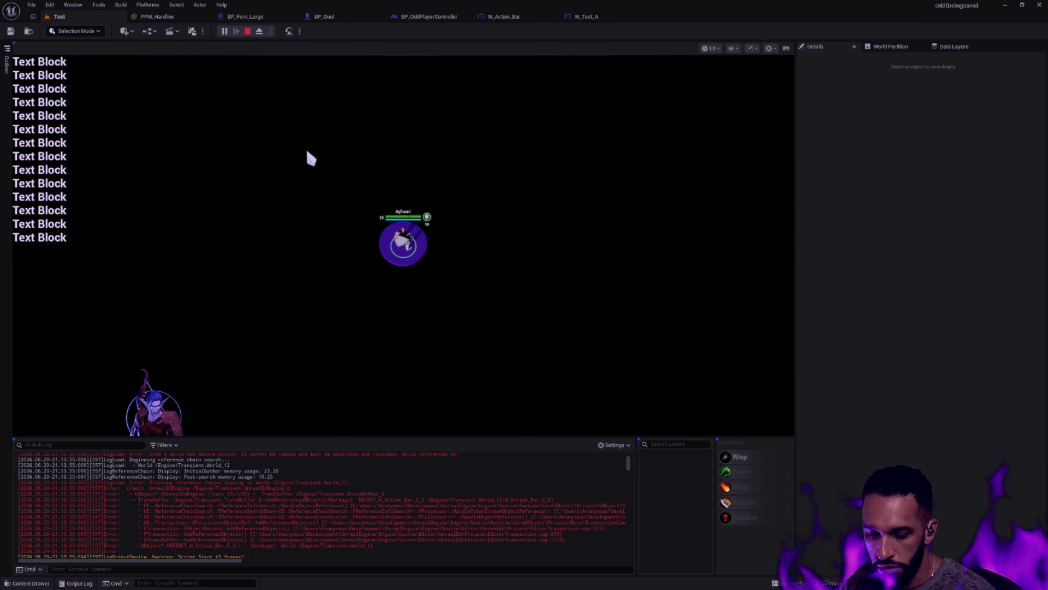
key("Escape")
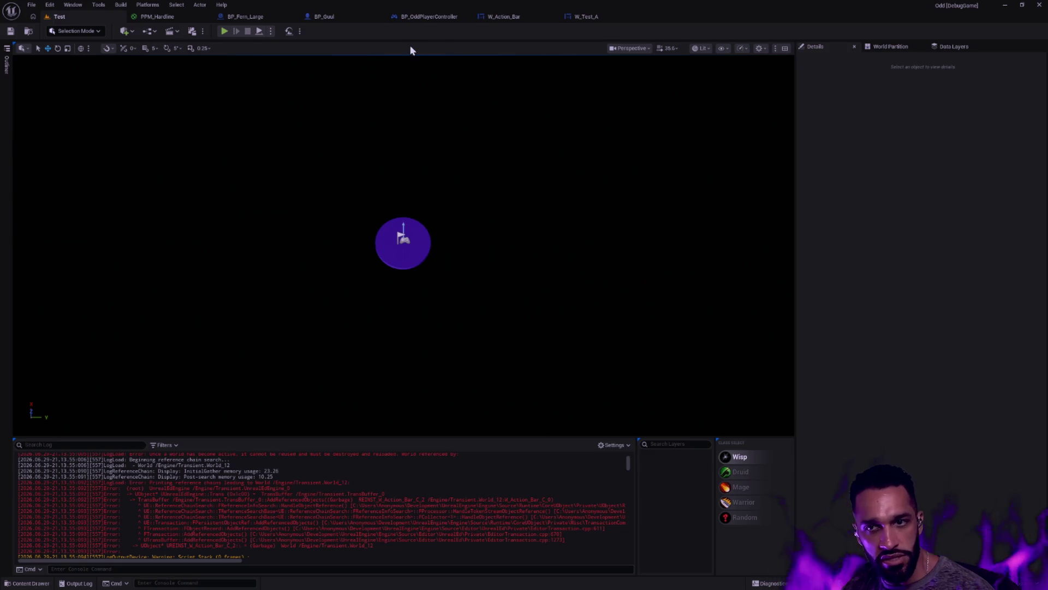
Delete all fourteen Text Blocks and add an Image widget into the Vertical Box.
left_click(568, 16)
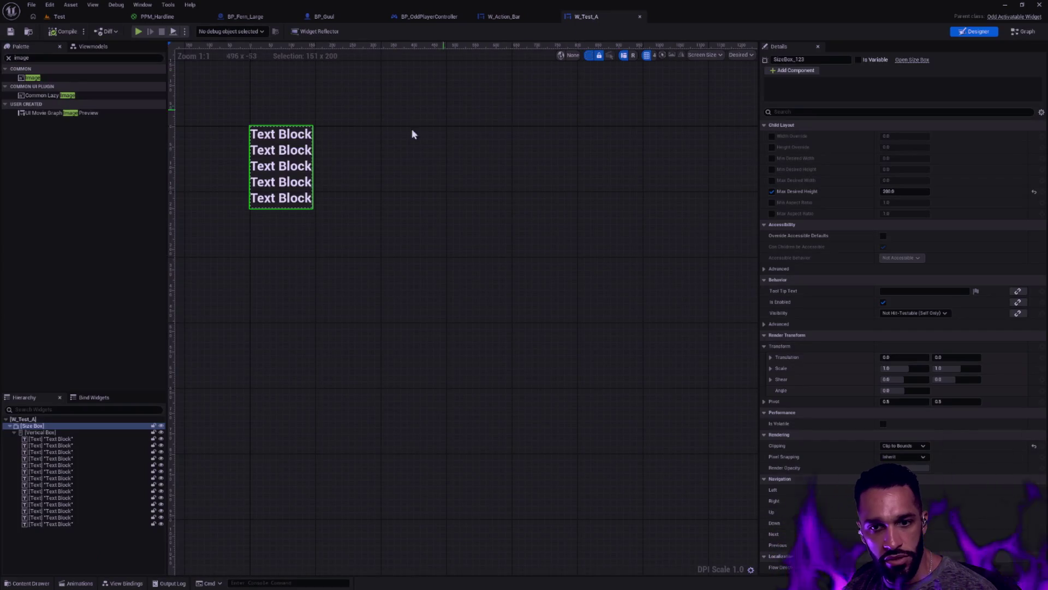
left_click(63, 439)
left_click(66, 524, "shift")
key("Delete")
mouse_move(32, 78)
left_mouse_down()
mouse_move(48, 132)
mouse_move(57, 433)
left_mouse_up()
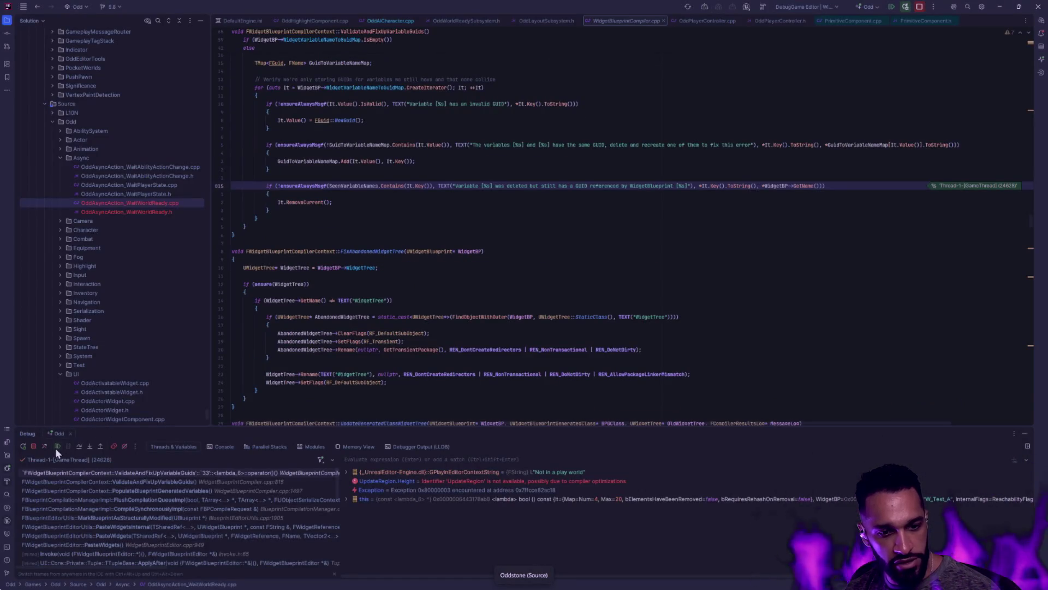
left_click(56, 446)
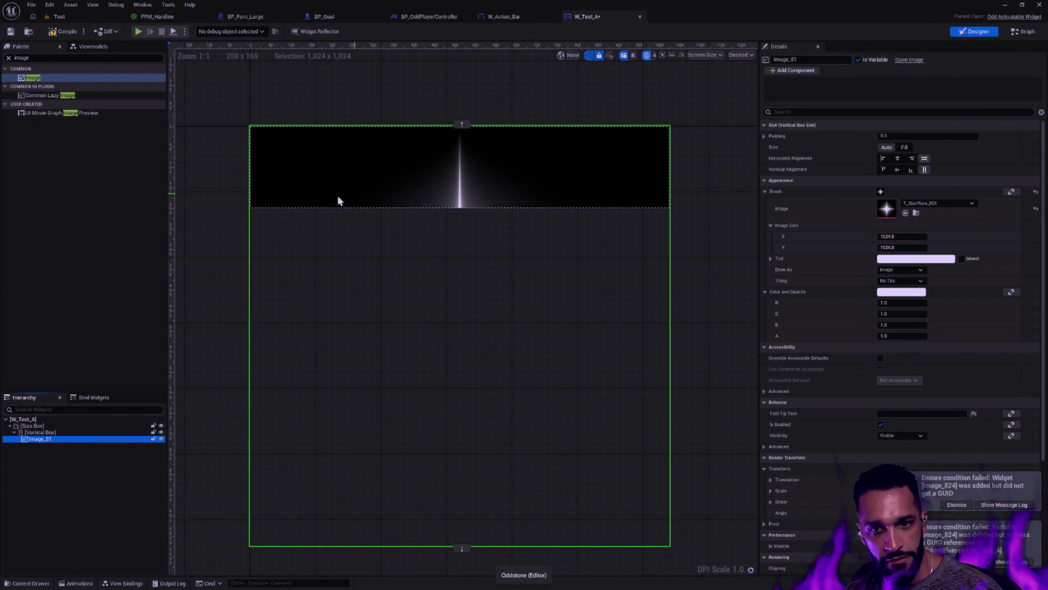
left_click(336, 202)
Align the star Image to Top and Left, then align the Vertical Box to Top and Left.
left_click(71, 433)
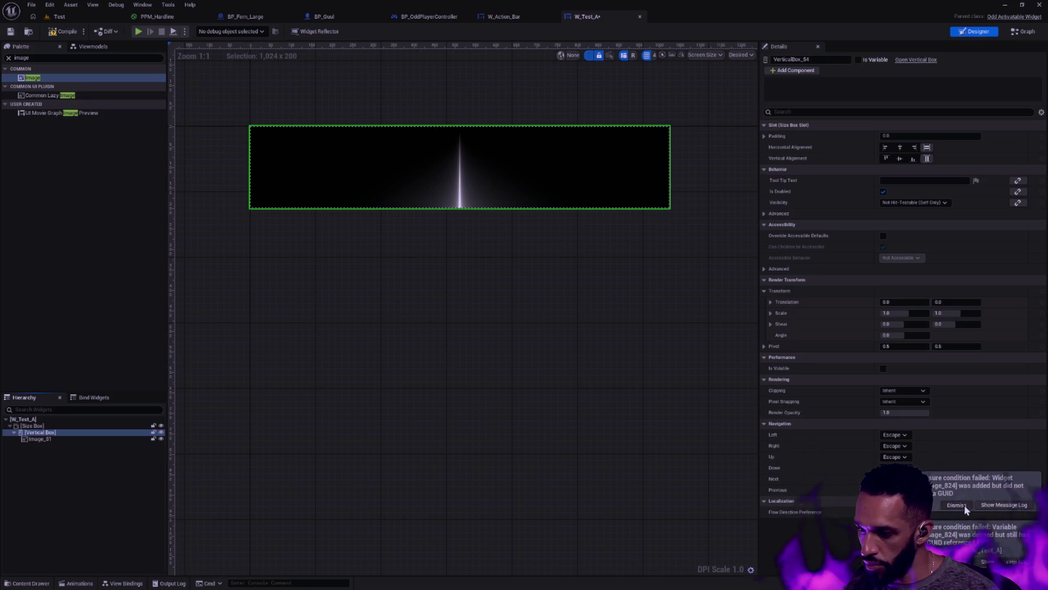
left_click(80, 440)
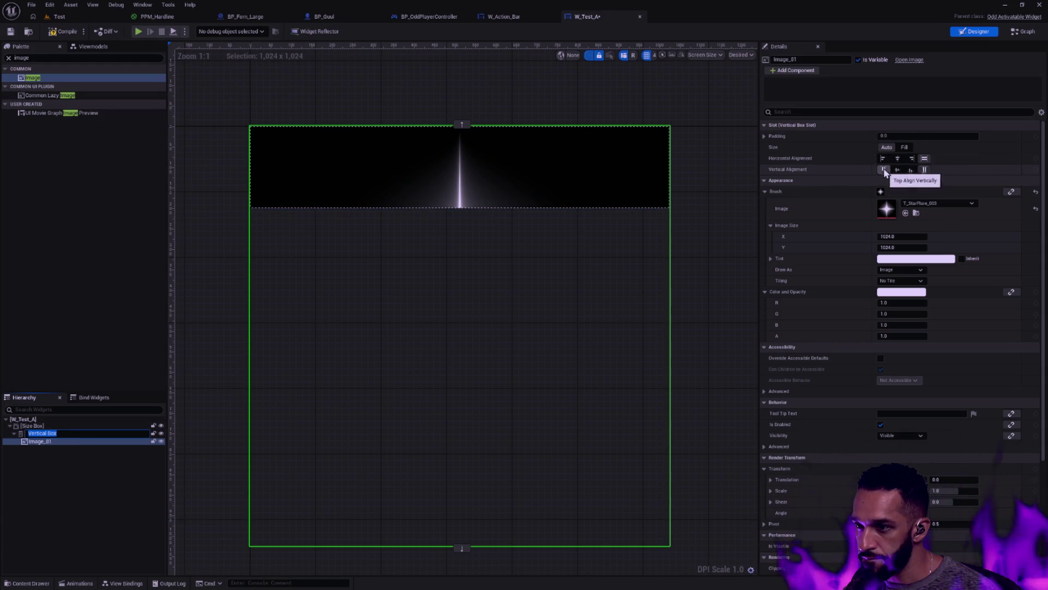
left_click(883, 159)
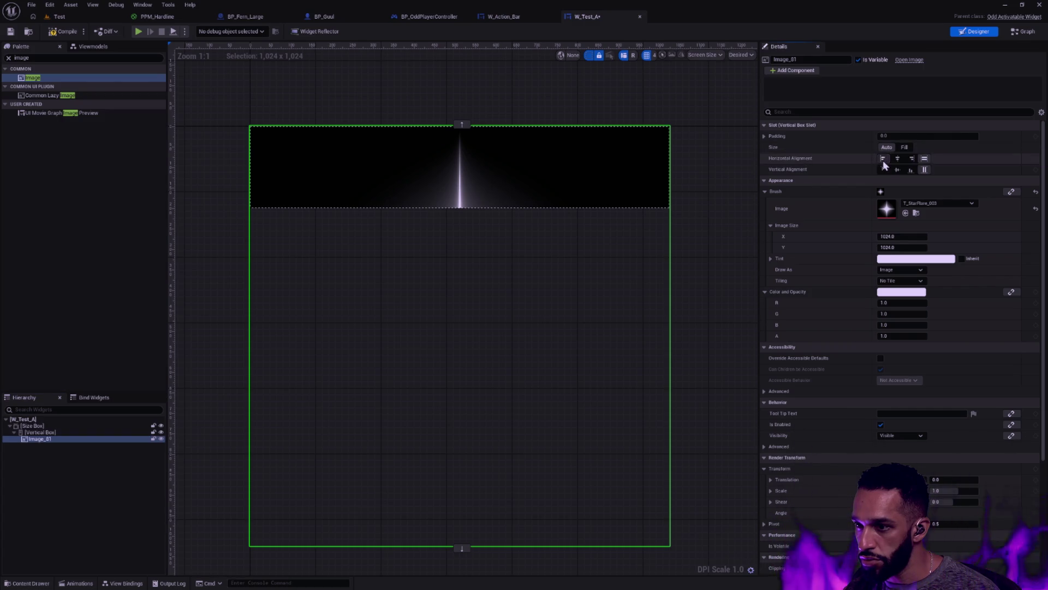
left_click(883, 170)
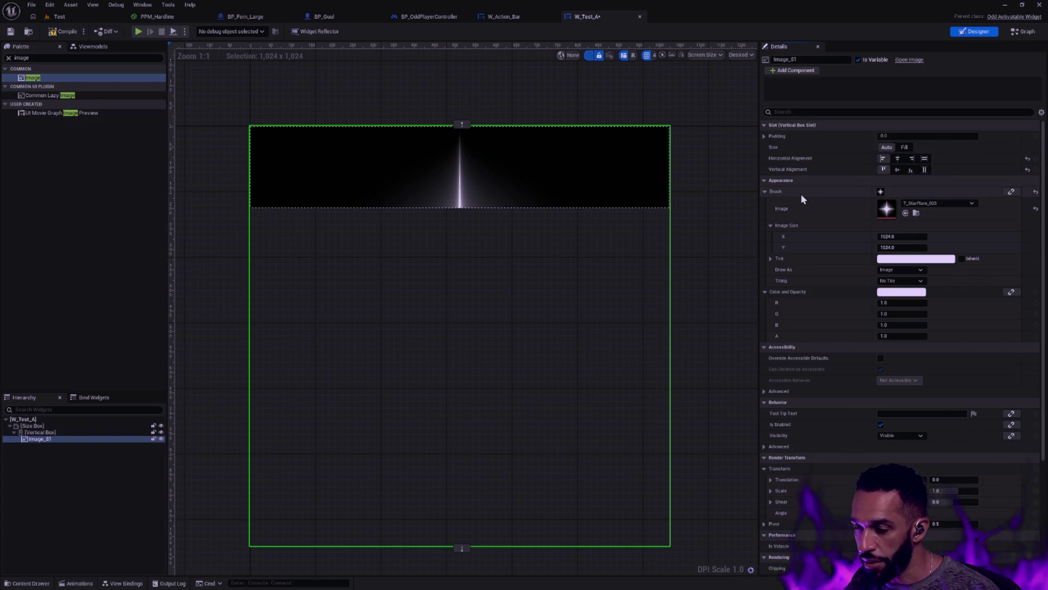
left_click(49, 432)
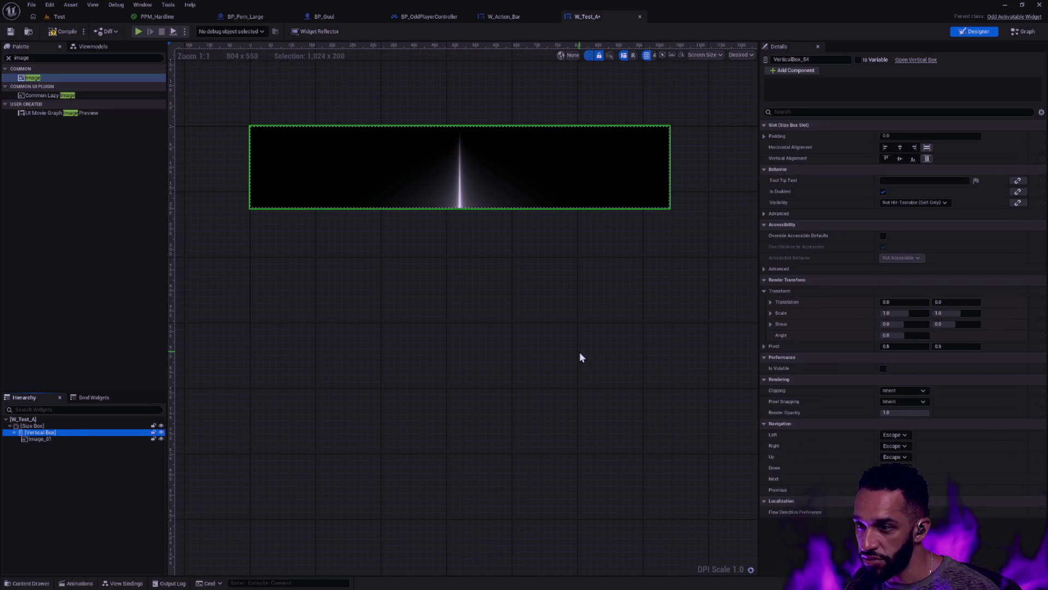
left_click(889, 158)
left_click(889, 149)
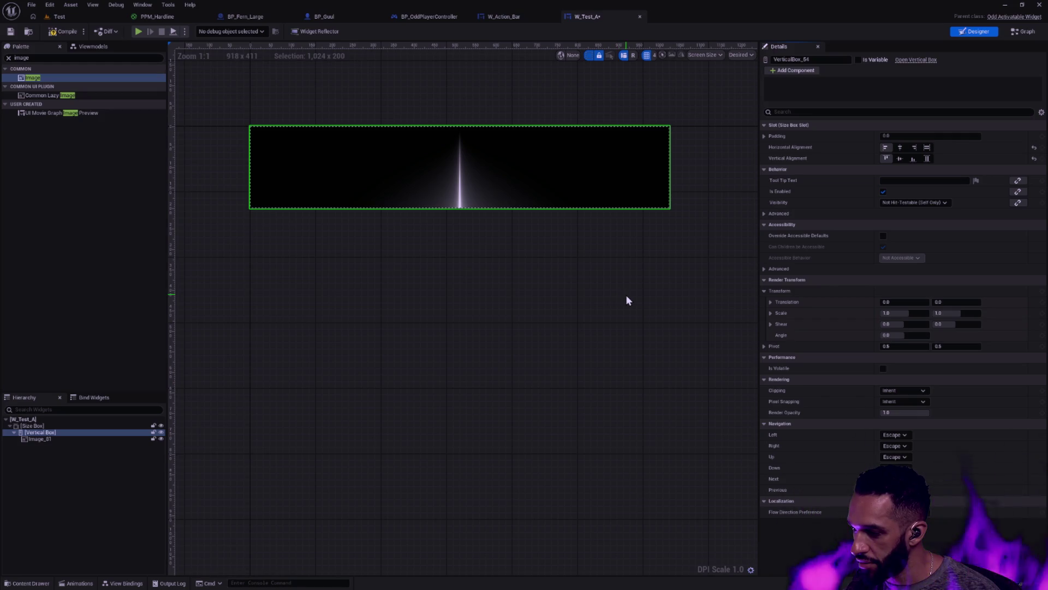
left_click(68, 19)
left_click(224, 32)
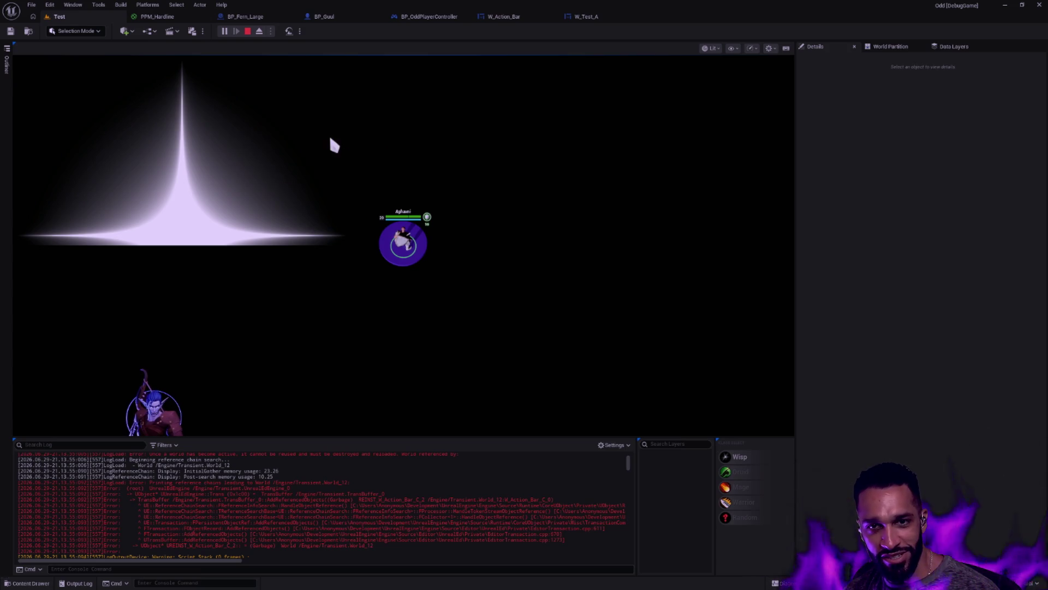
key("Escape")
left_click(457, 15)
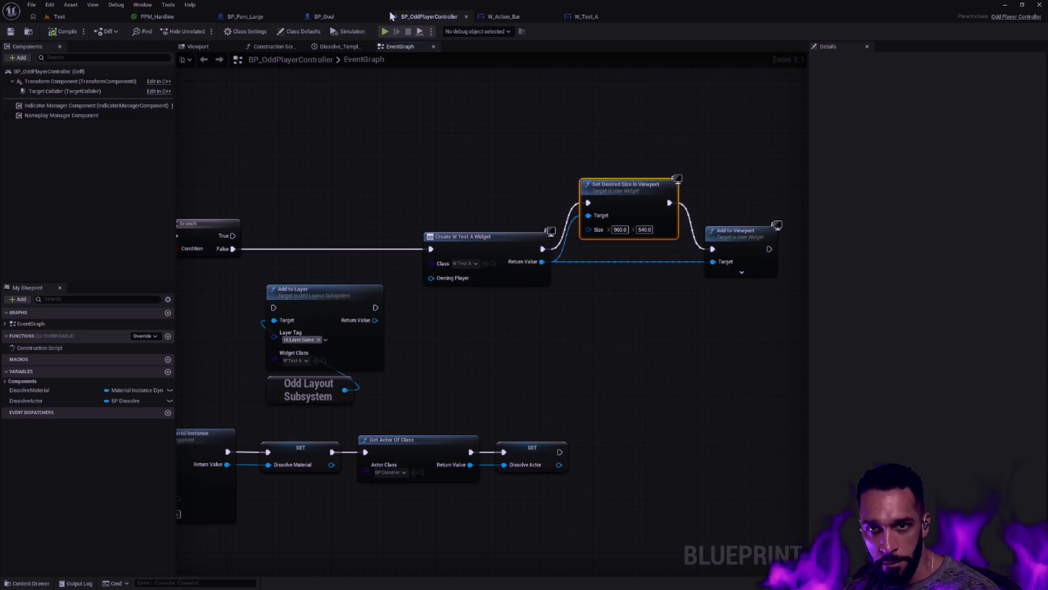
left_click(598, 16)
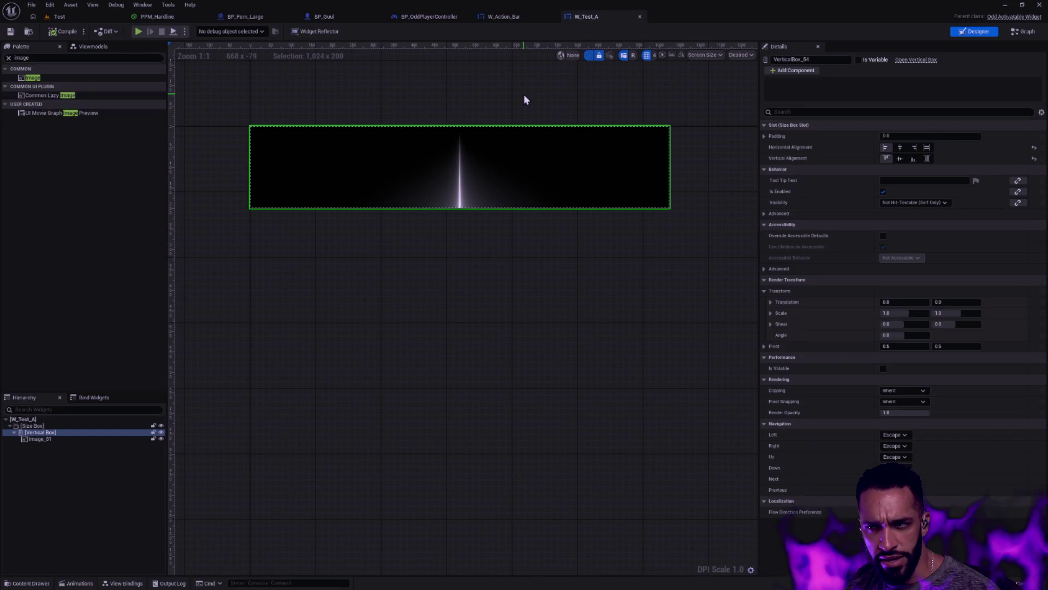
Reset the Size Box clipping to Inherit, save, and play-test the Test level for comparison.
left_click(49, 438)
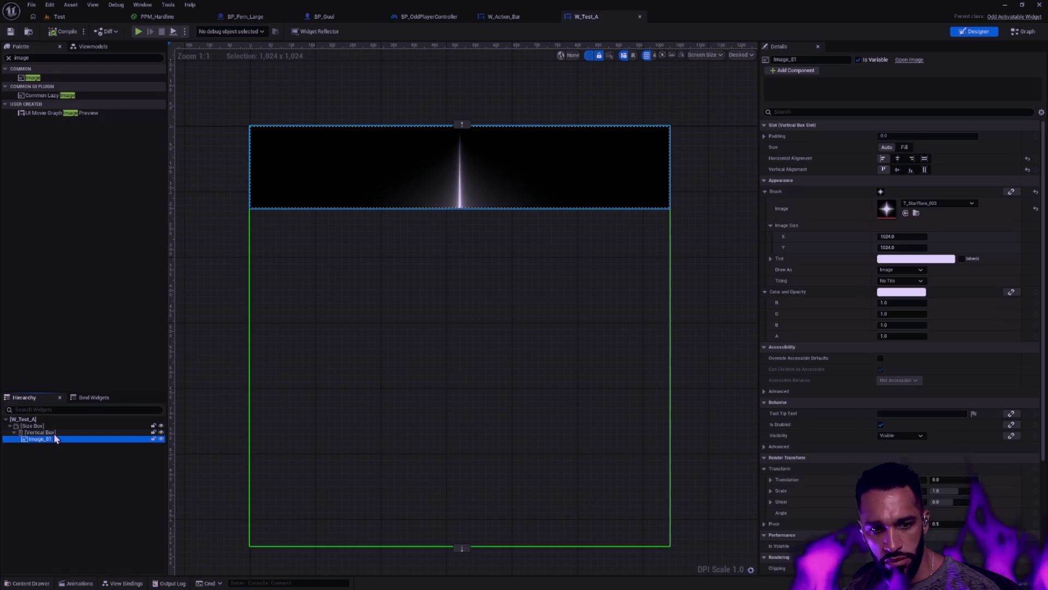
left_click(60, 431)
left_click(64, 425)
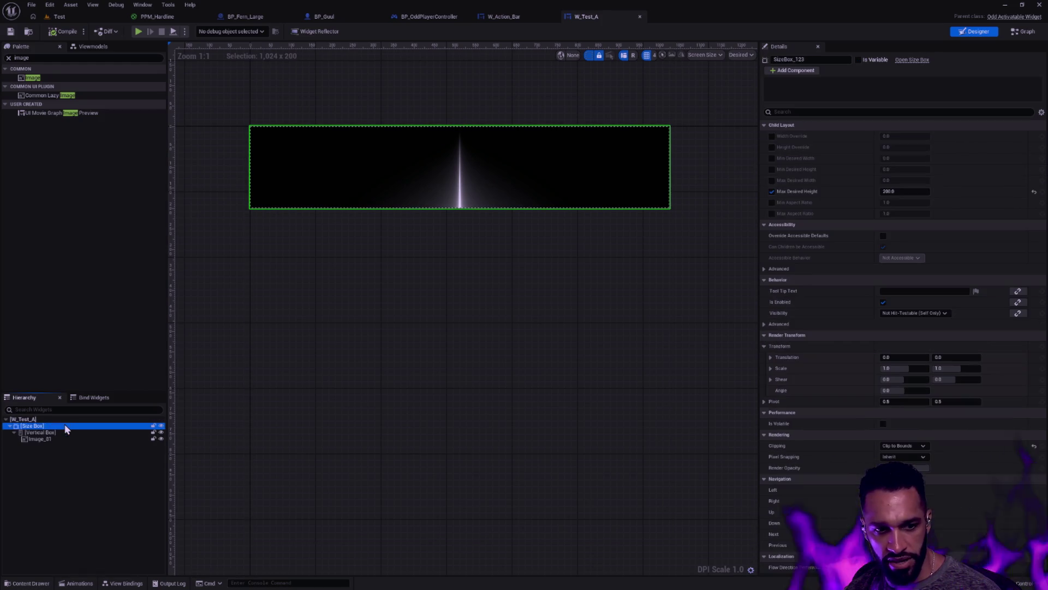
left_click(1033, 446)
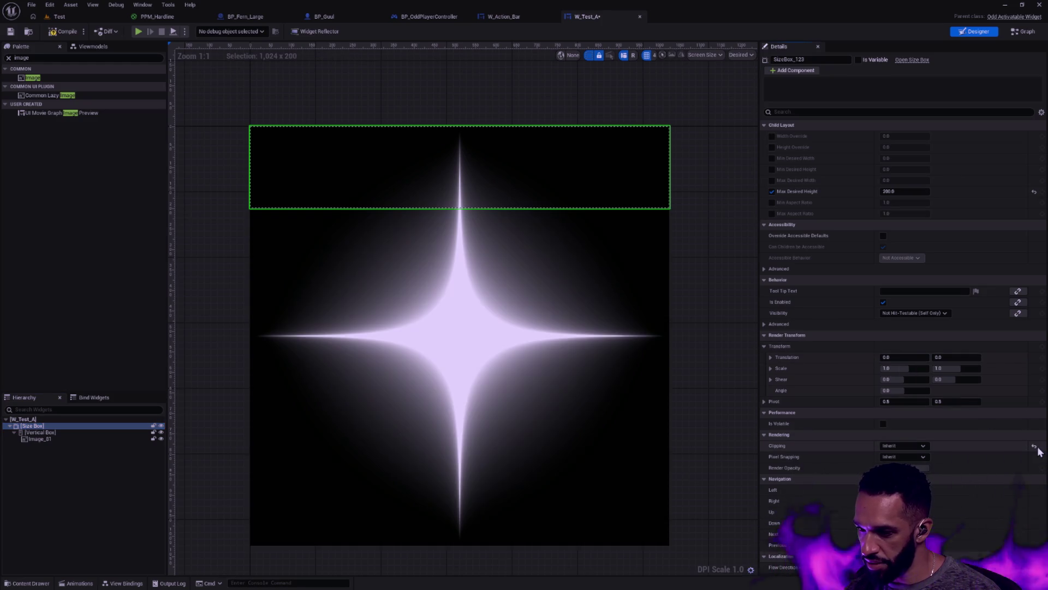
left_click(12, 33)
left_click(60, 17)
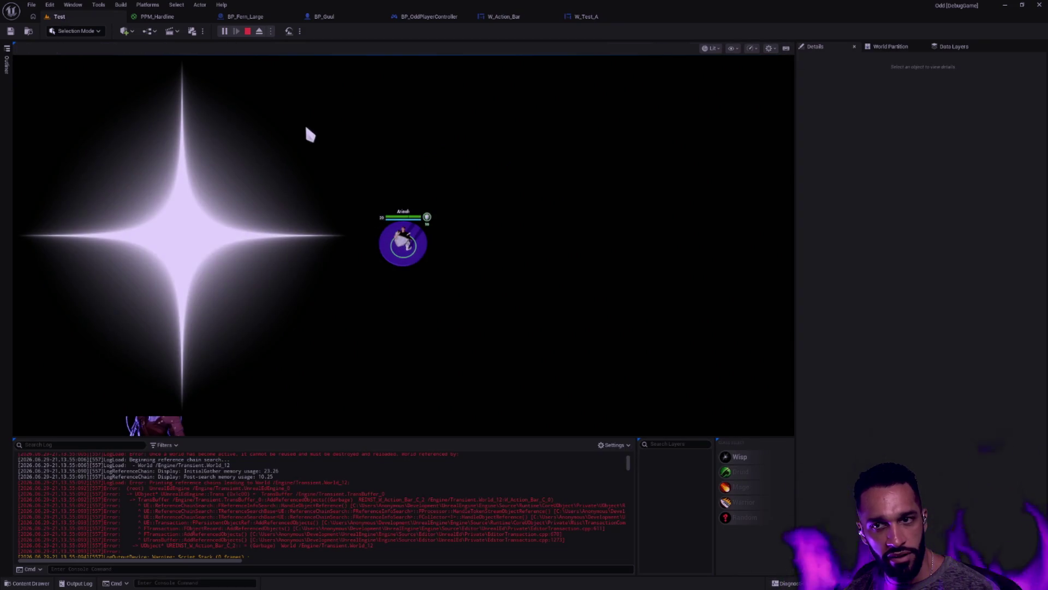
key("Escape")
left_click(600, 16)
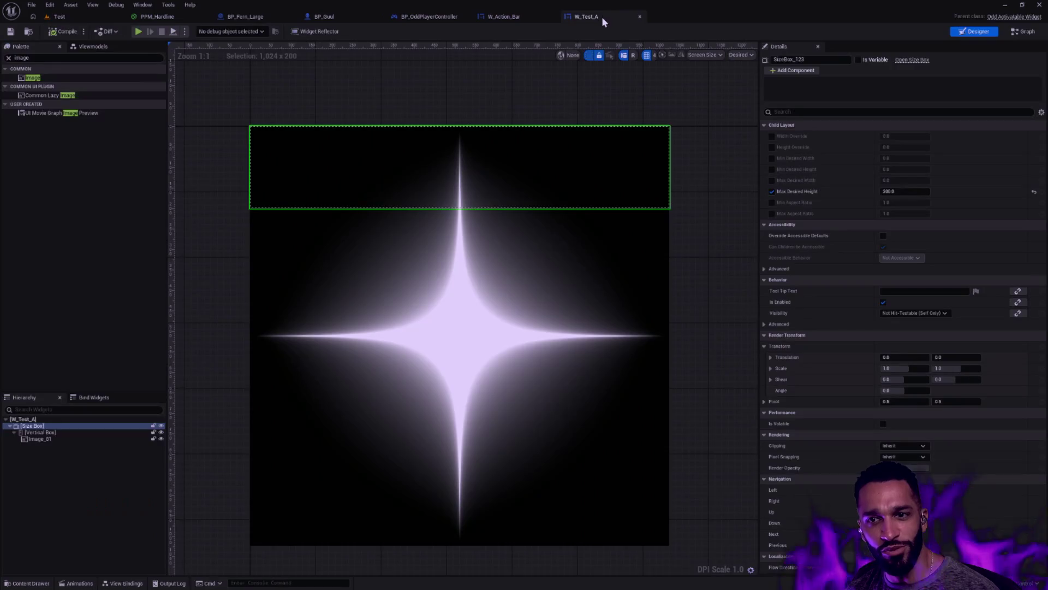
Set the Size Box Clipping to Clip to Bounds, compile, and play-test in the Test level.
left_click(909, 446)
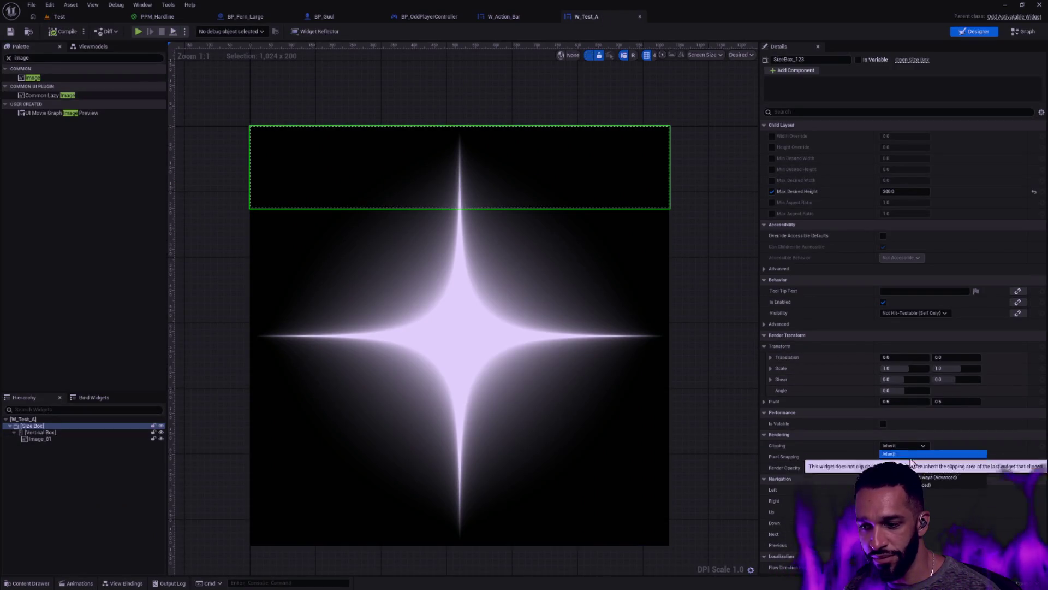
left_click(909, 466)
left_click(65, 33)
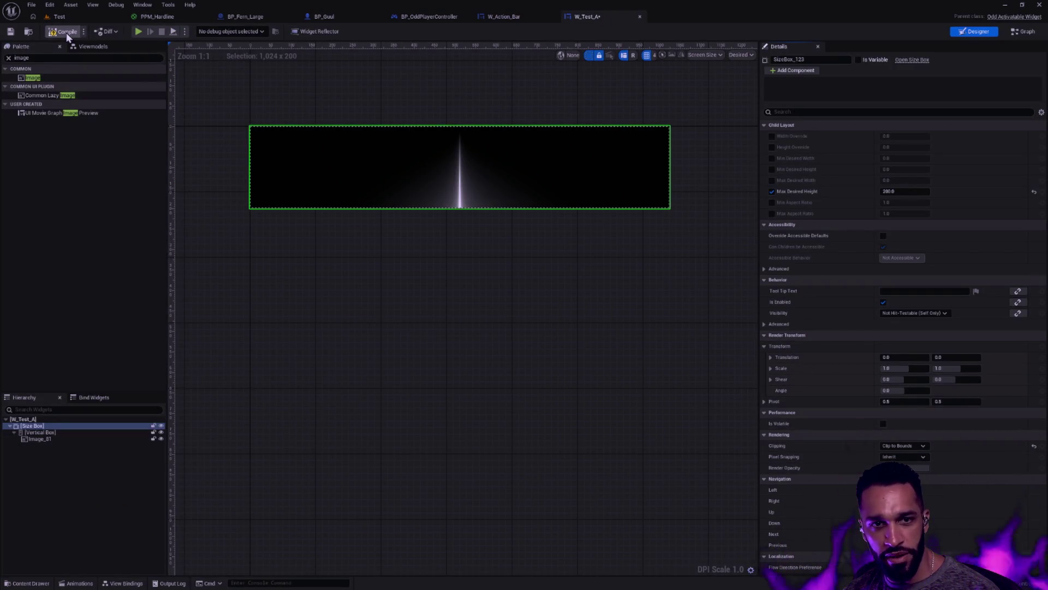
left_click(76, 15)
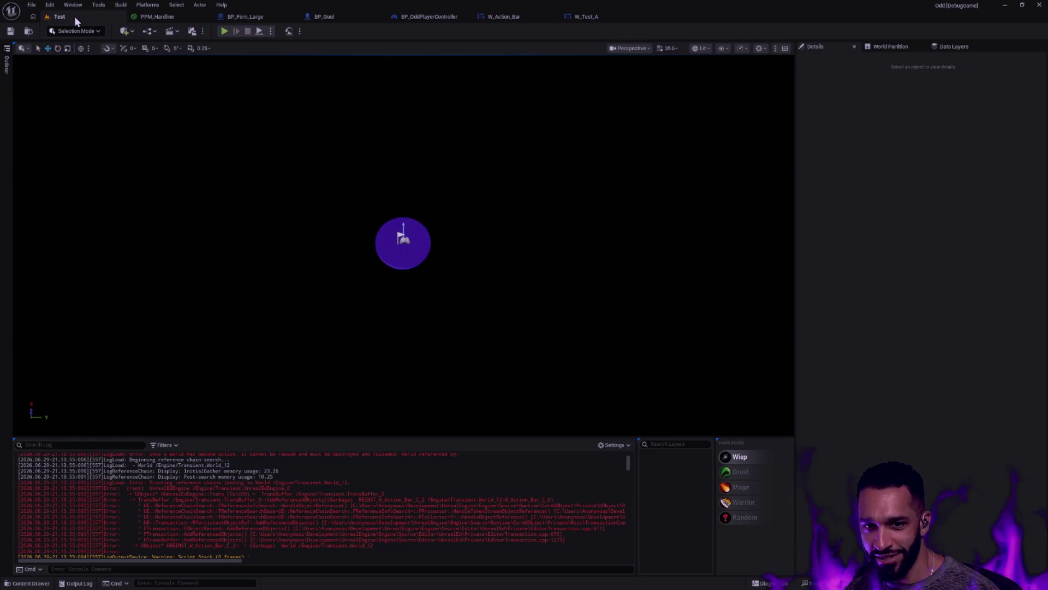
left_click(225, 32)
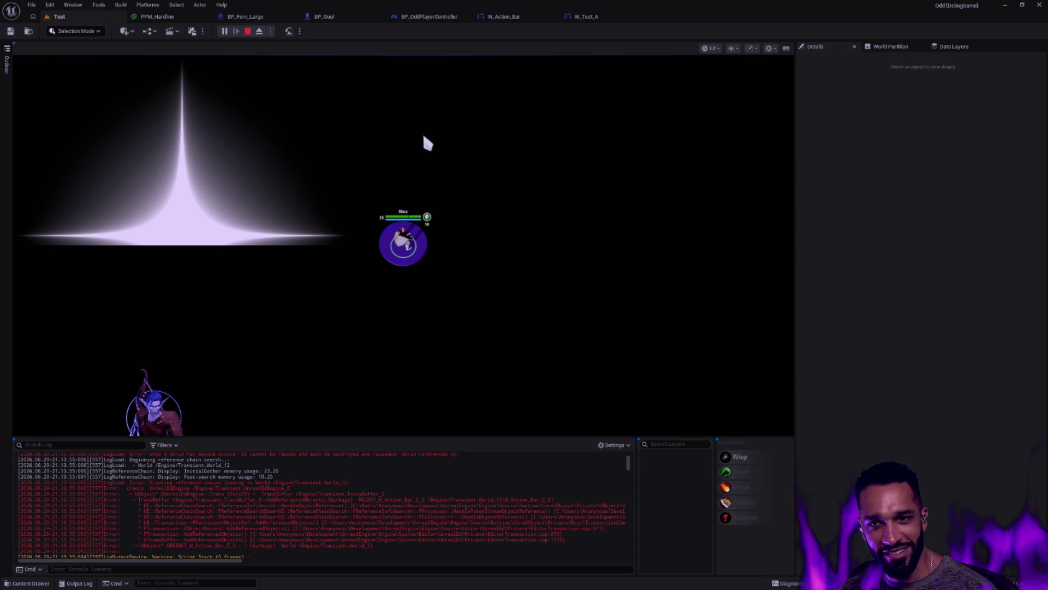
key("Escape")
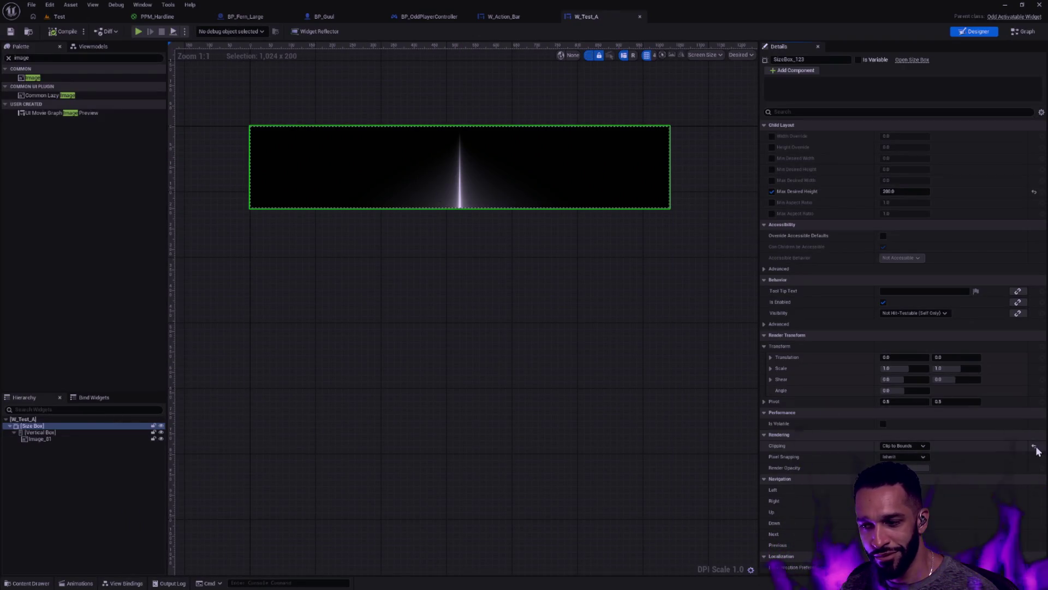
Reset W_Test_A's Size Box clipping to Inherit, compile, and play-test the overflowing star.
left_click(1035, 445)
left_click(67, 32)
left_click(138, 31)
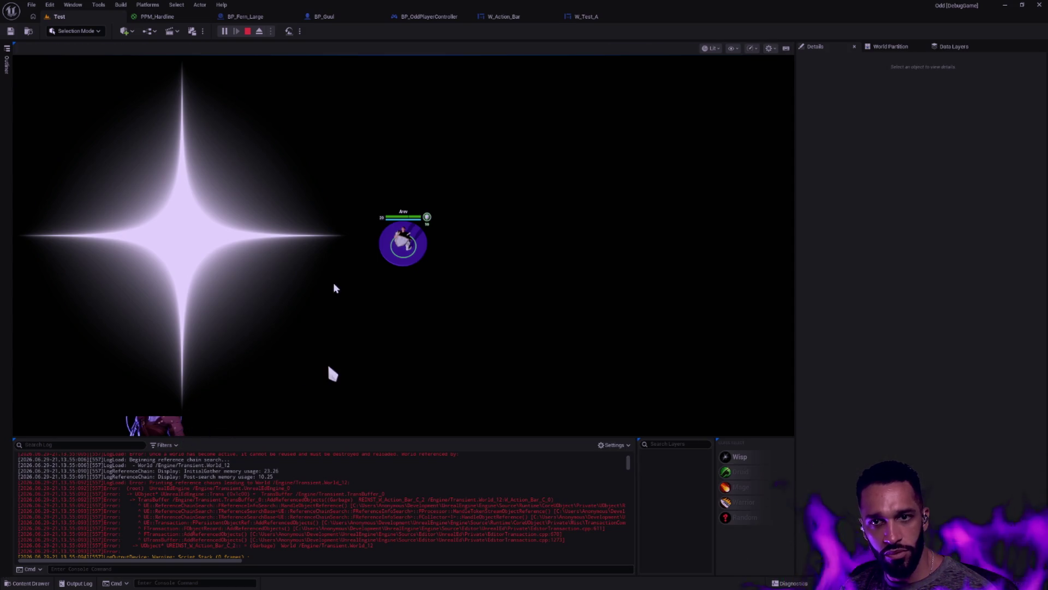
Set BP_OddPlayerController's Set Desired Size in Viewport Y to 200, save, and play-test.
left_click(429, 16)
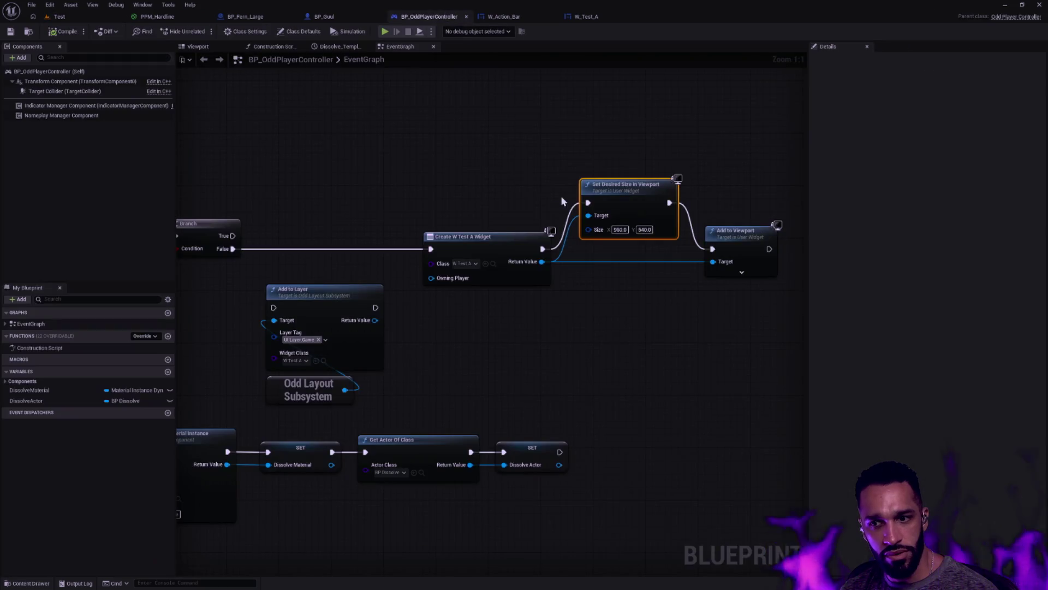
left_click(646, 229)
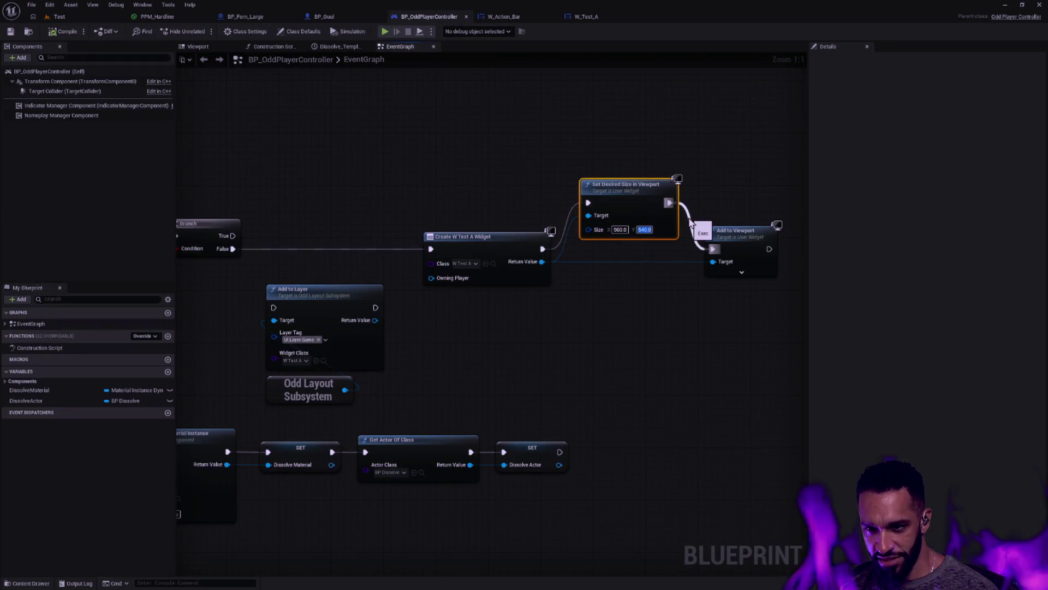
type("200")
key("Return")
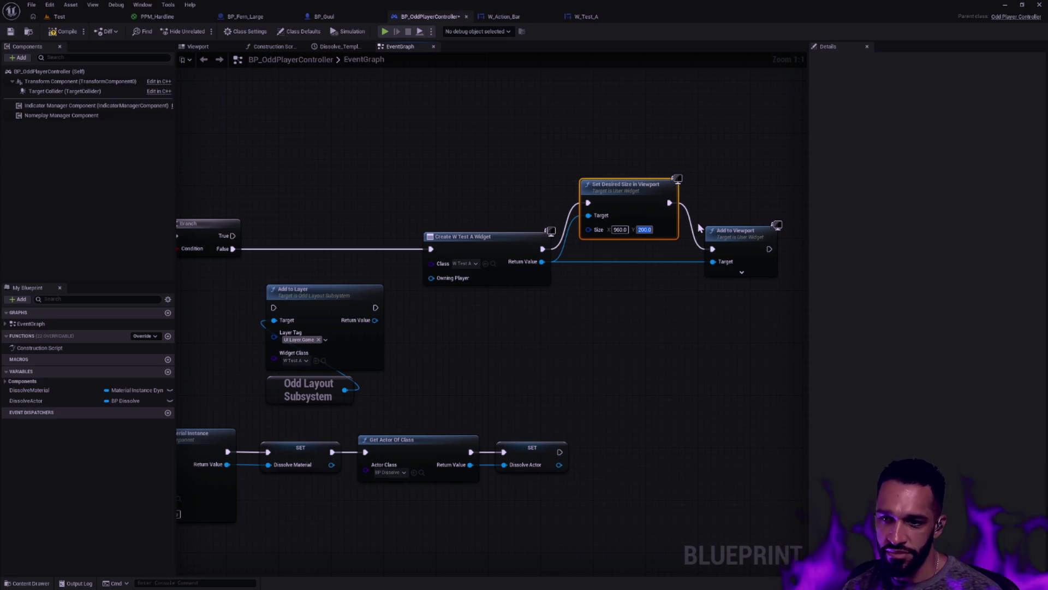
left_click(17, 33)
key("alt+p")
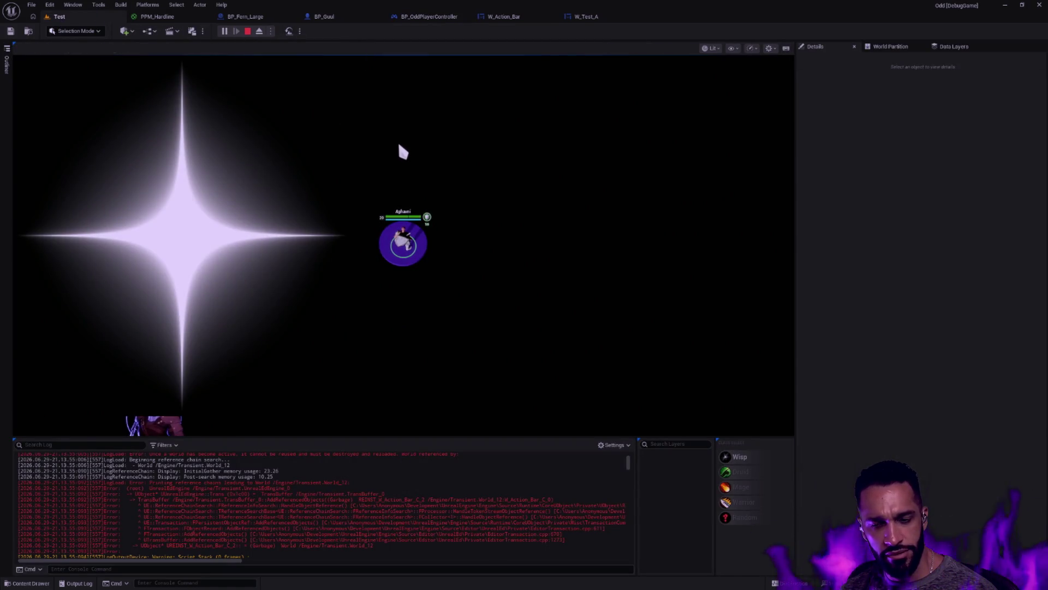
left_click(601, 16)
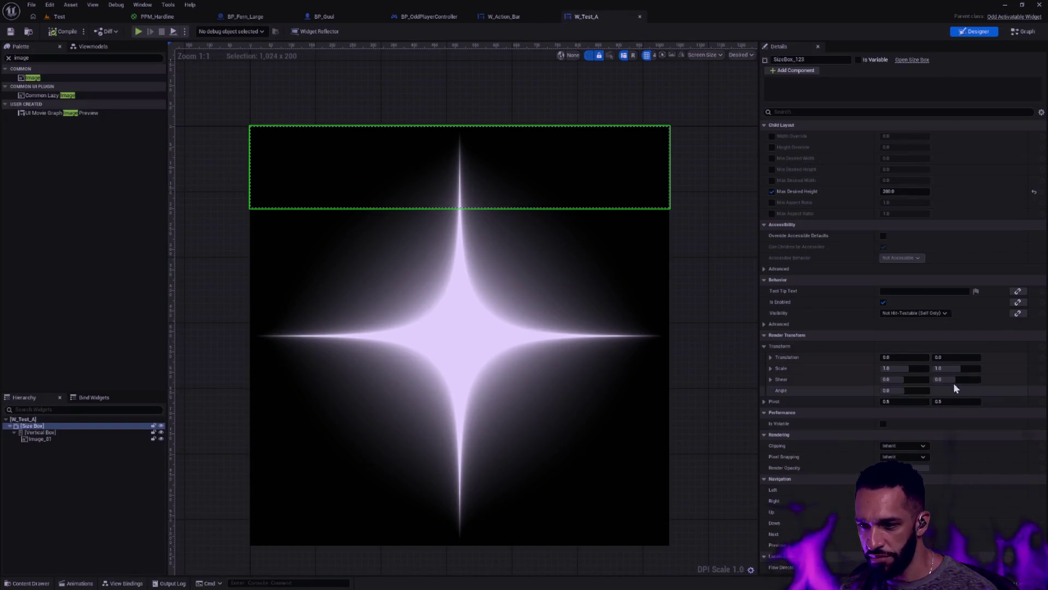
Set the Size Box clipping back to Clip to Bounds and check the running Test level.
left_click(902, 446)
left_click(901, 464)
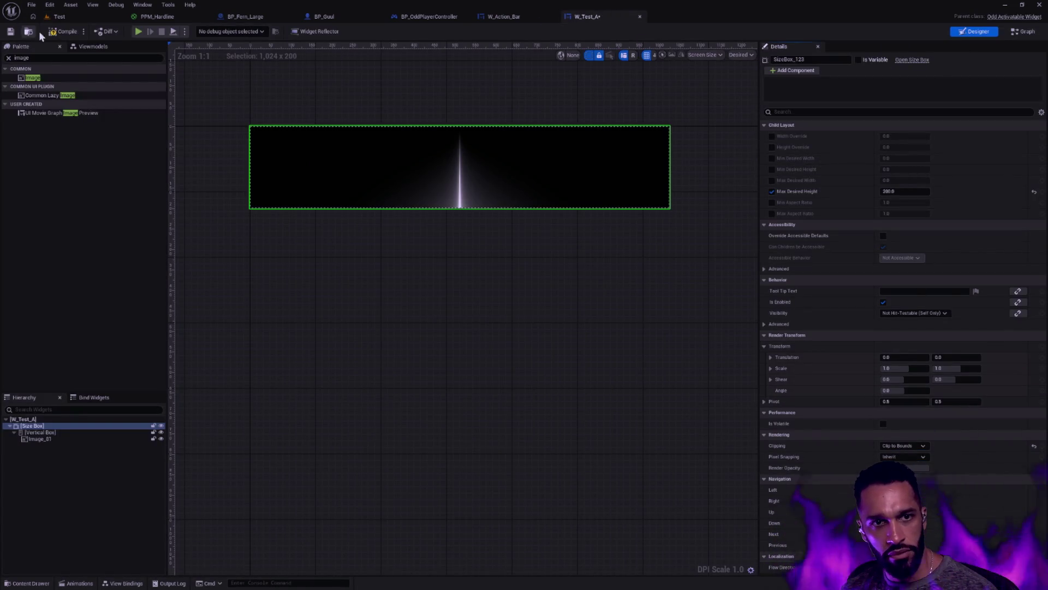
left_click(59, 17)
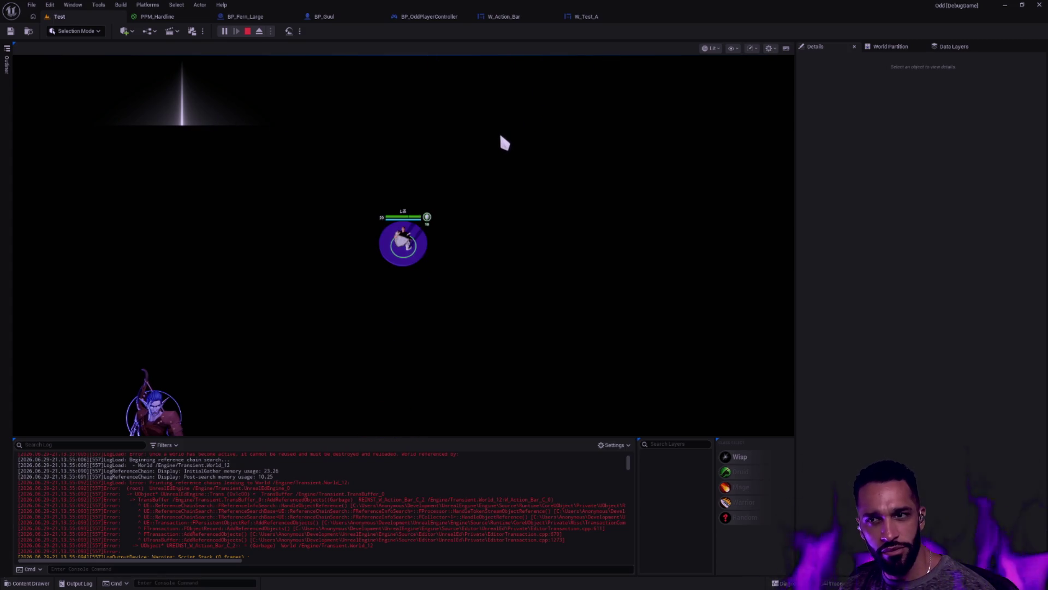
left_click(590, 16)
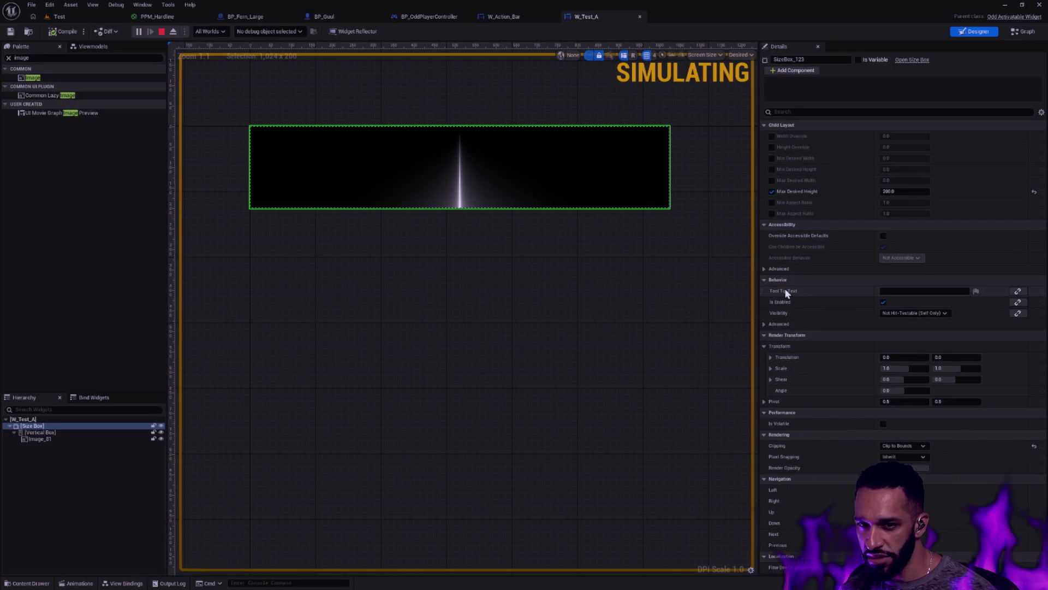
left_click(71, 21)
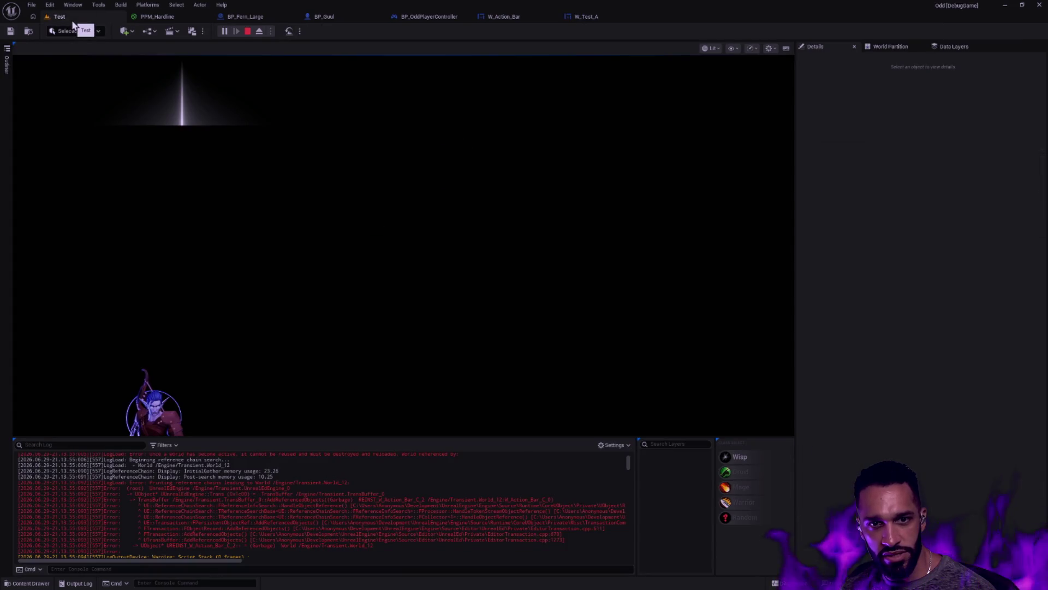
Change BP_OddPlayerController's desired viewport Y to 100 and compile the blueprint.
left_click(428, 16)
left_click(645, 229)
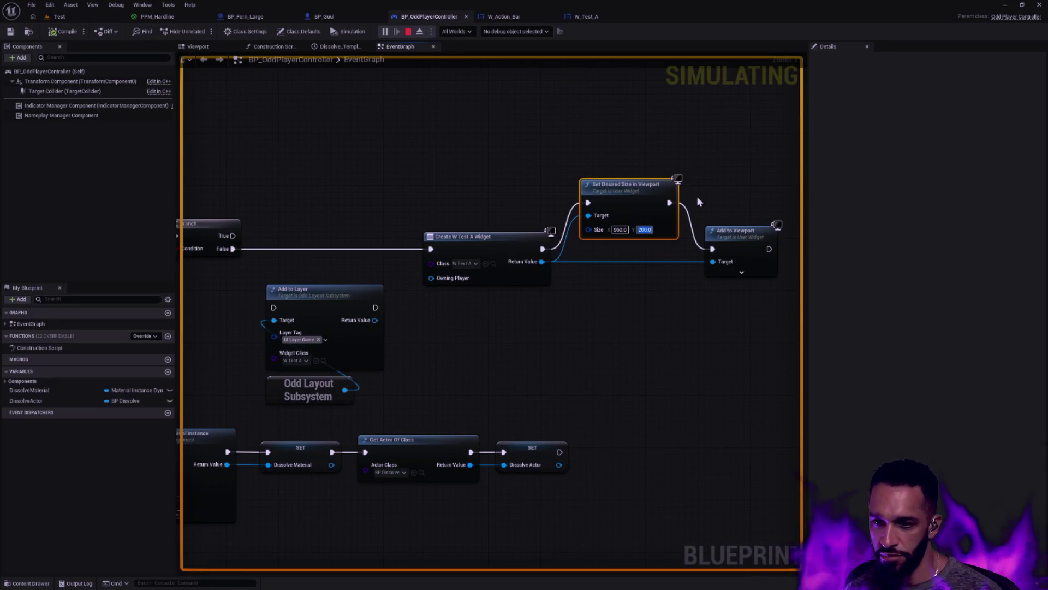
type("100")
key("Return")
left_click(67, 33)
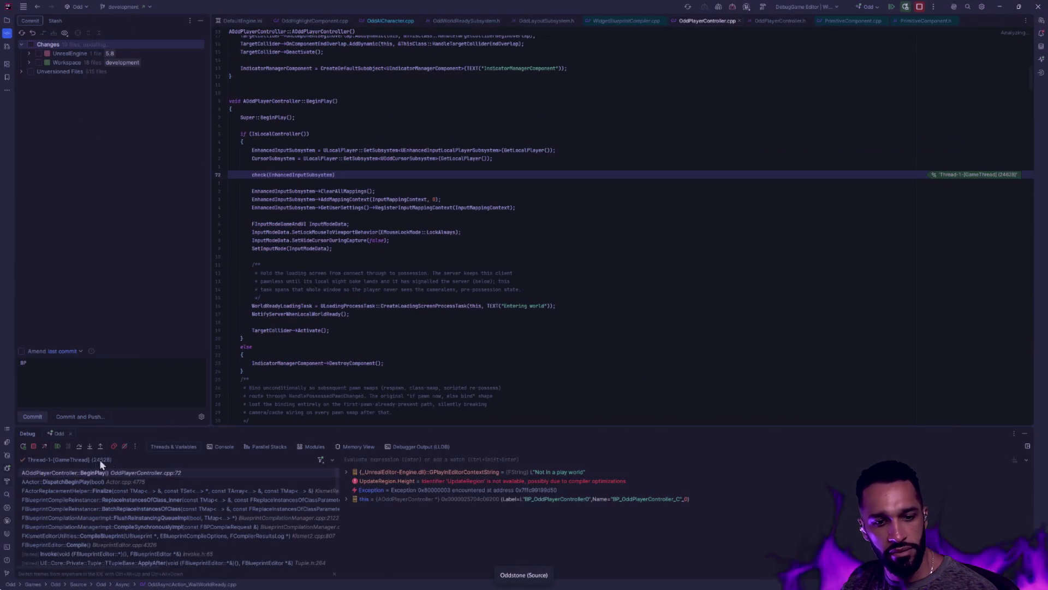
Step past the failed check in AOddPlayerController::BeginPlay and continue execution in the debugger.
key("F5")
left_click(59, 448)
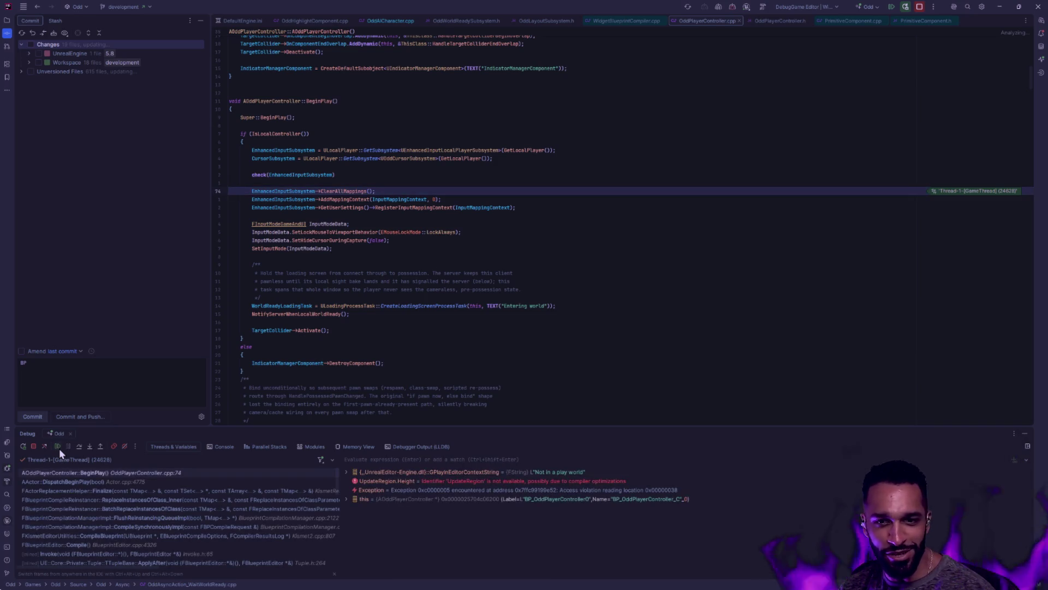
left_click(59, 448)
left_click(59, 448)
left_click(59, 448)
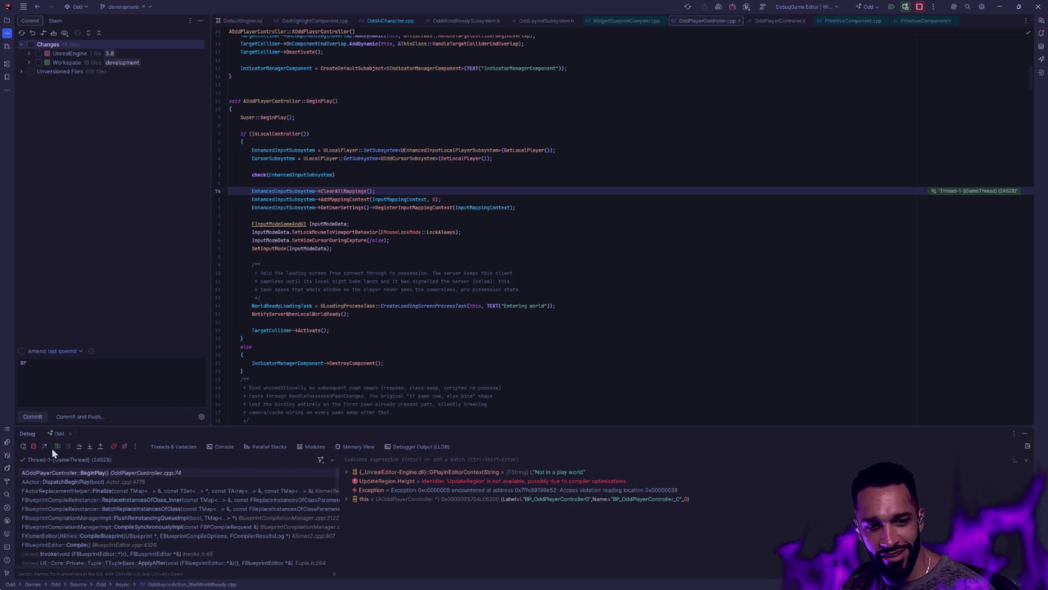
left_click(6, 22)
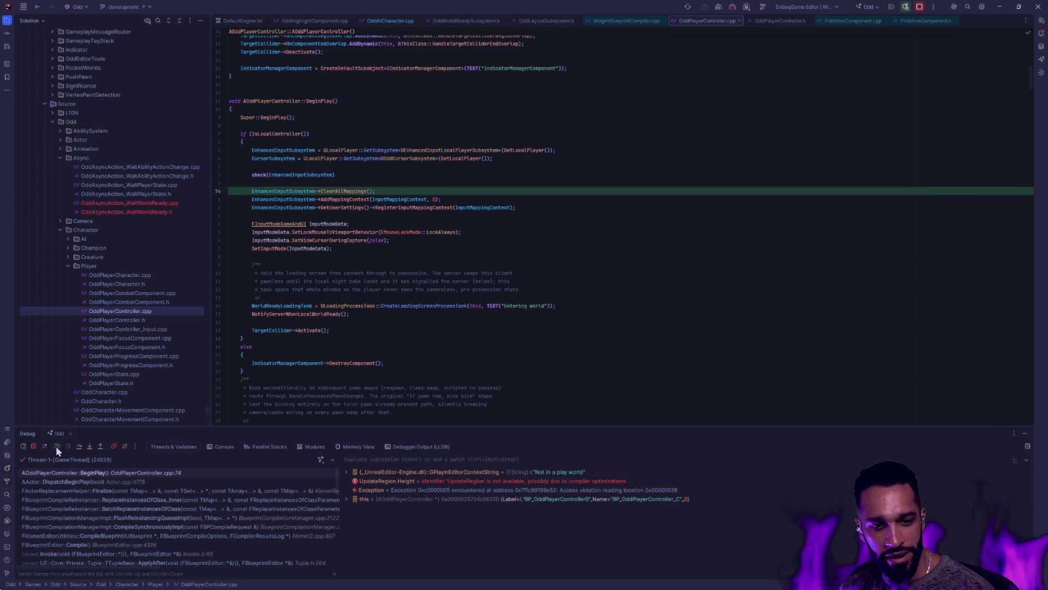
Resume the game from the debugger and switch to the Claude Code terminal.
key("alt+Tab")
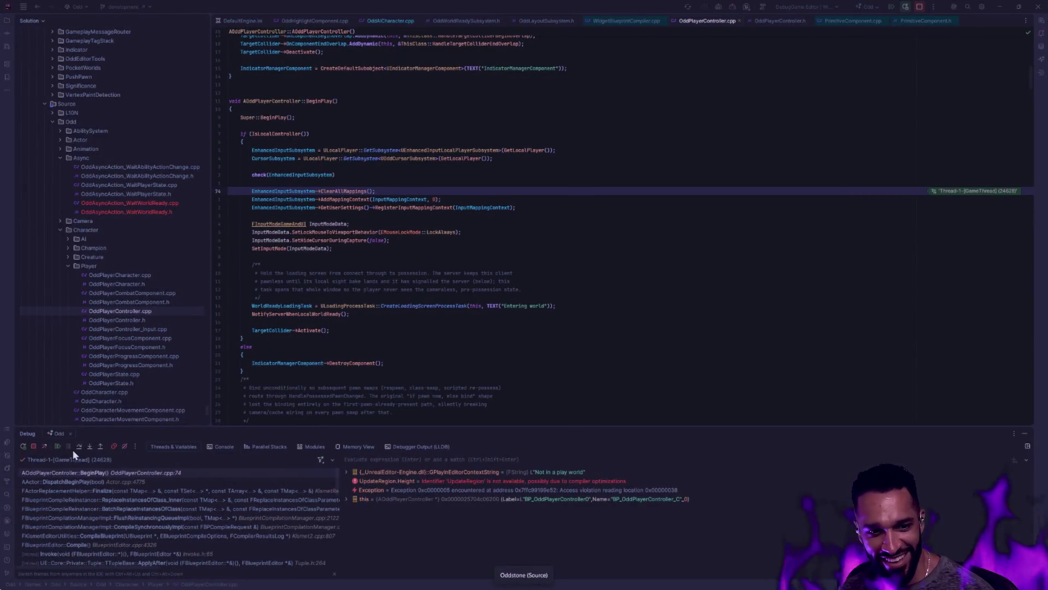
left_click(57, 447)
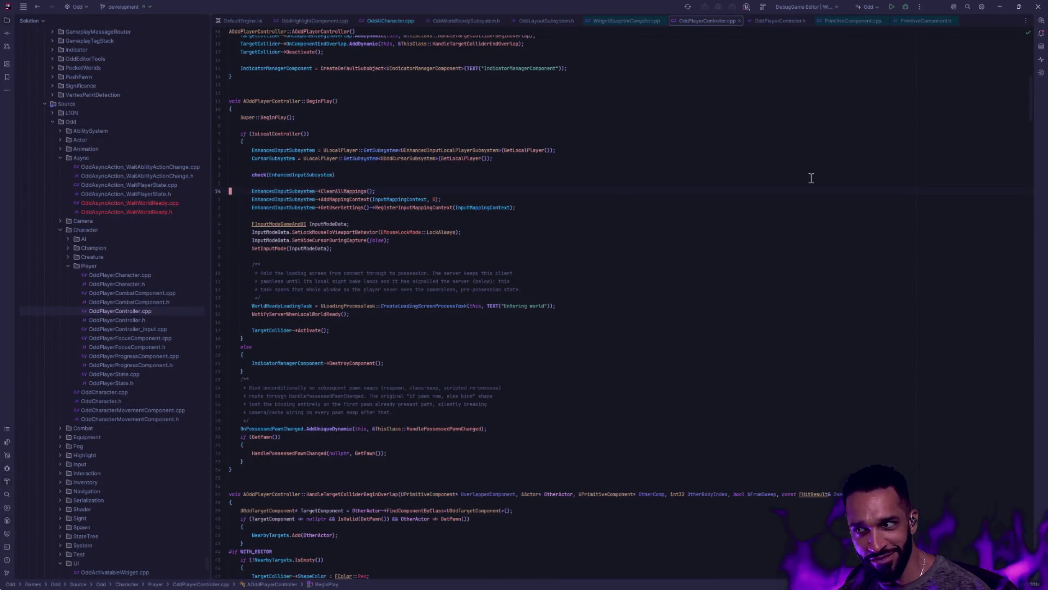
key("alt+Tab")
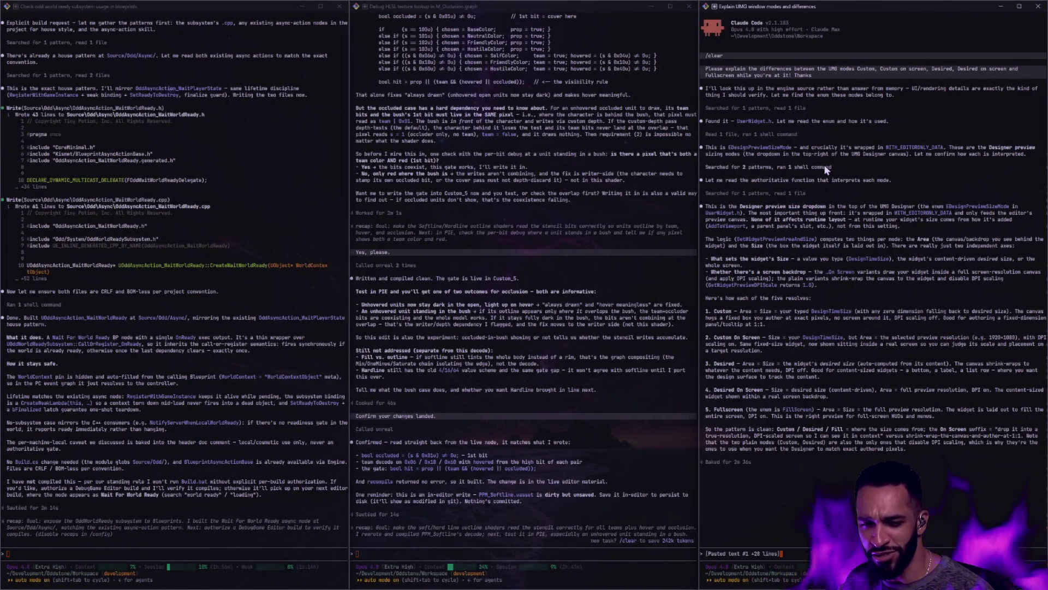
Return from the Claude Code terminal to Rider's OddPlayerController.cpp and build the game project.
key("alt+Tab")
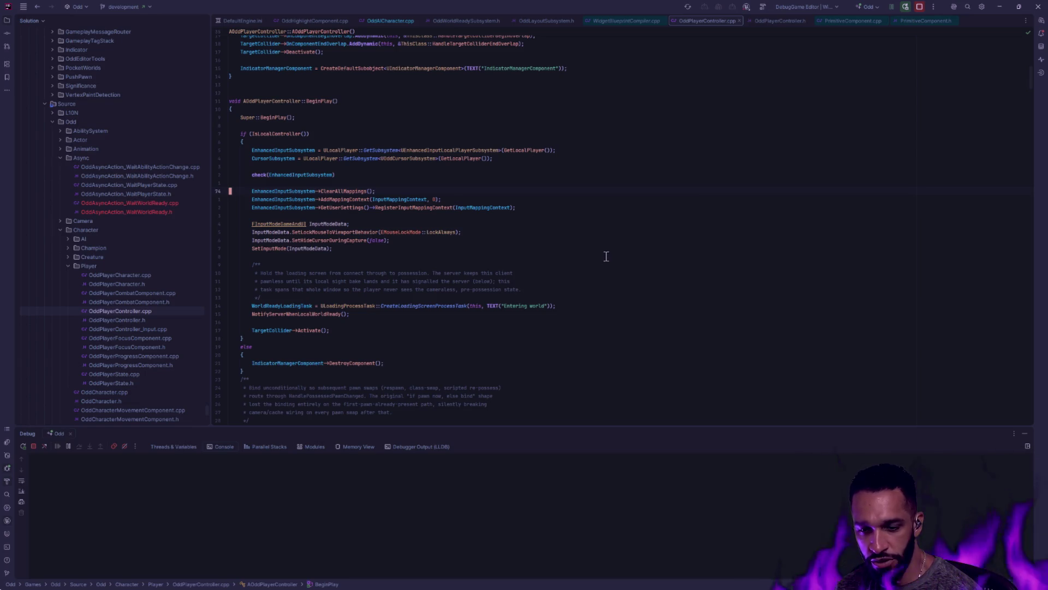
left_click(1024, 434)
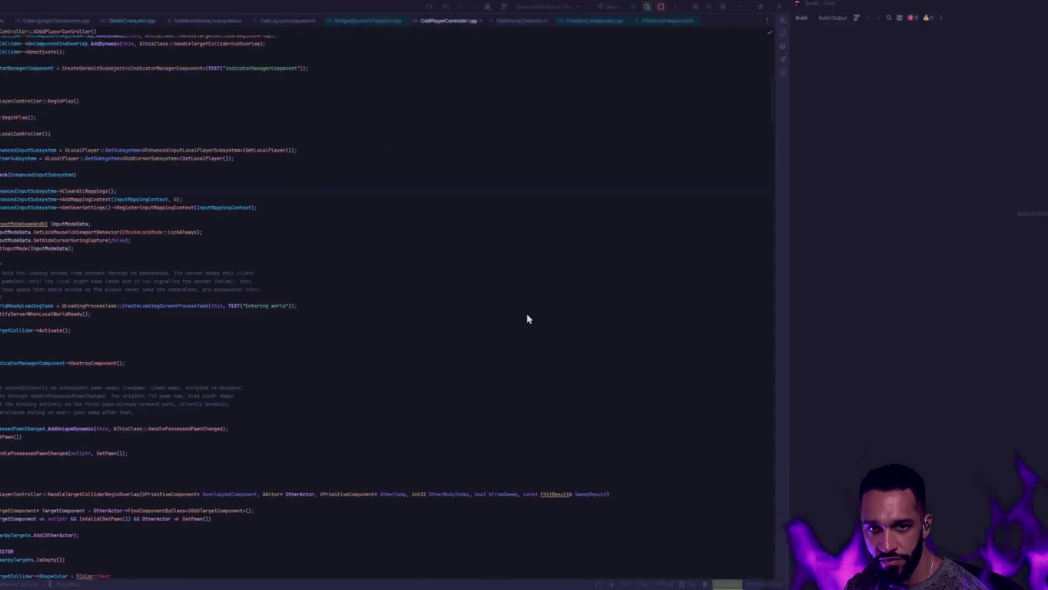
Switch from Rider back to the Unreal Editor window after the successful build.
key("super+Tab")
left_click(652, 312)
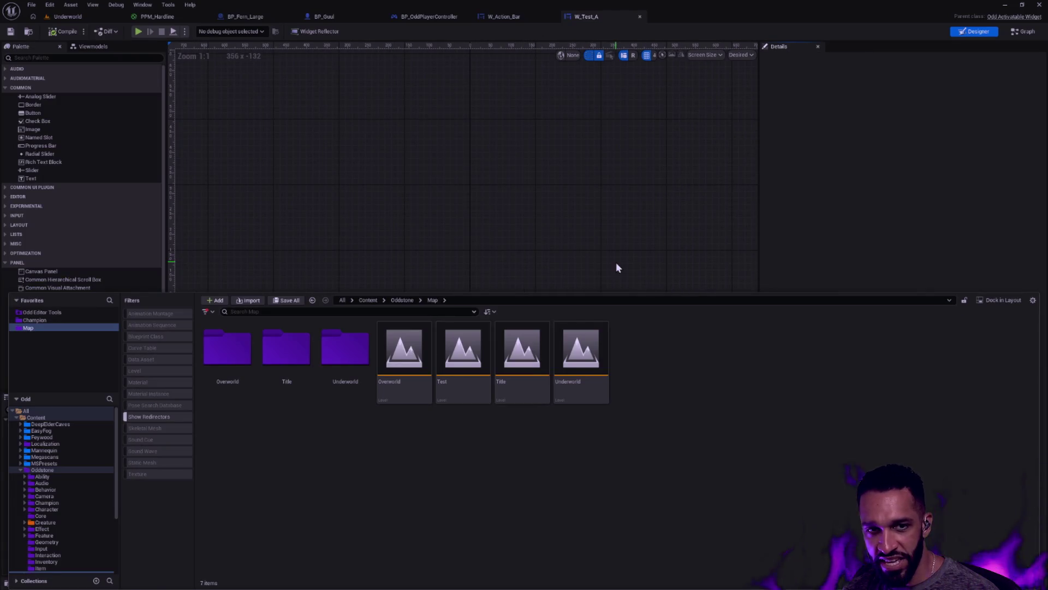
Recentre the W_Test_A canvas and re-enter 100 as the controller's desired viewport Y.
left_click(898, 215)
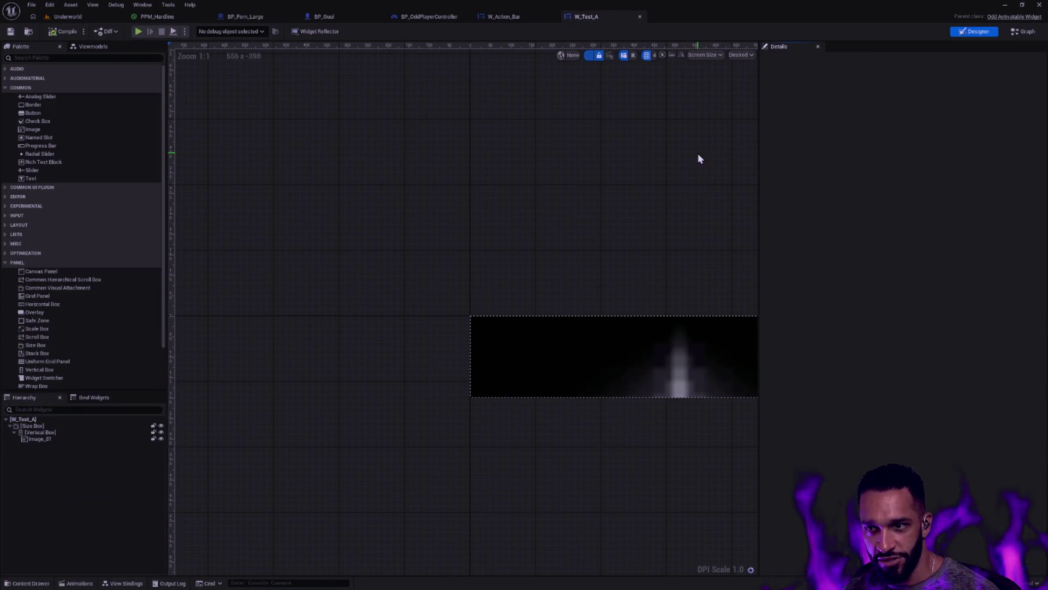
left_click_drag(663, 197, 479, 159)
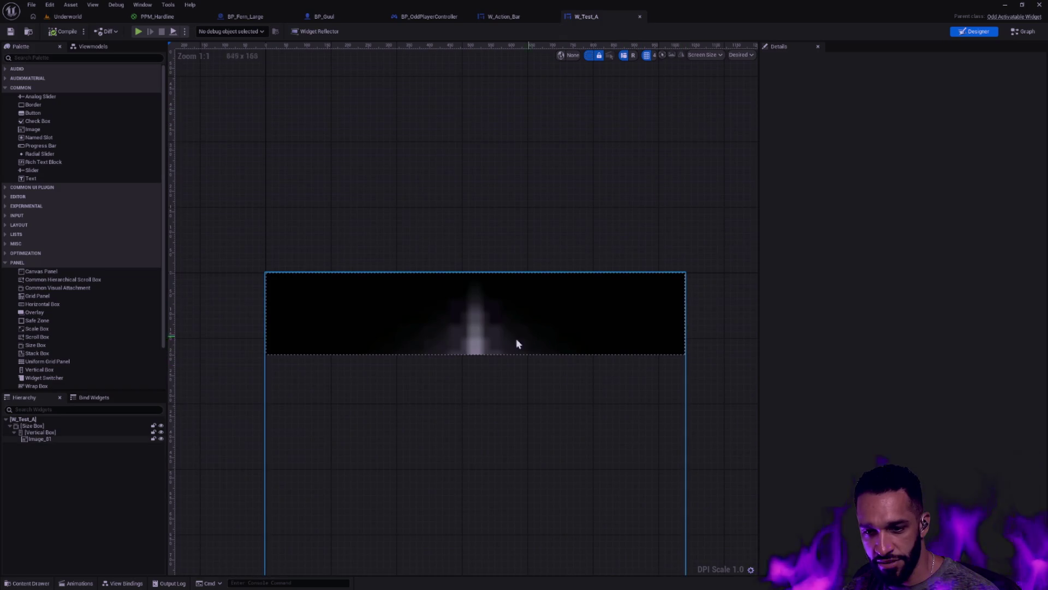
left_click(432, 17)
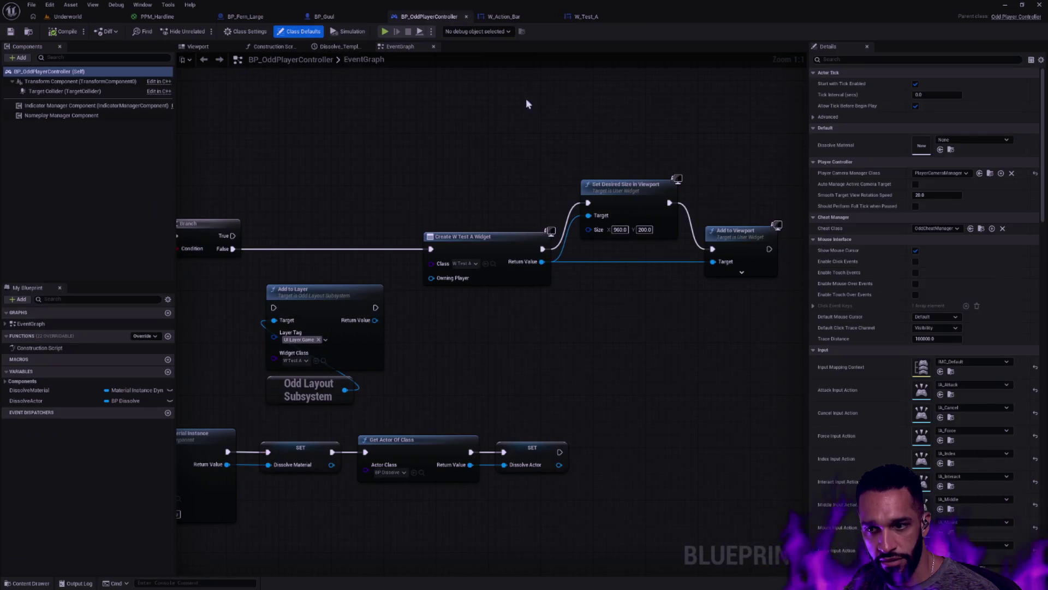
left_click(644, 229)
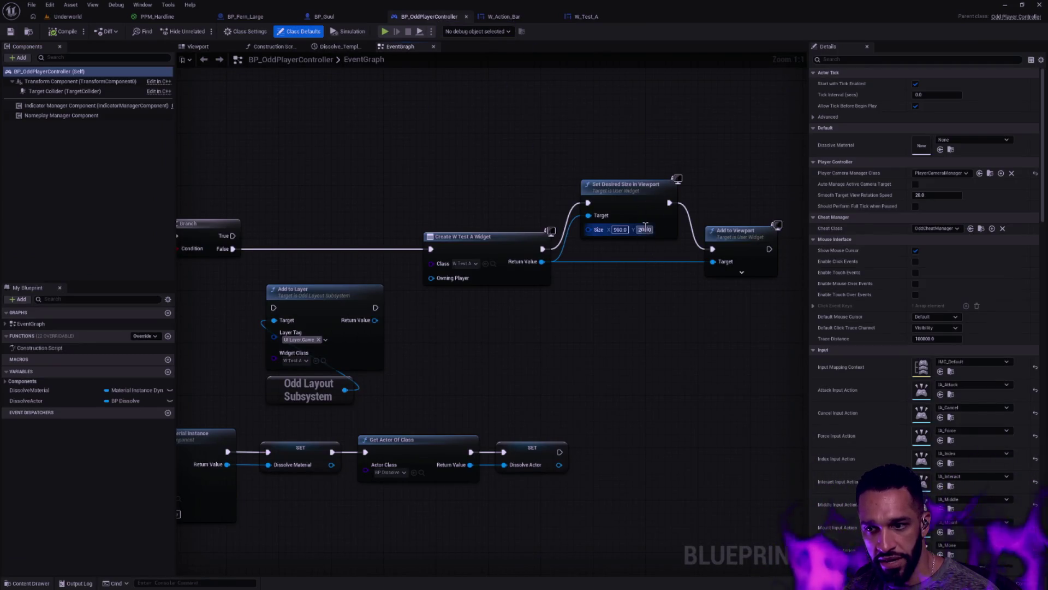
type("100")
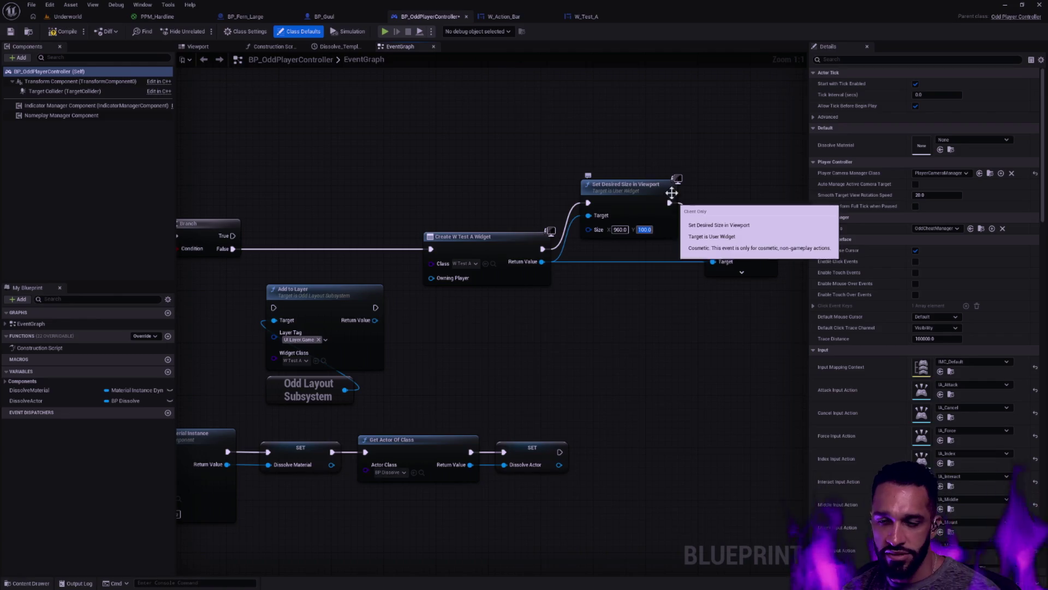
left_click(63, 32)
Select W_Test_A's Size Box, set Max Desired Height to 300, and save the widget.
left_click(611, 18)
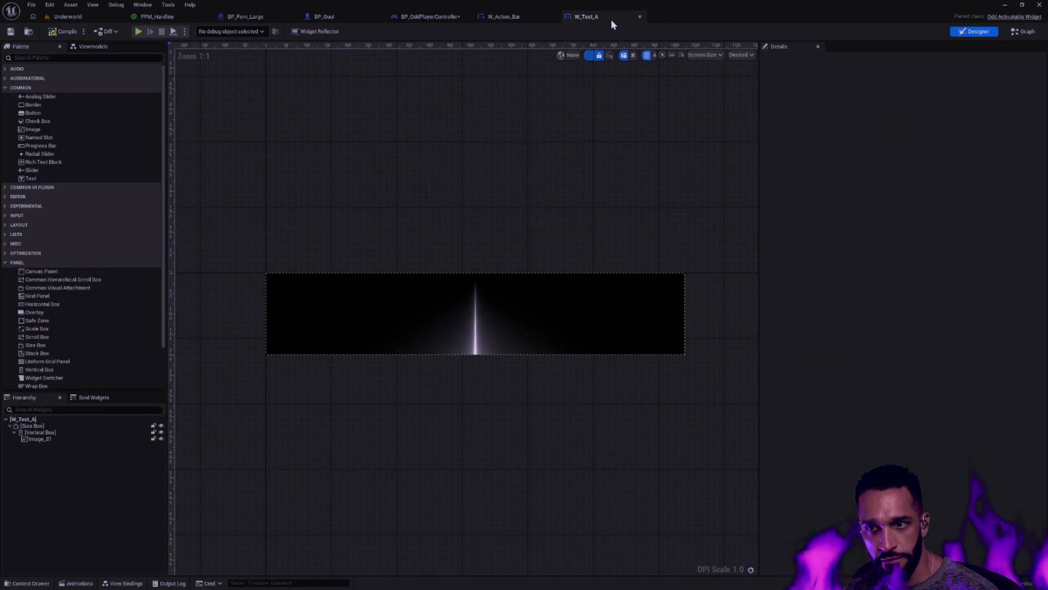
left_click(559, 300)
left_click(84, 432)
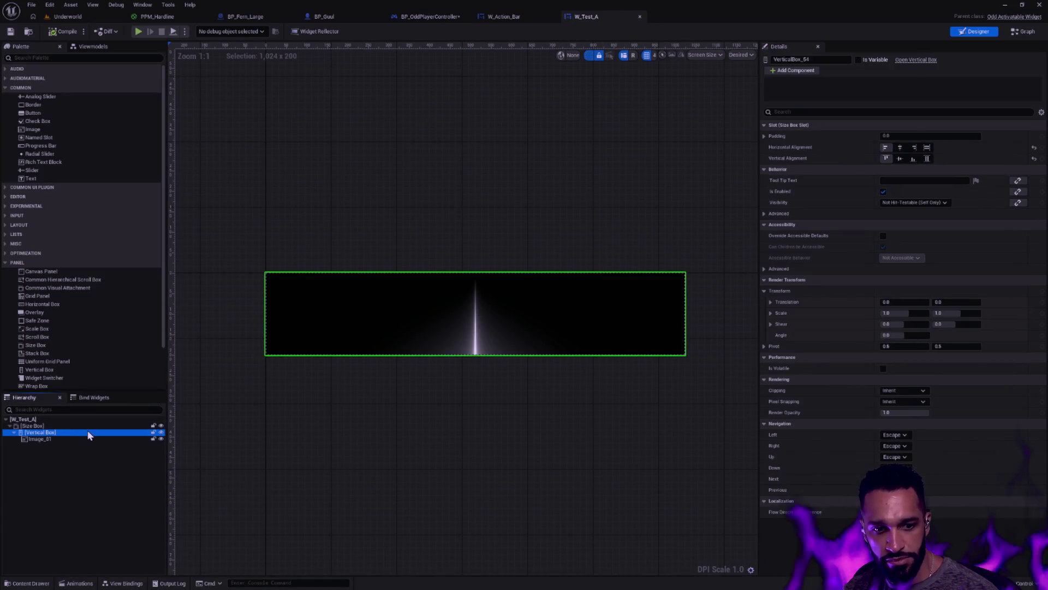
left_click(82, 425)
left_click(906, 193)
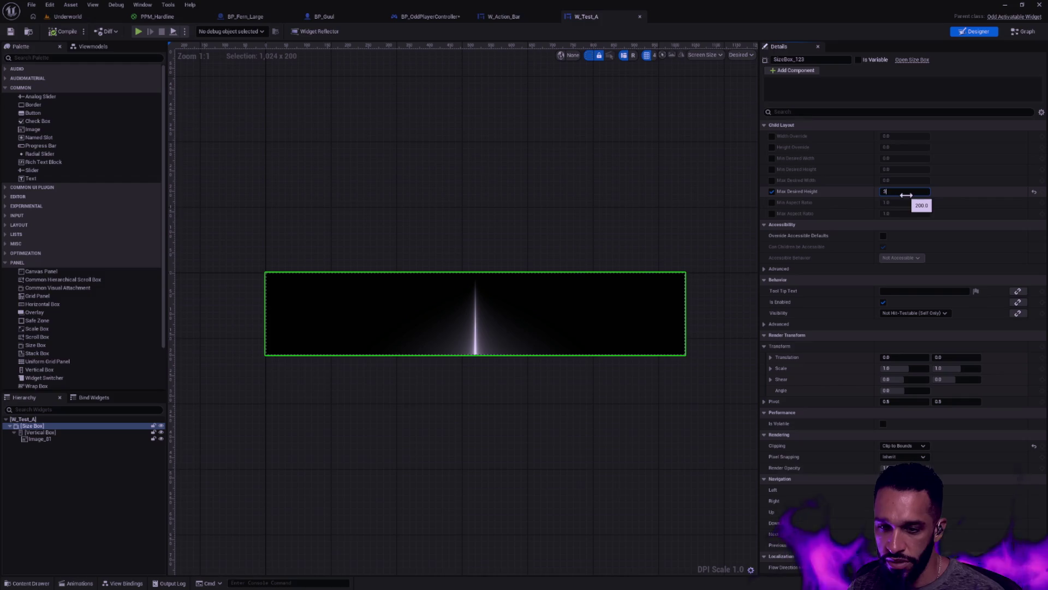
type("00")
key("Return")
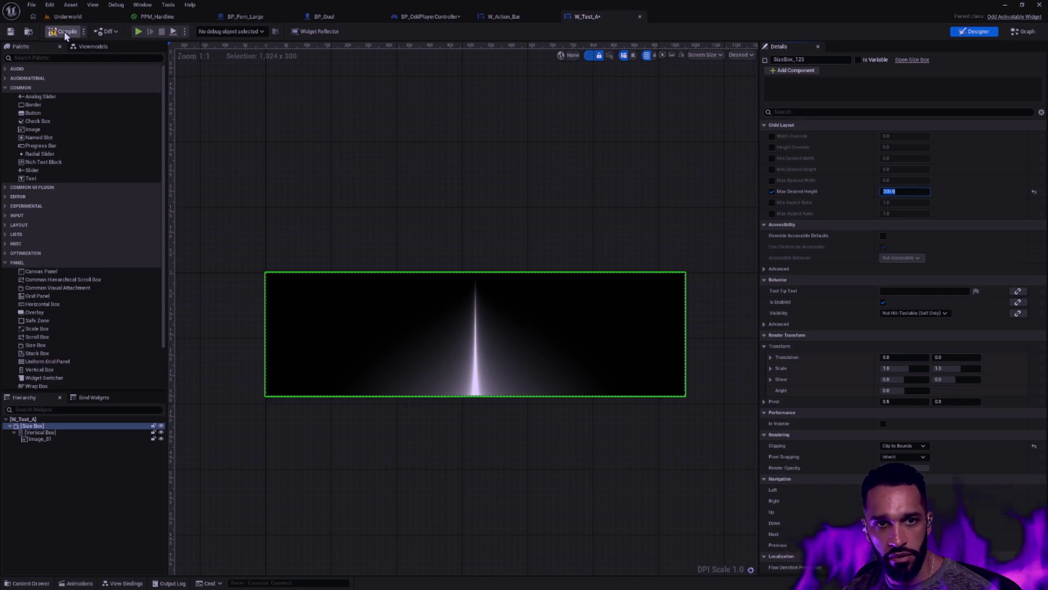
left_click(10, 31)
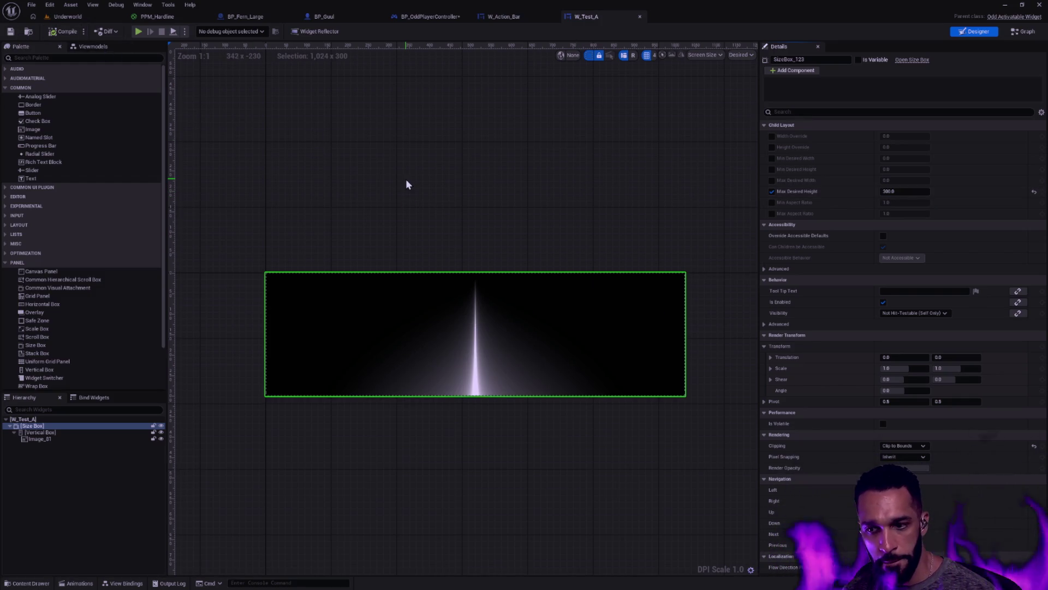
Set BP_OddPlayerController's Set Desired Size in Viewport X to 500 and save it.
left_click(403, 17)
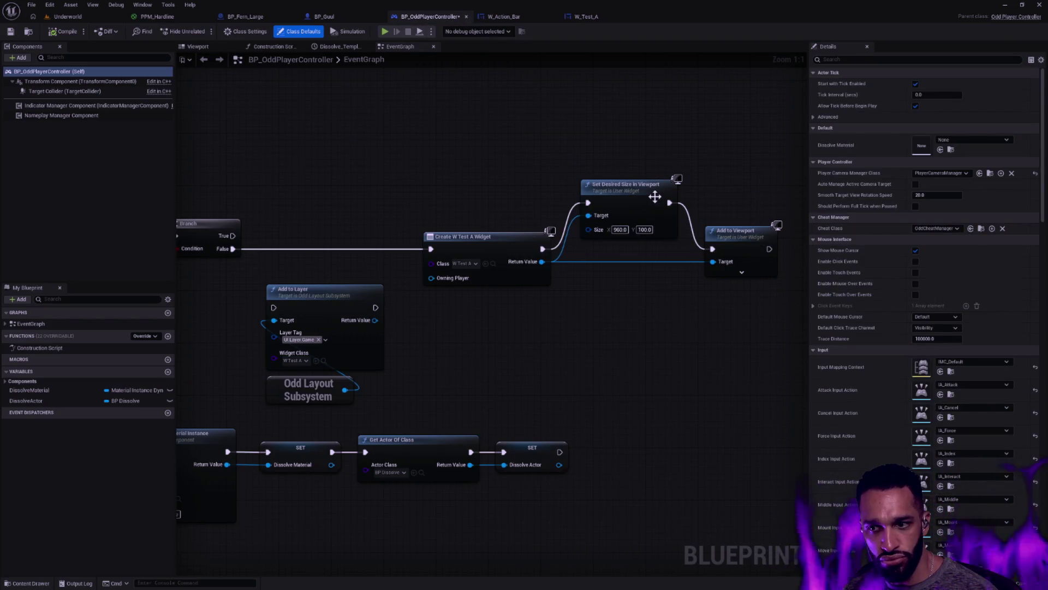
left_click(621, 230)
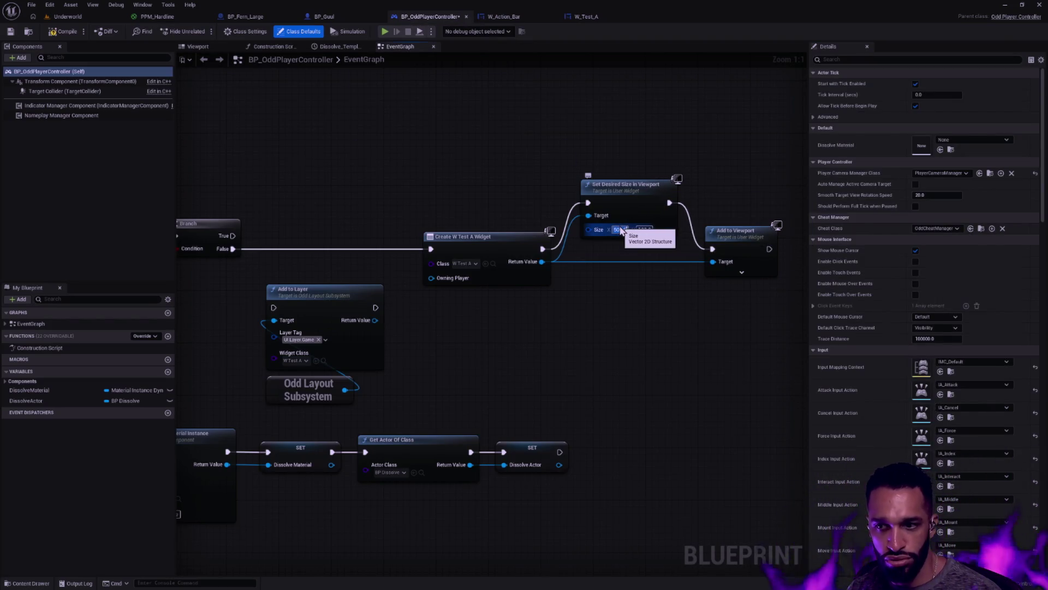
type("500")
key("Return")
left_click(12, 32)
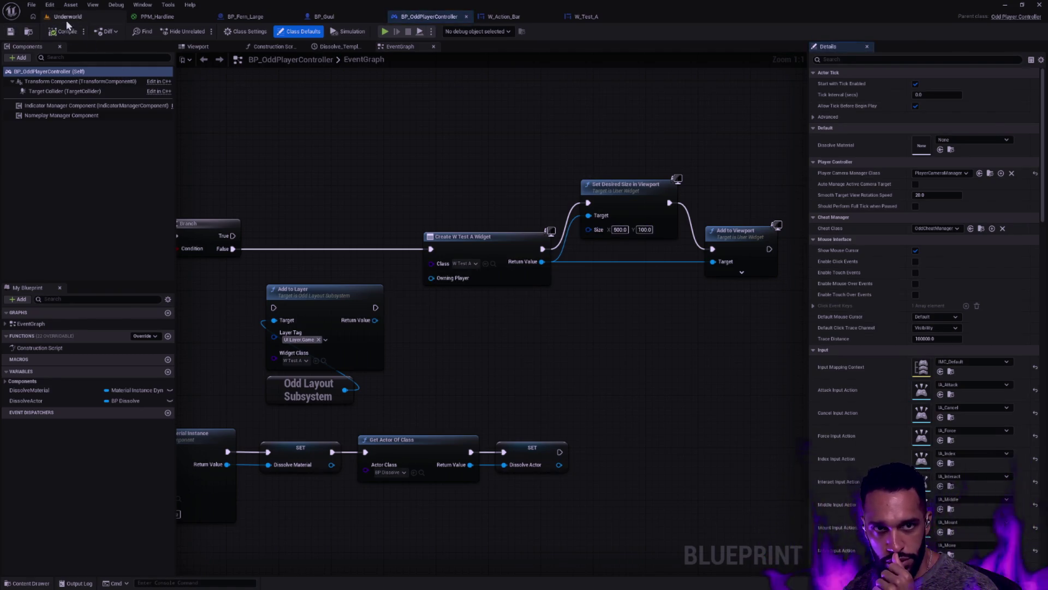
left_click(68, 16)
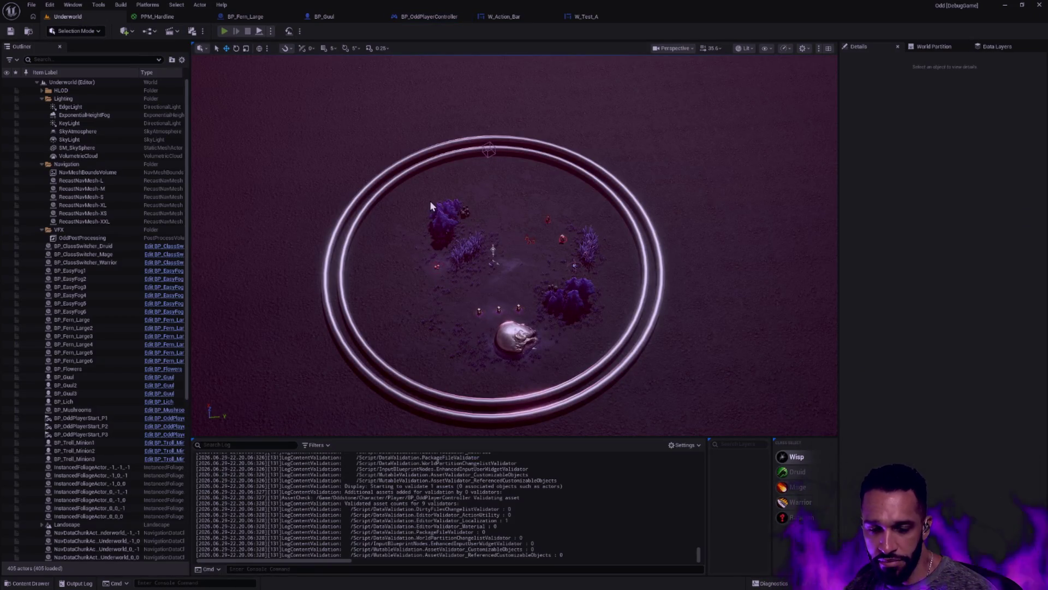
Open the Test level from the Content Drawer's Map folder and start playing it.
key("alt+p")
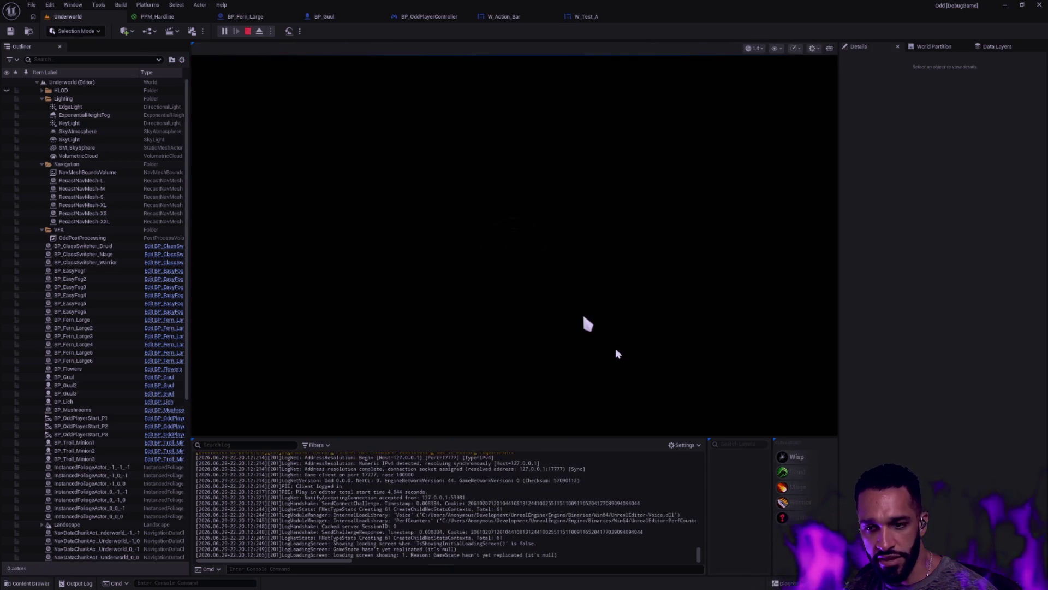
key("Escape")
key("ctrl+space")
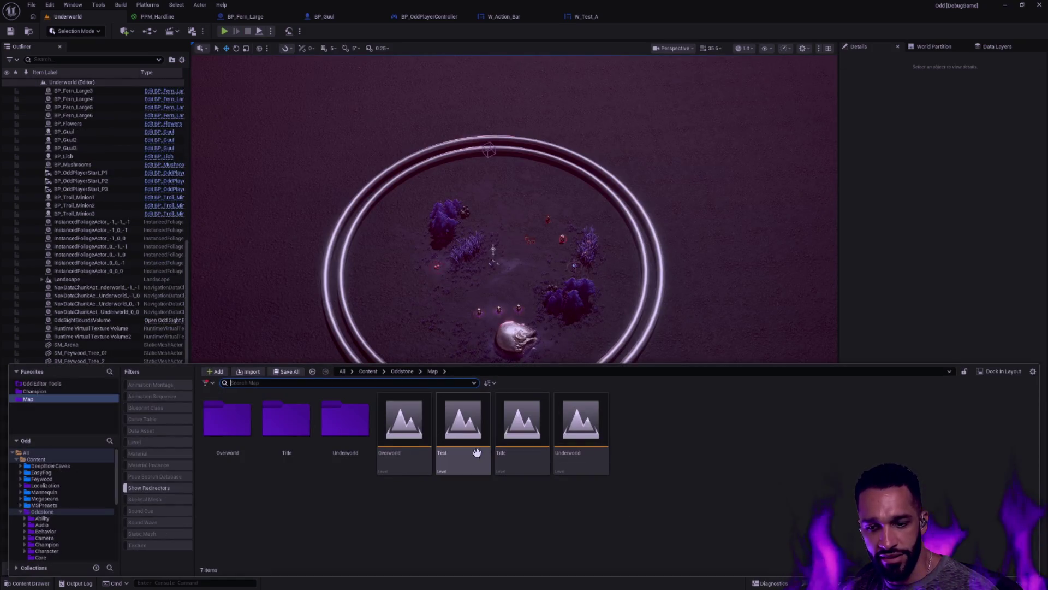
double_click(473, 457)
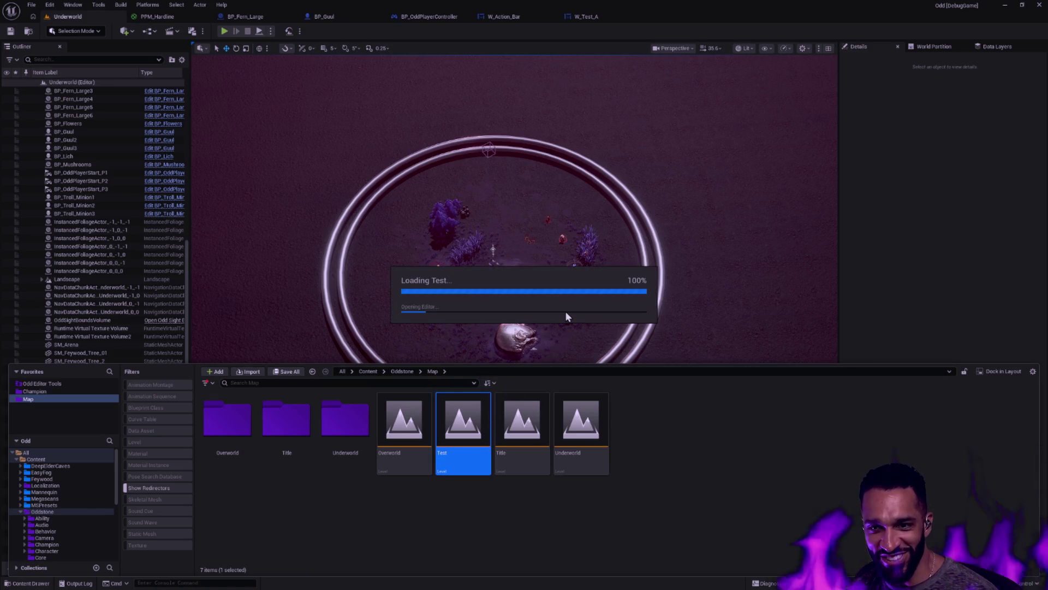
key("alt+p")
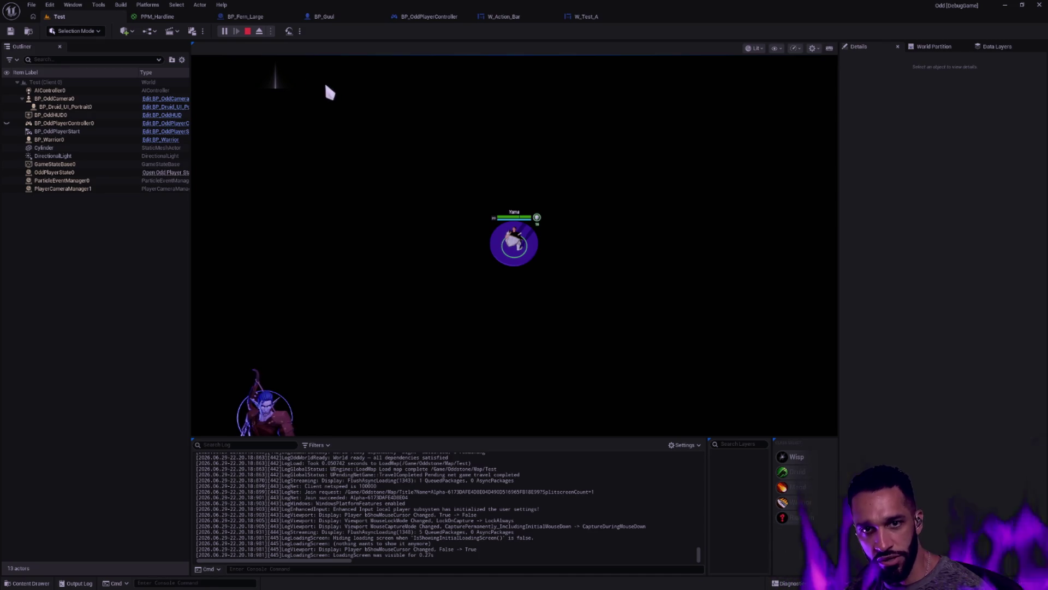
Glance at BP_OddPlayerController's graph, then return to the running Test level in the editor.
left_click(430, 16)
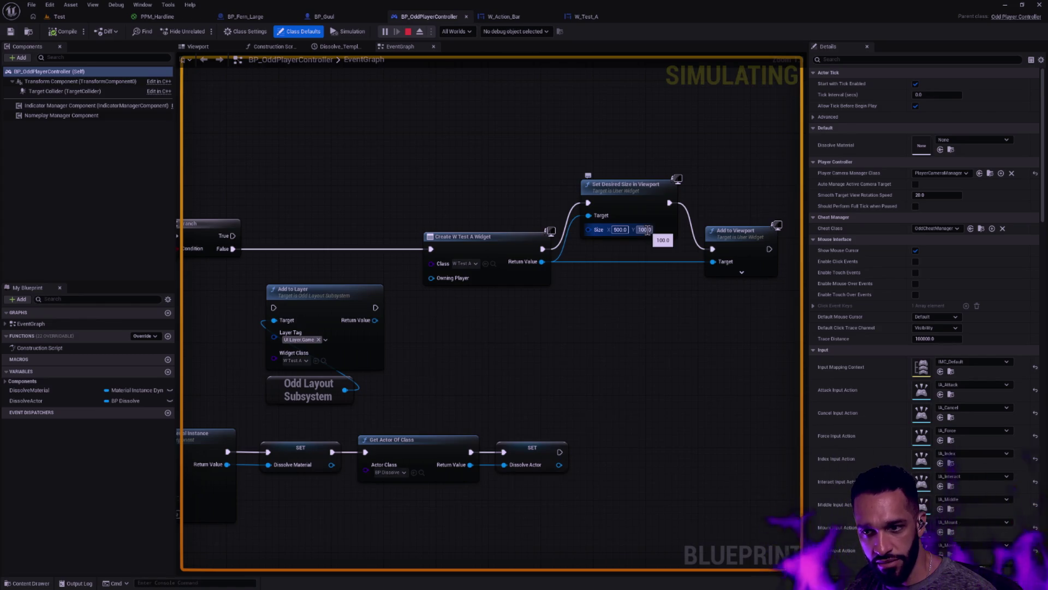
left_click(76, 15)
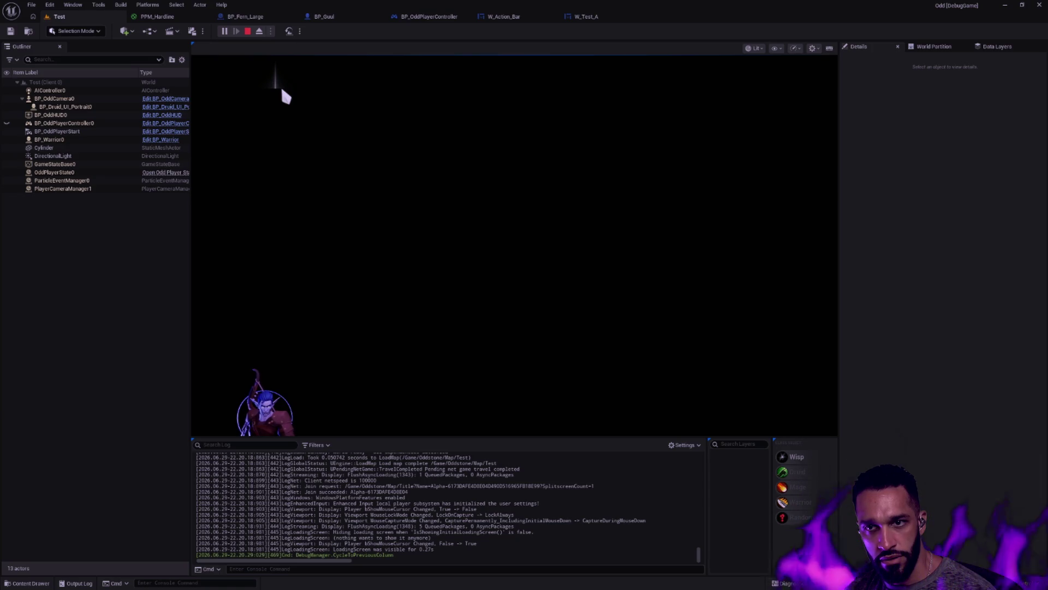
key("F1")
left_click(431, 8)
key("super+Tab")
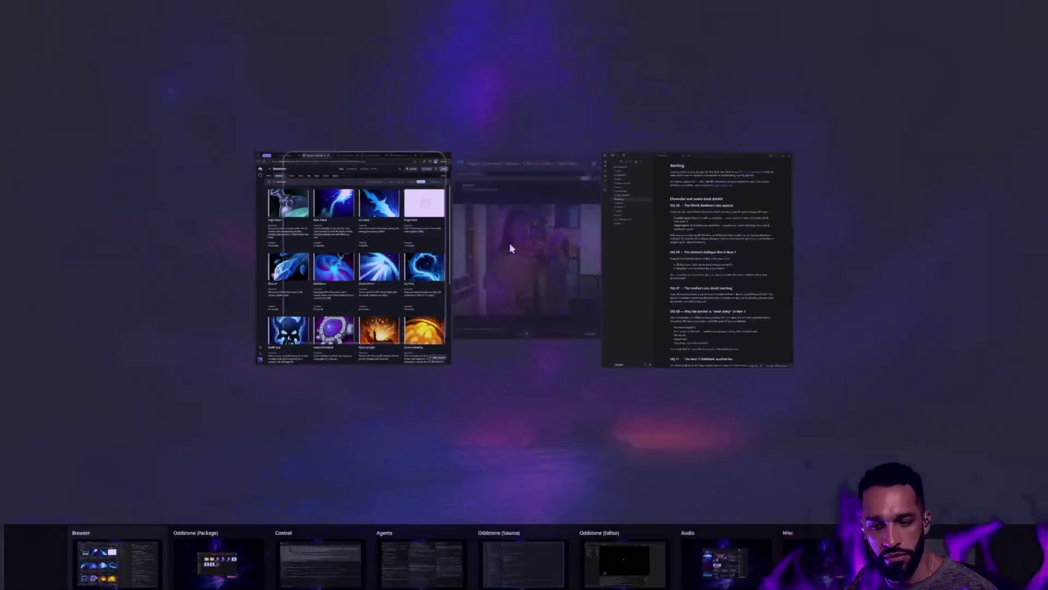
left_click(611, 536)
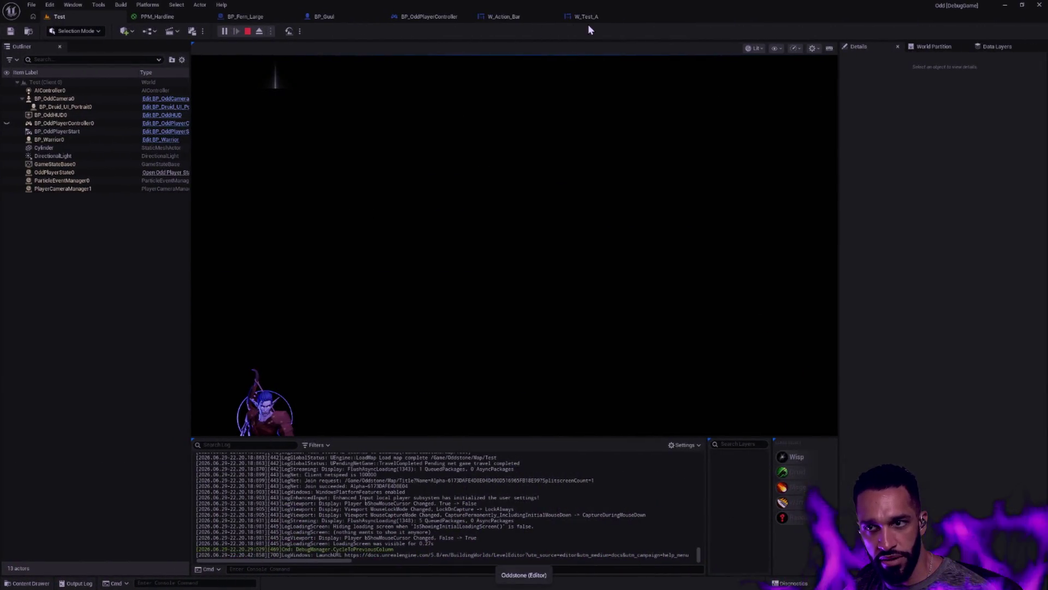
Try Max Desired Height 100, restore 300, and reset the Size Box clipping to Inherit.
left_click(592, 19)
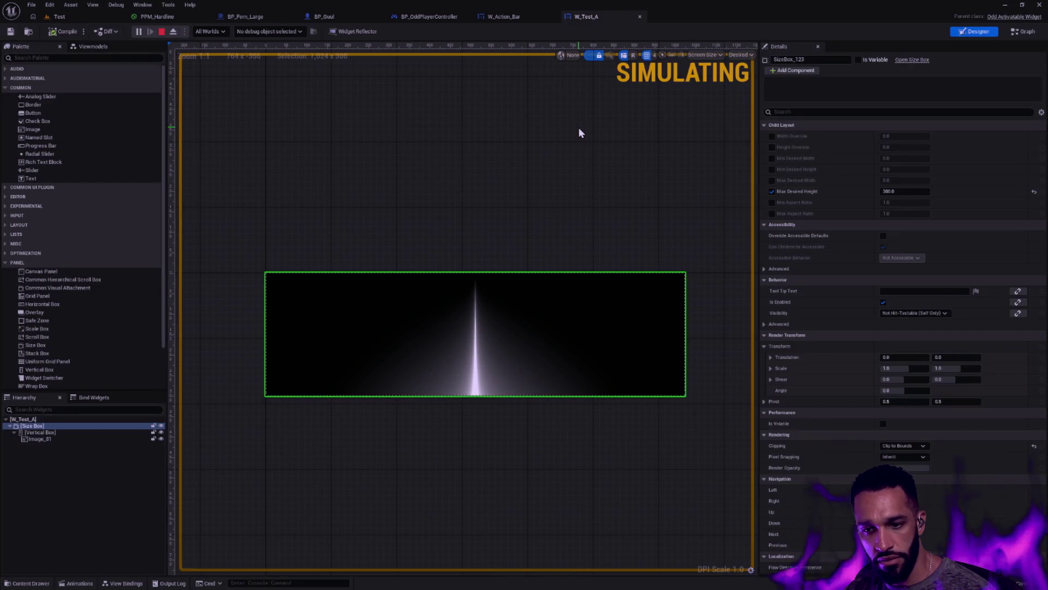
left_click(901, 191)
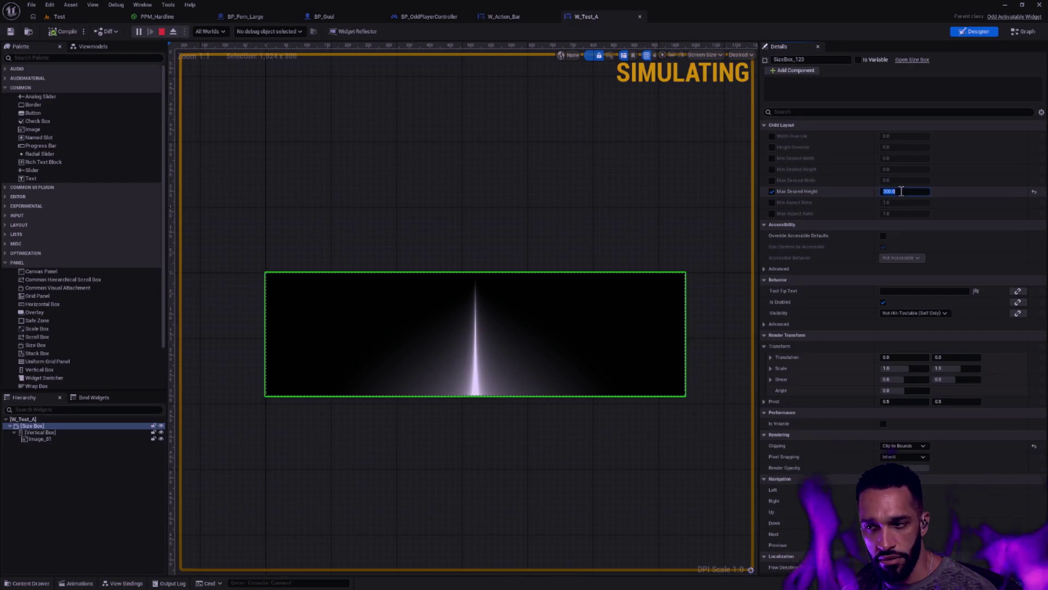
type("100")
key("Return")
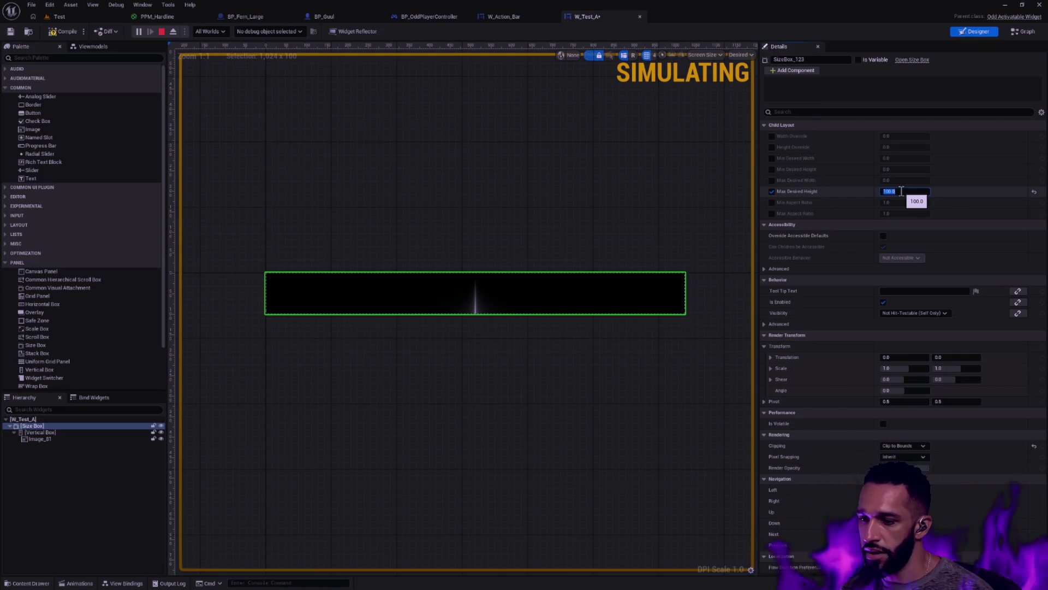
type("0")
key("Return")
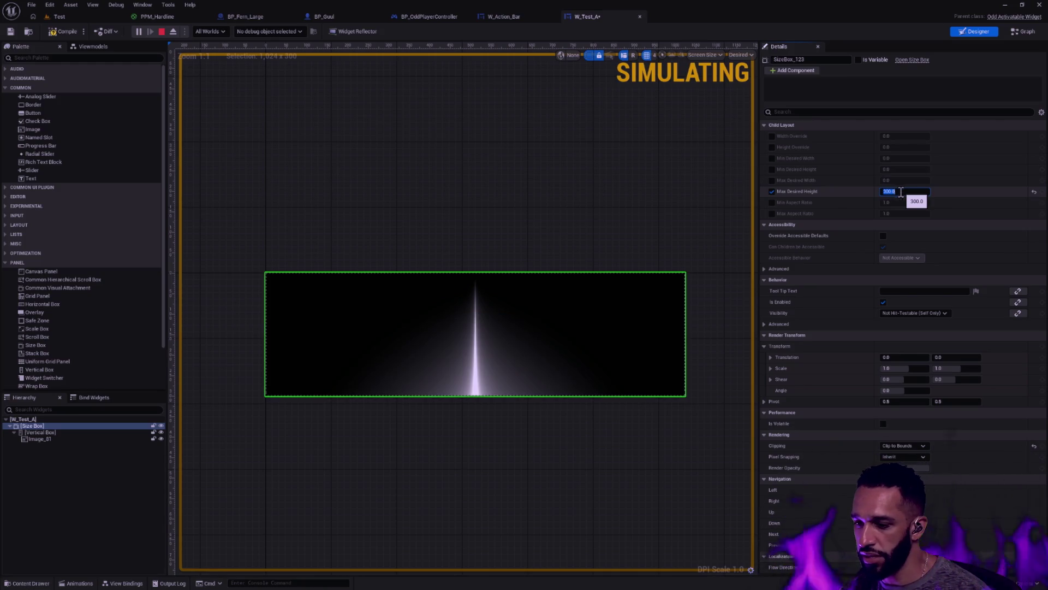
left_click(1035, 446)
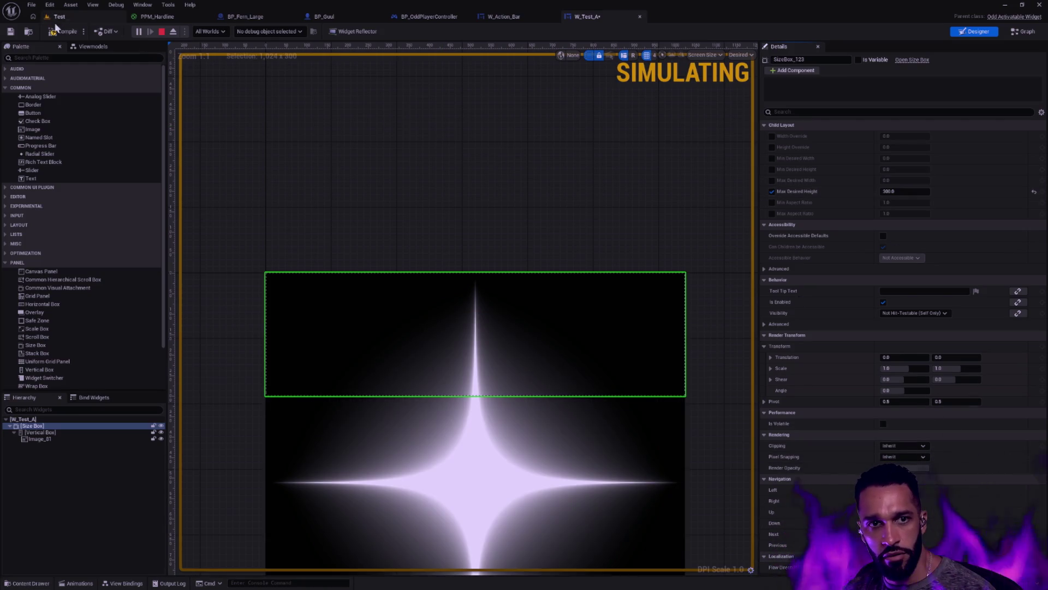
left_click(58, 17)
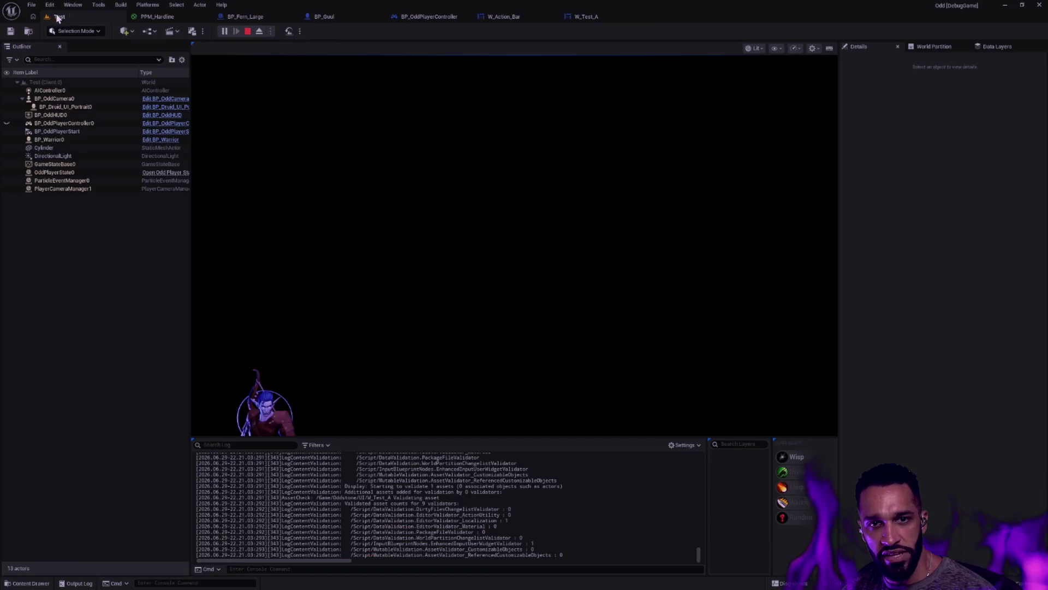
Restart Play-in-Editor to see the large star, then move via BP_Guul and BP_OddPlayerController to W_Test_A.
left_click(247, 31)
left_click(224, 31)
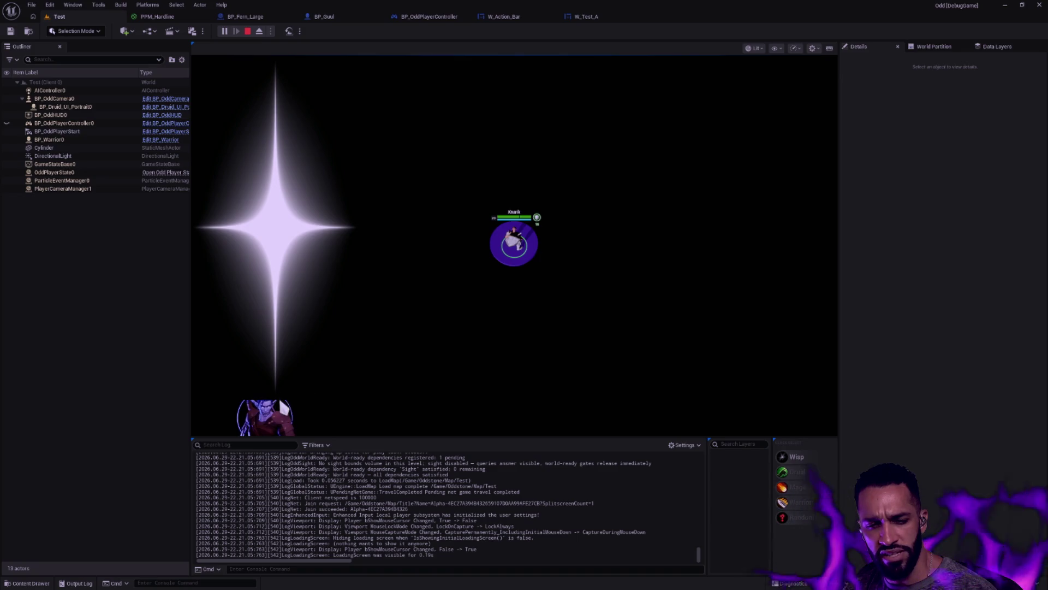
key("Escape")
left_click(324, 16)
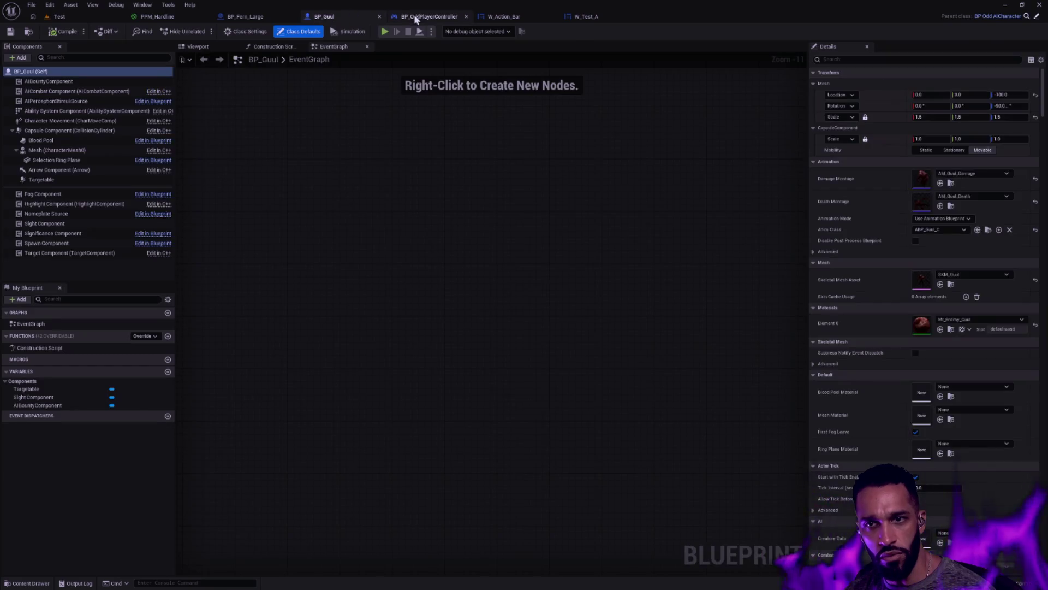
left_click(416, 17)
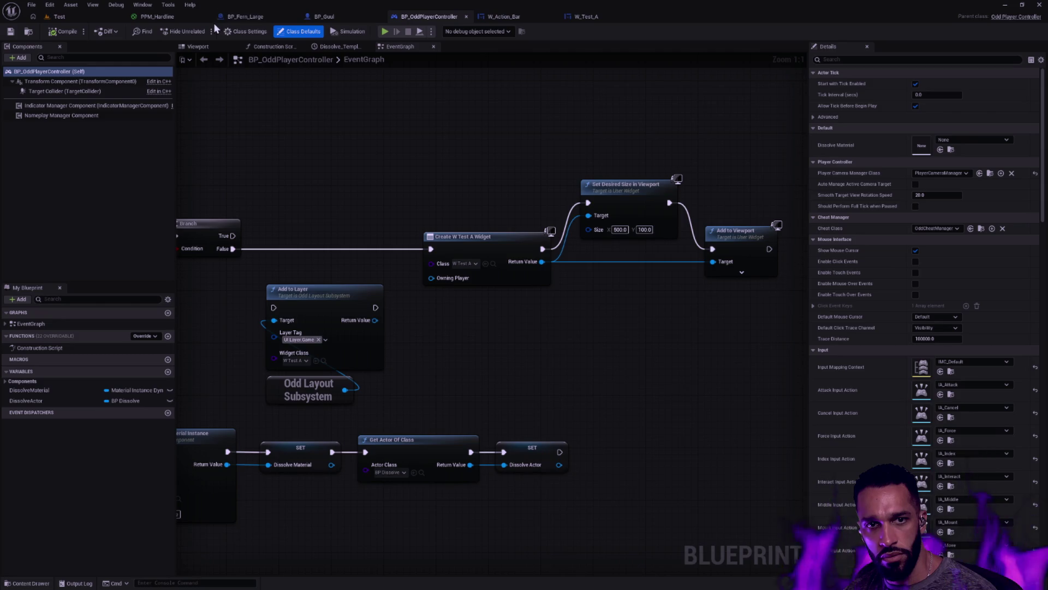
left_click(594, 17)
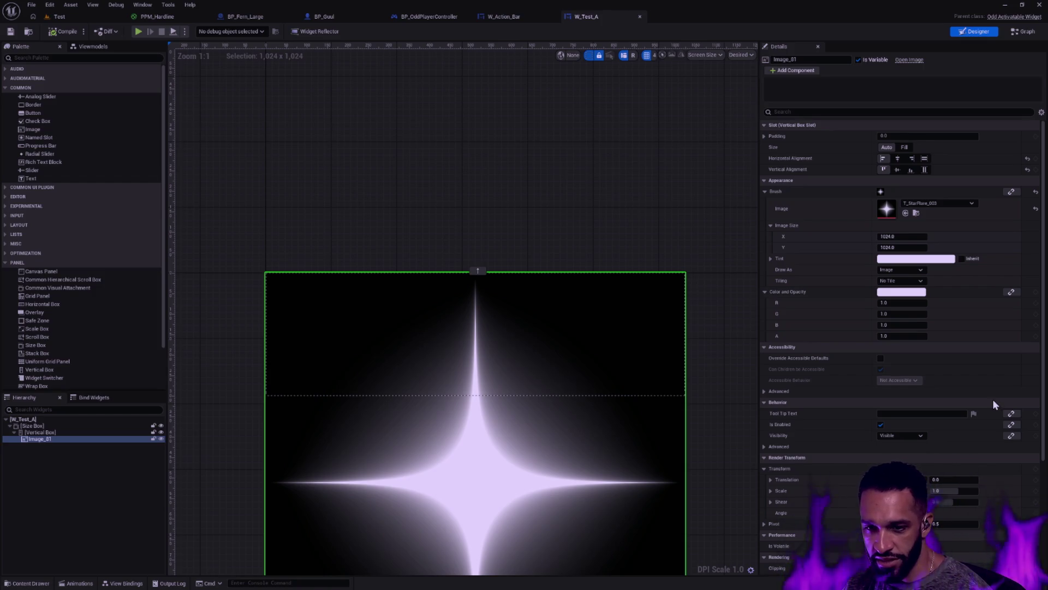
Resize W_Test_A's star image to 512 × 512 and save the widget.
left_click(741, 269)
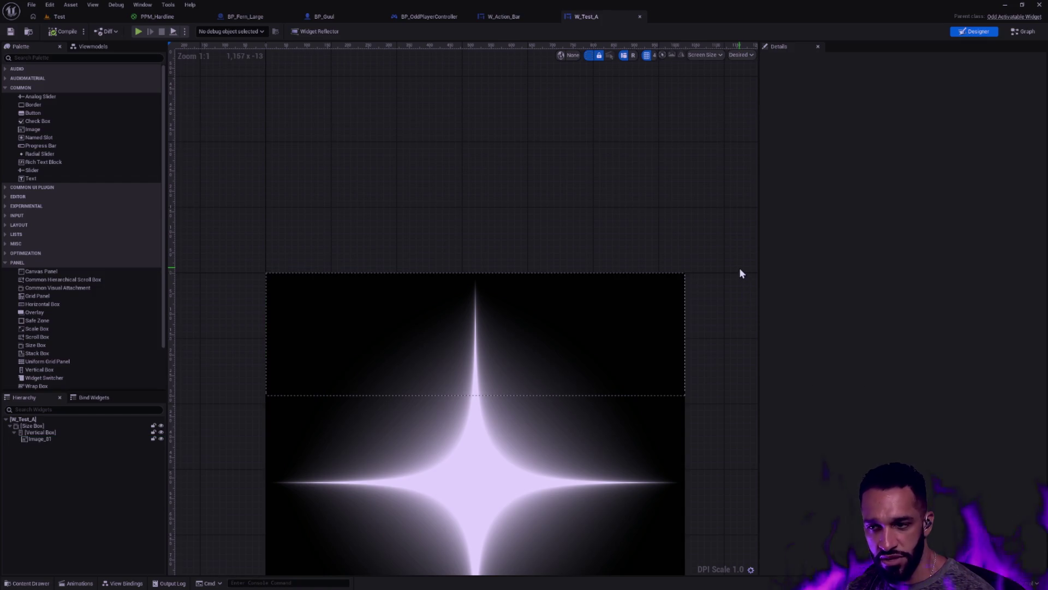
left_click_drag(719, 354, 699, 188)
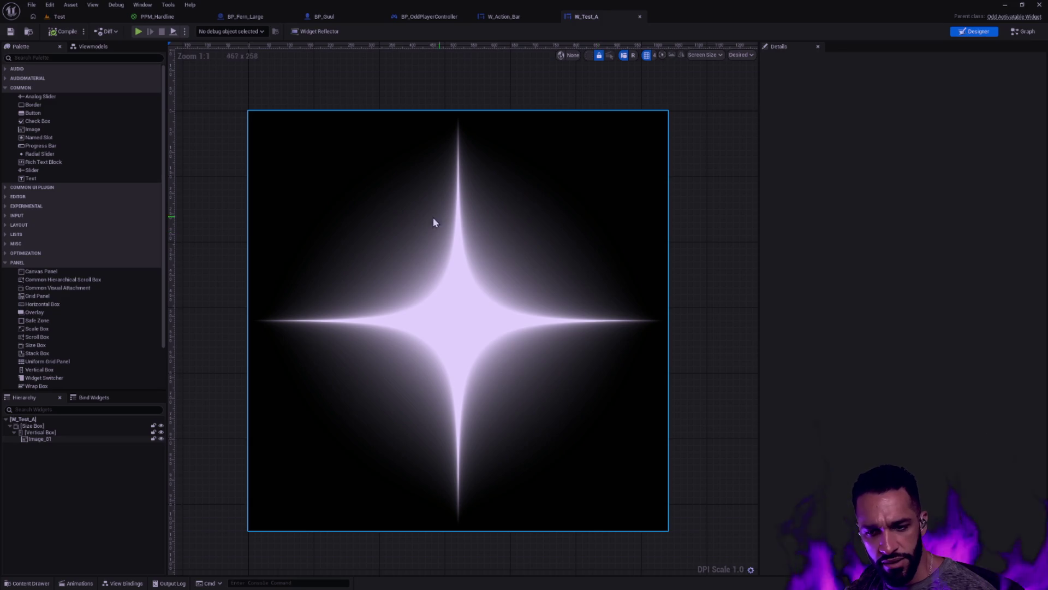
left_click(666, 227)
left_click(902, 236)
type("512")
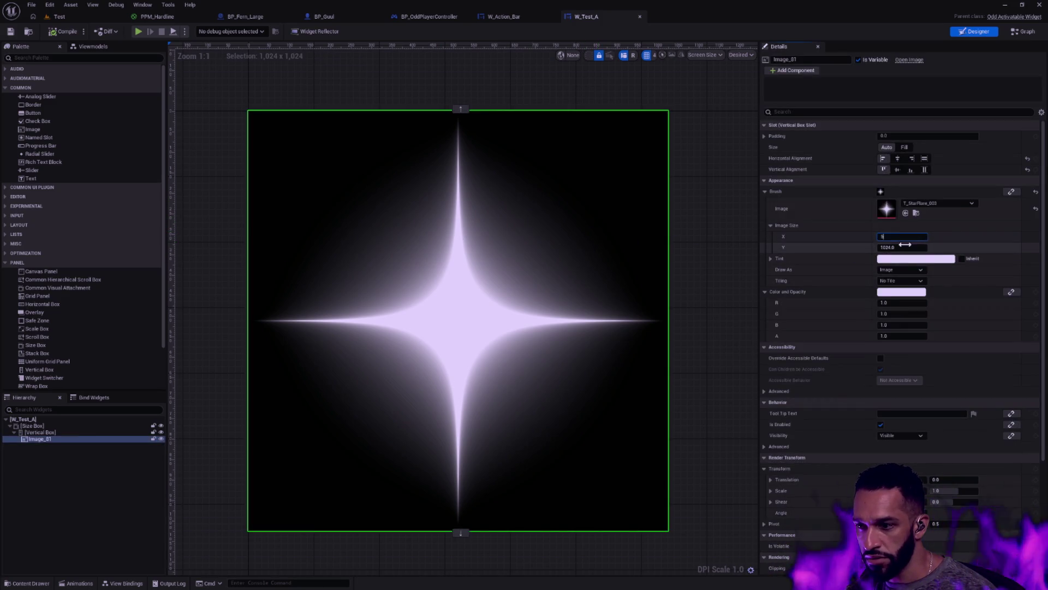
key("Tab")
type("512")
key("Tab")
left_click(10, 31)
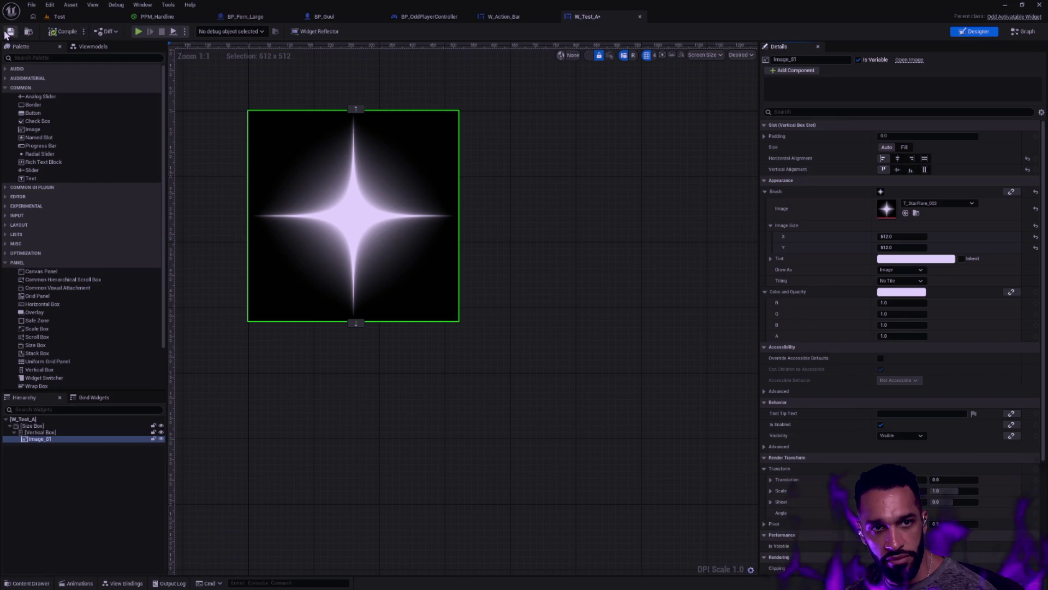
Play-test the Test level, stop it, and return to BP_OddPlayerController's event graph.
left_click(60, 17)
left_click(221, 31)
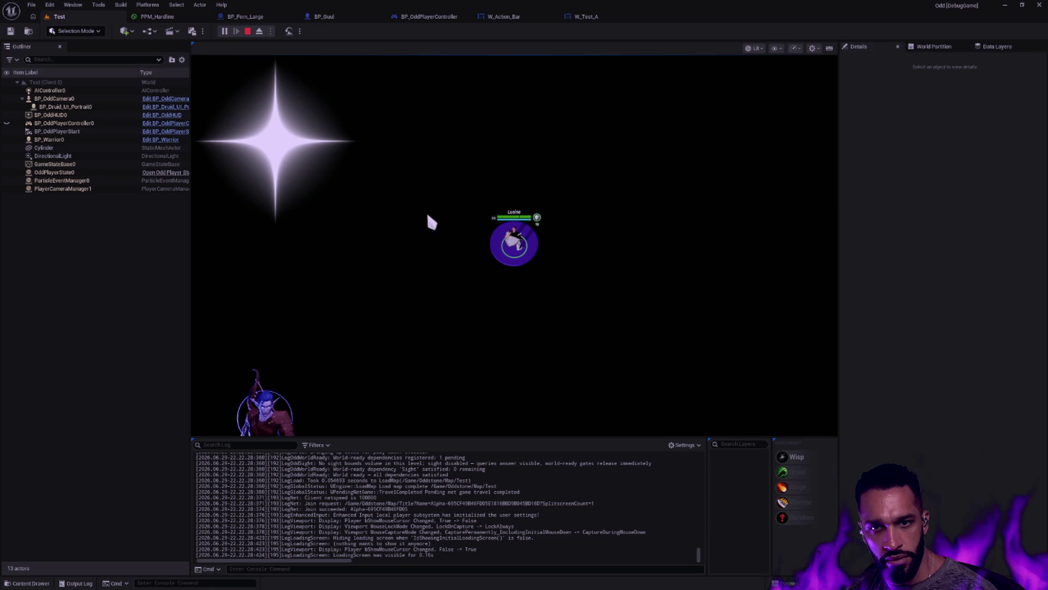
key("Escape")
left_click(509, 18)
left_click(429, 17)
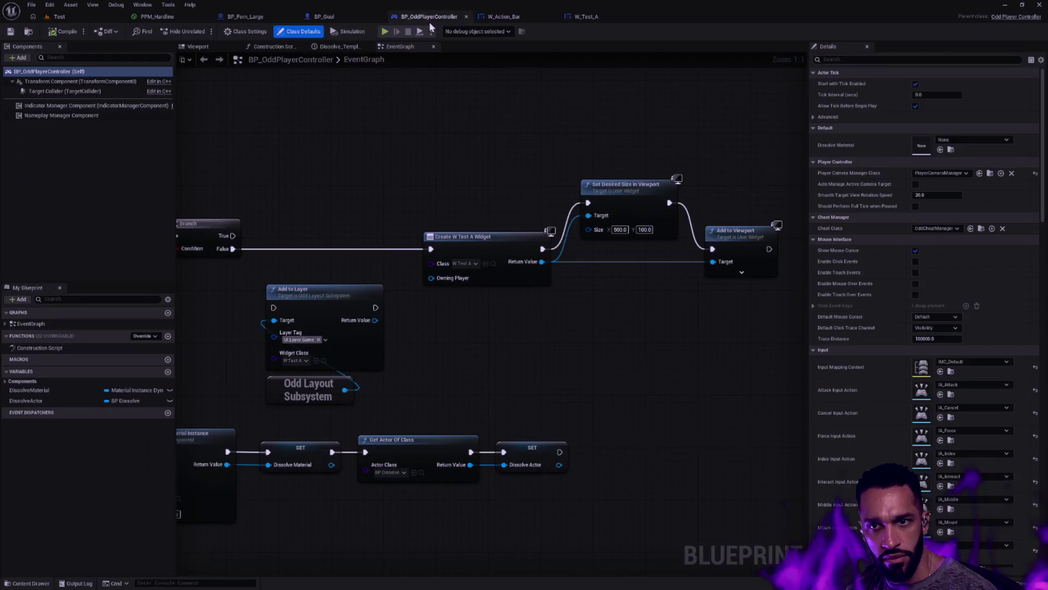
Set the Set Desired Size in Viewport X value to 100 and recompile BP_OddPlayerController.
type("100")
key("Return")
left_click(67, 34)
Playtest the Test level twice to check the 100 × 100 widget.
key("alt+p")
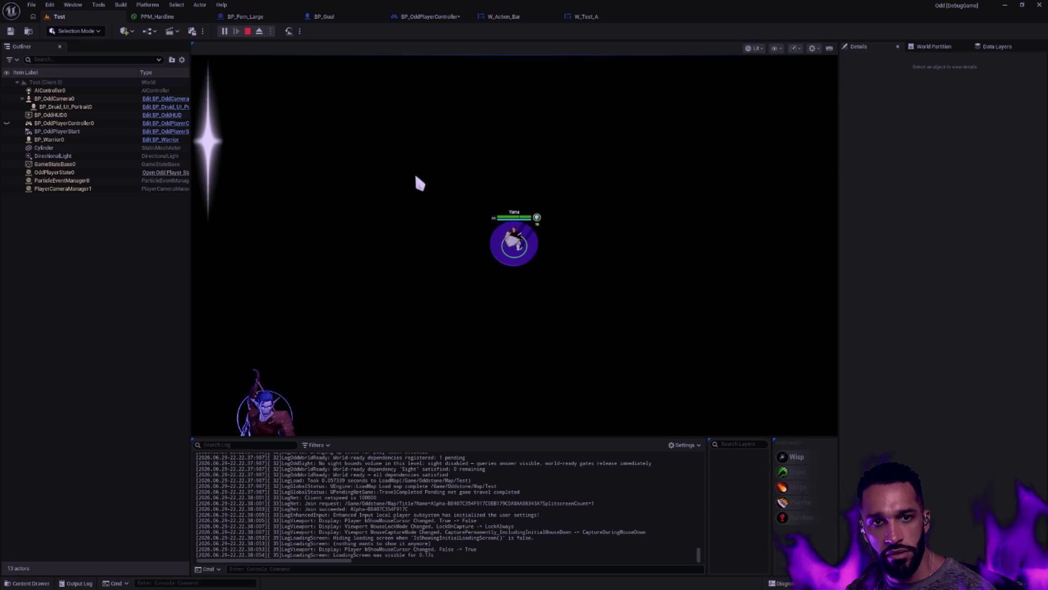
key("Escape")
left_click(434, 17)
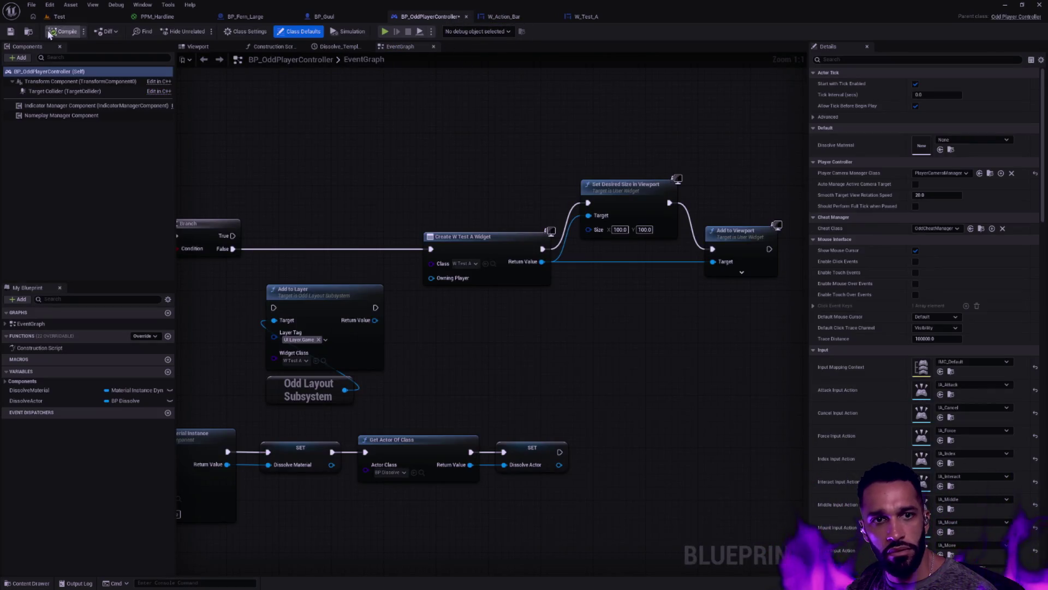
left_click(60, 16)
left_click(224, 32)
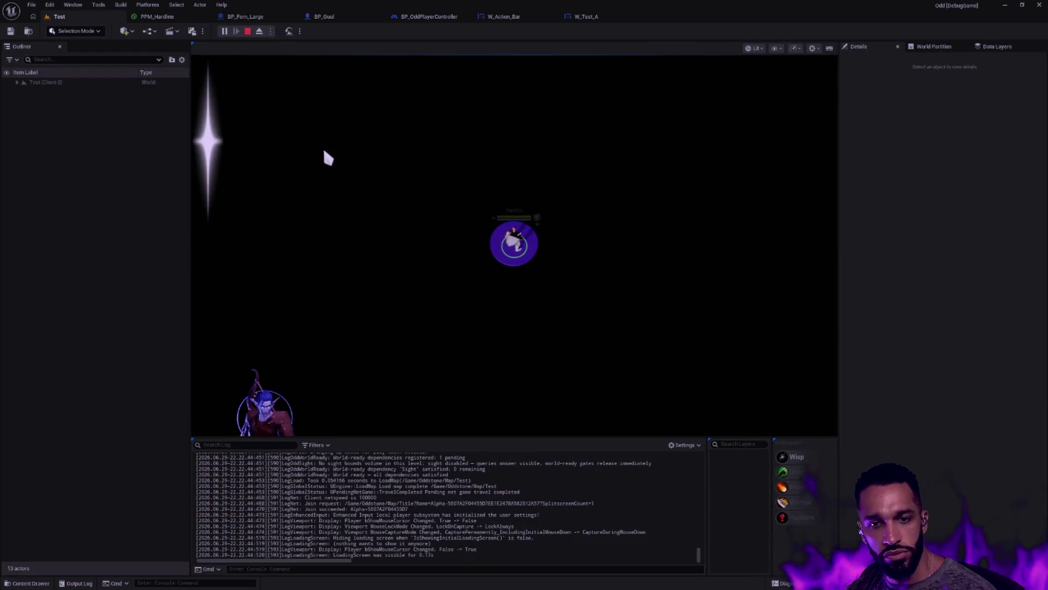
key("Escape")
left_click(585, 17)
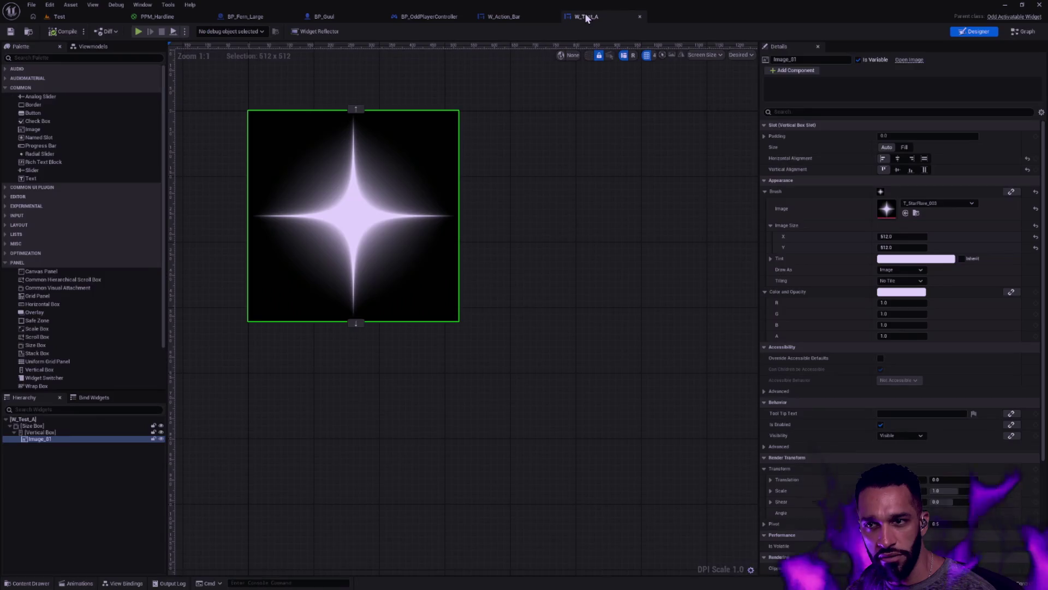
Review the Size Box's 300 height limit and the Vertical Box settings in W_Test_A.
left_click(67, 427)
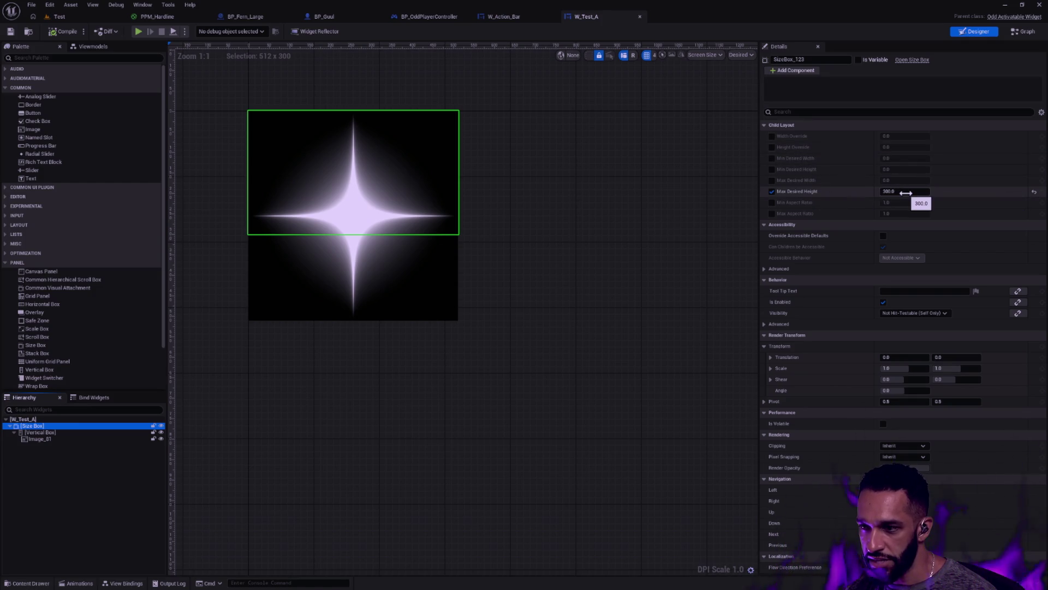
left_click(64, 432)
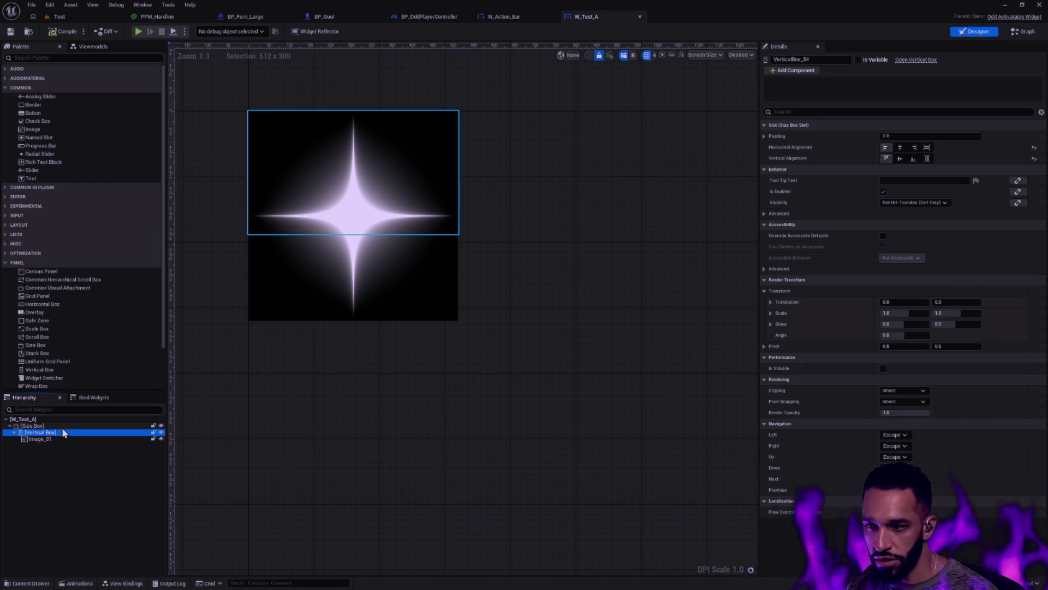
key("Up")
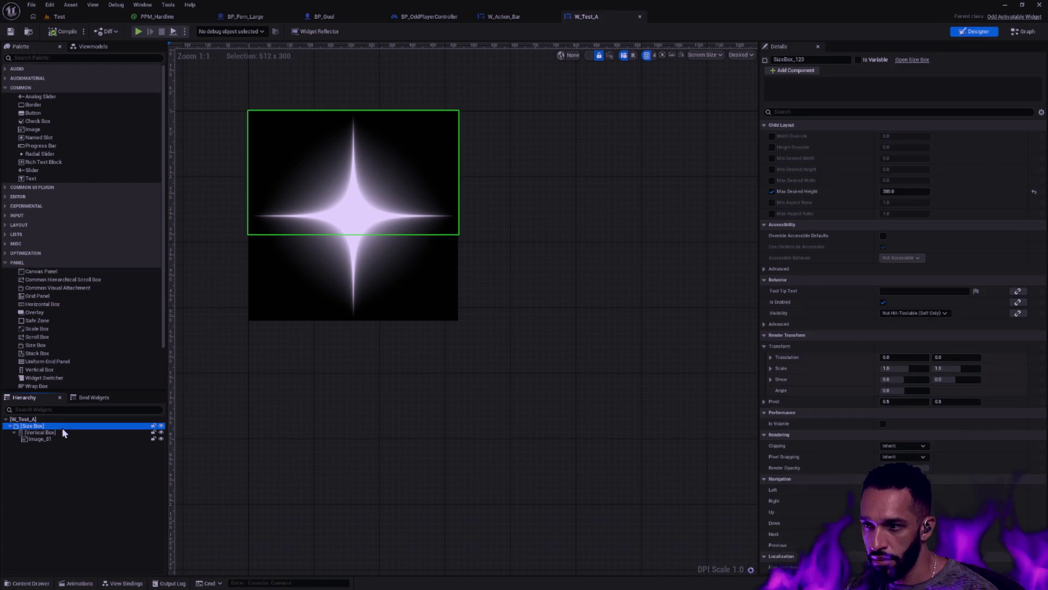
Playtest the Test level, then return to BP_OddPlayerController's event graph.
left_click(68, 17)
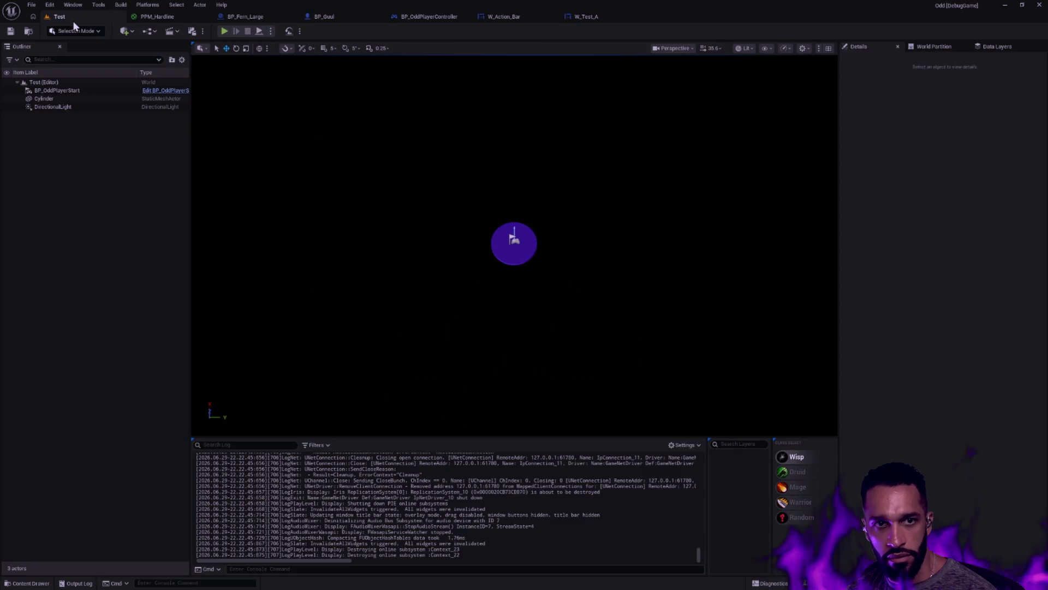
key("alt+p")
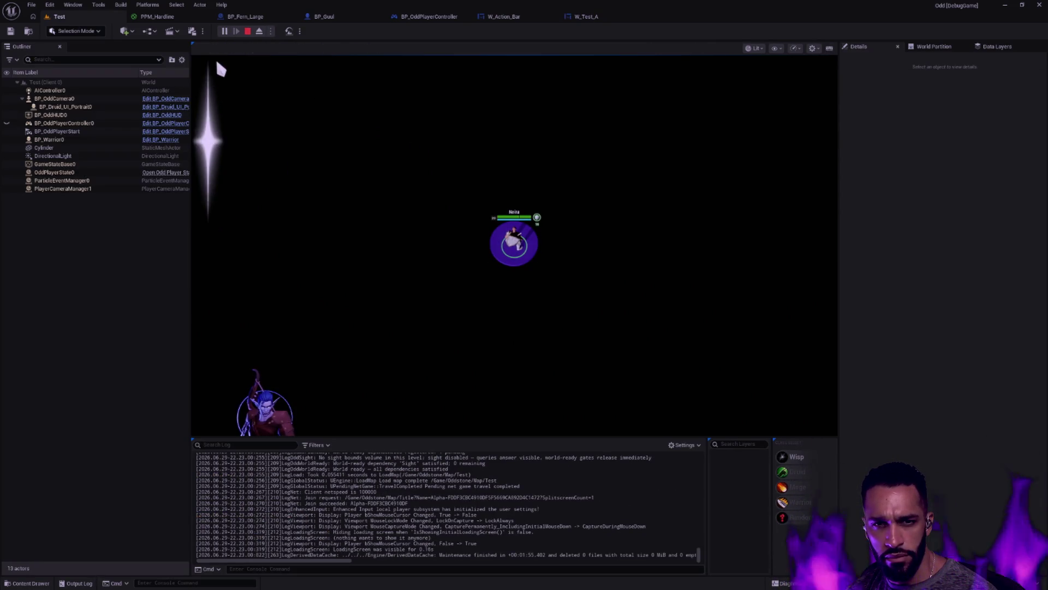
left_click(429, 16)
left_click(516, 17)
left_click(429, 17)
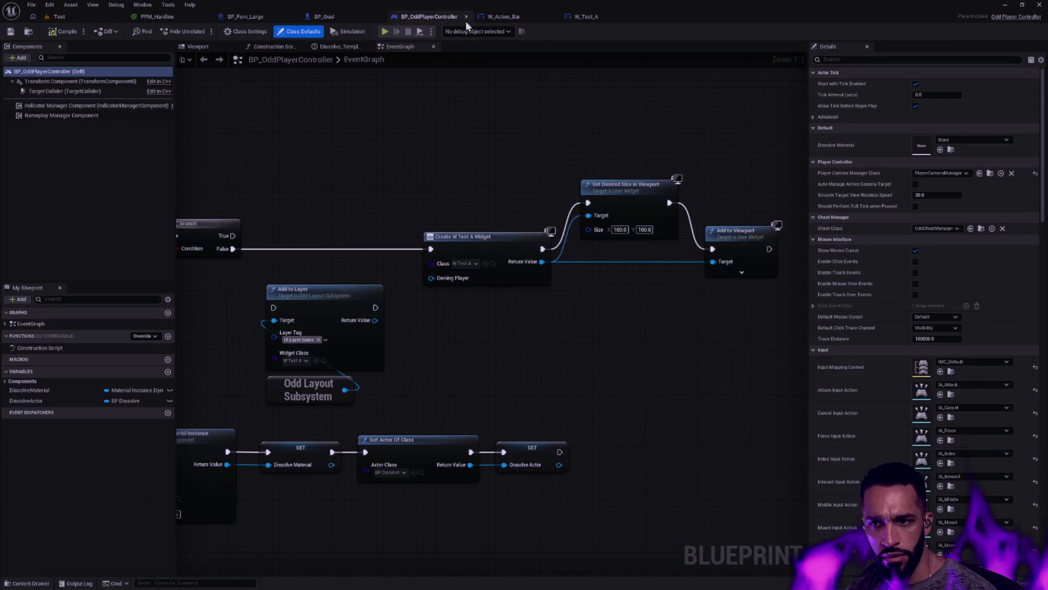
Set the desired size Y pin to 300, recompile, and start a Test level playtest.
left_click(646, 229)
type("300")
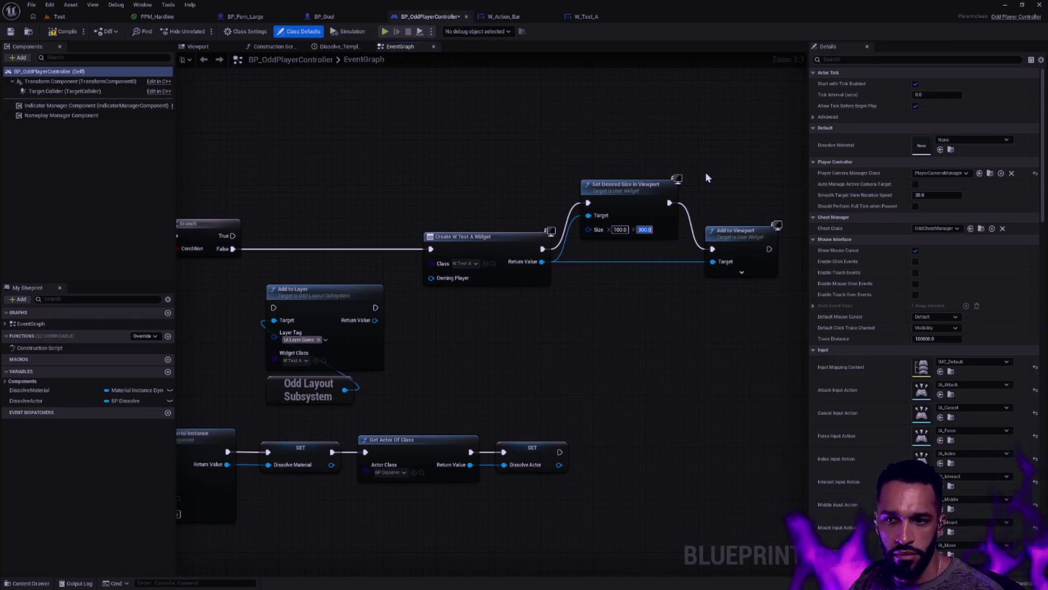
key("Return")
left_click(61, 31)
left_click(60, 17)
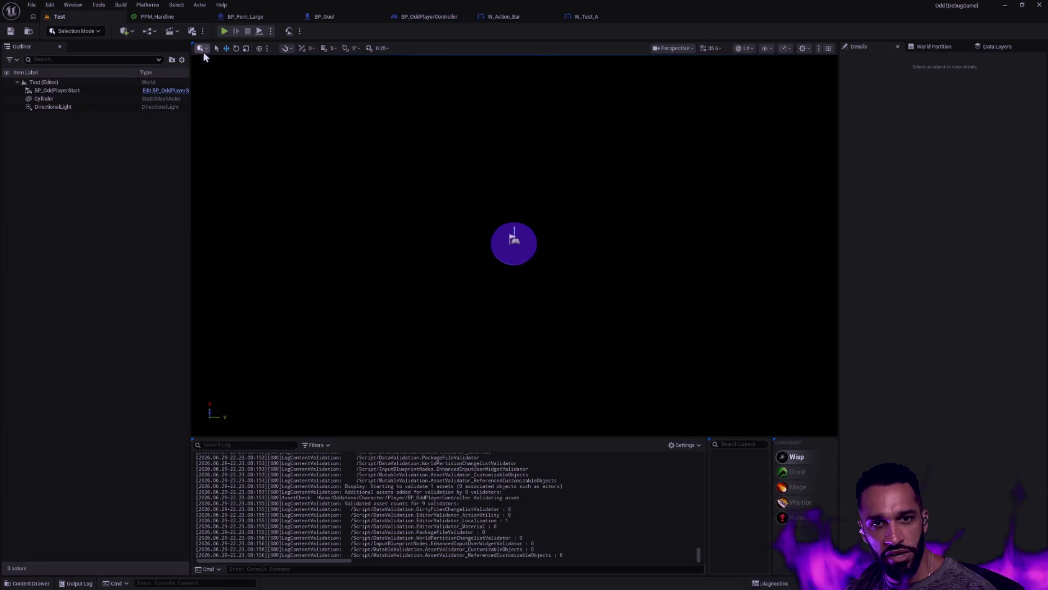
left_click(223, 32)
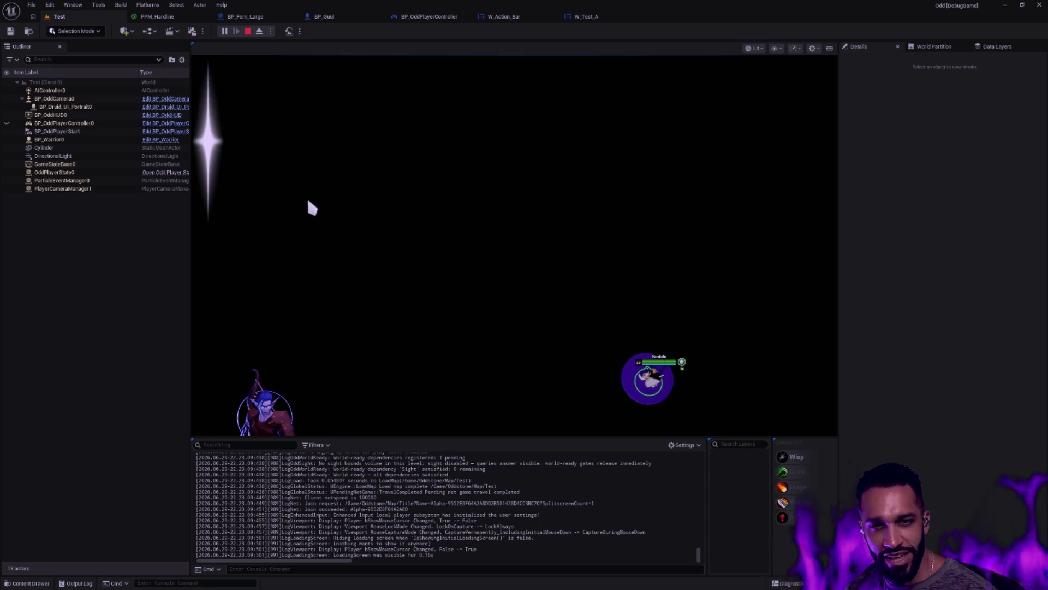
During the playtest, check Image_81's 512 width and the Size Box height limit in W_Test_A.
left_click(436, 17)
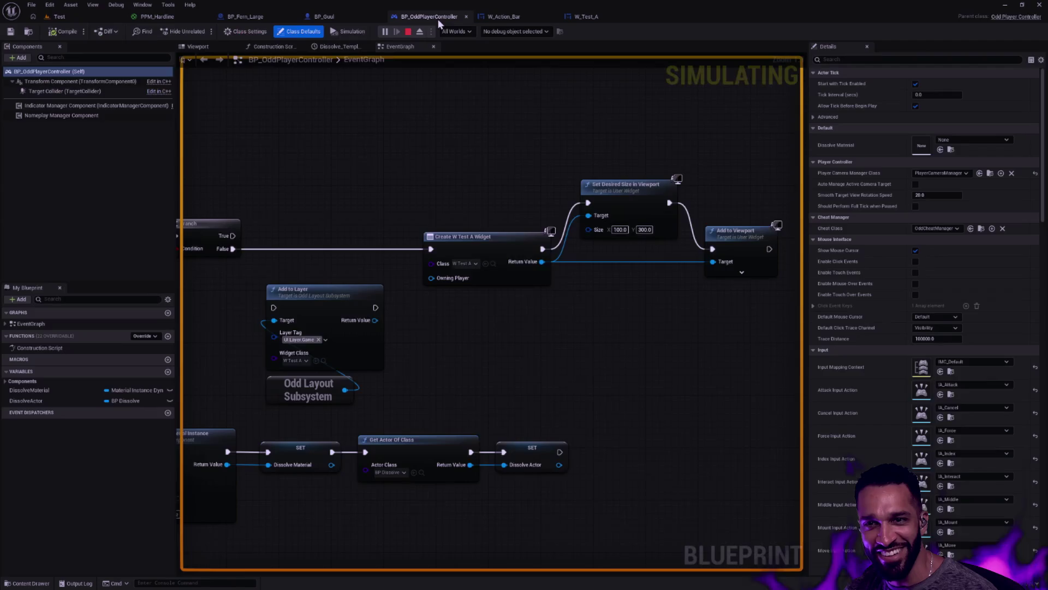
left_click(586, 17)
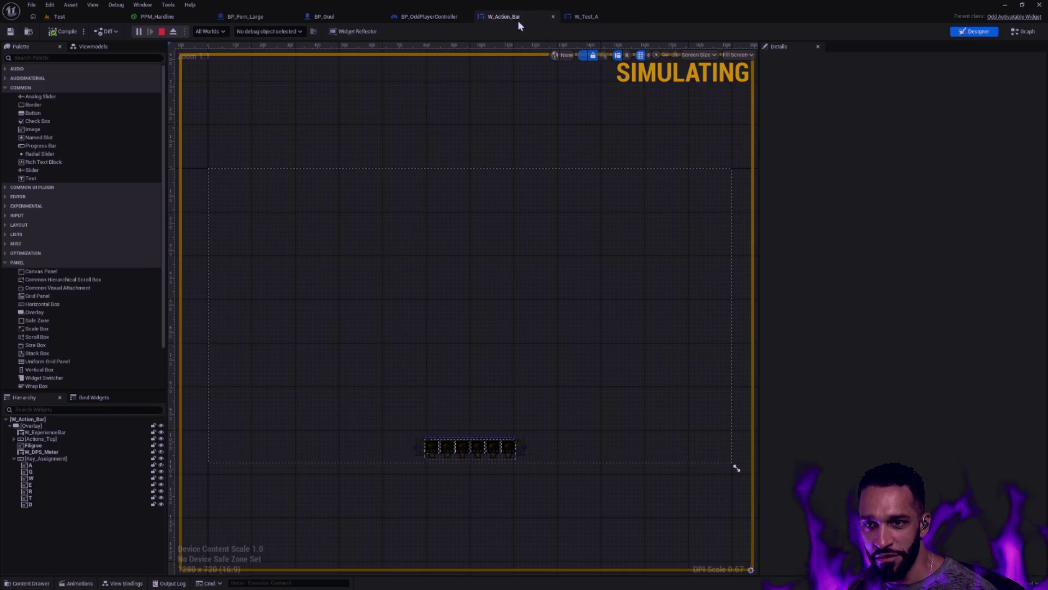
left_click(447, 230)
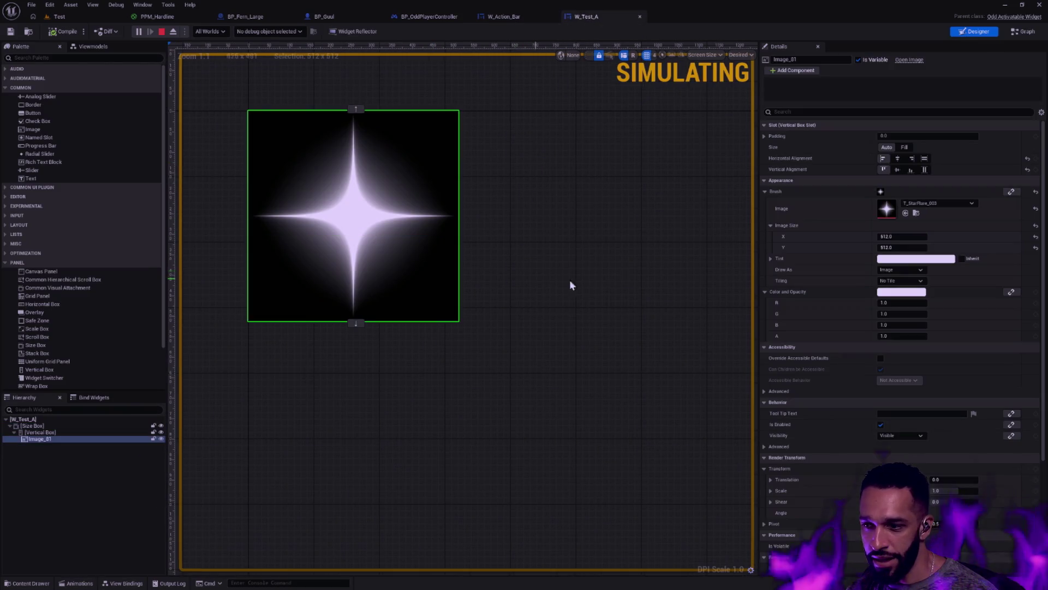
left_click(907, 236)
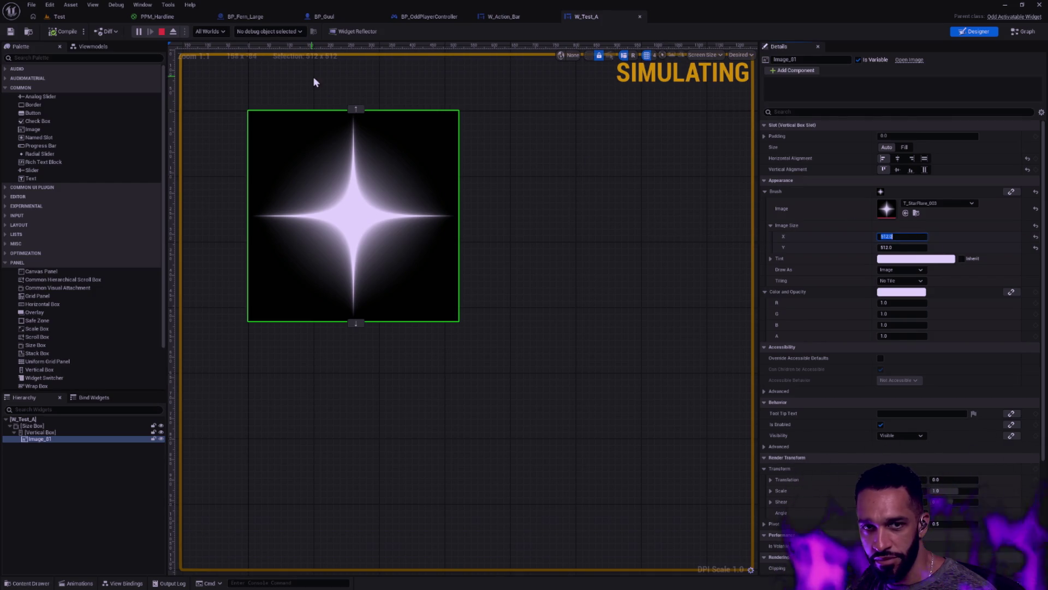
left_click(59, 16)
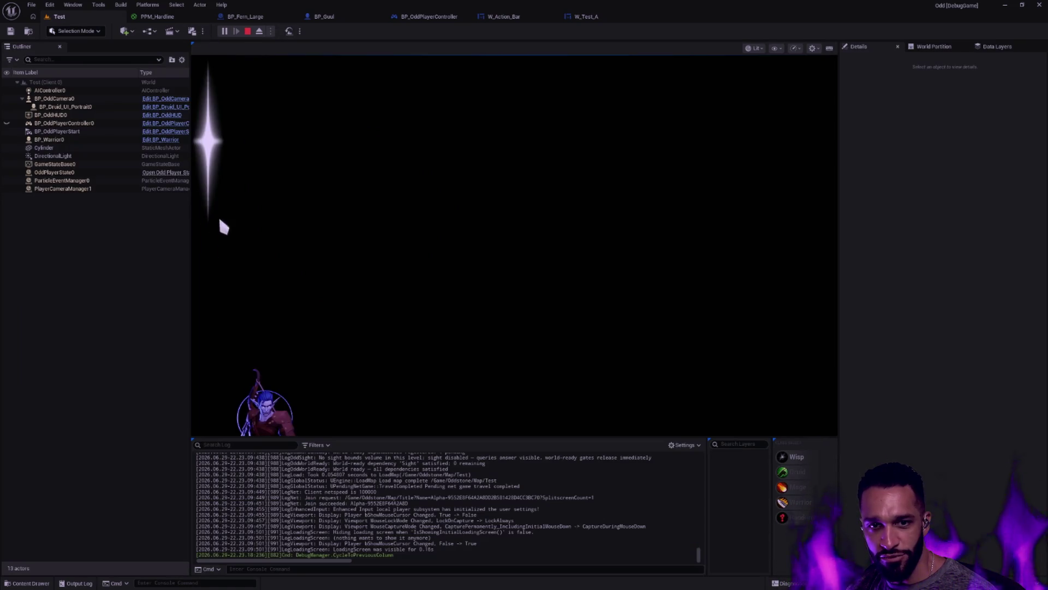
left_click(503, 17)
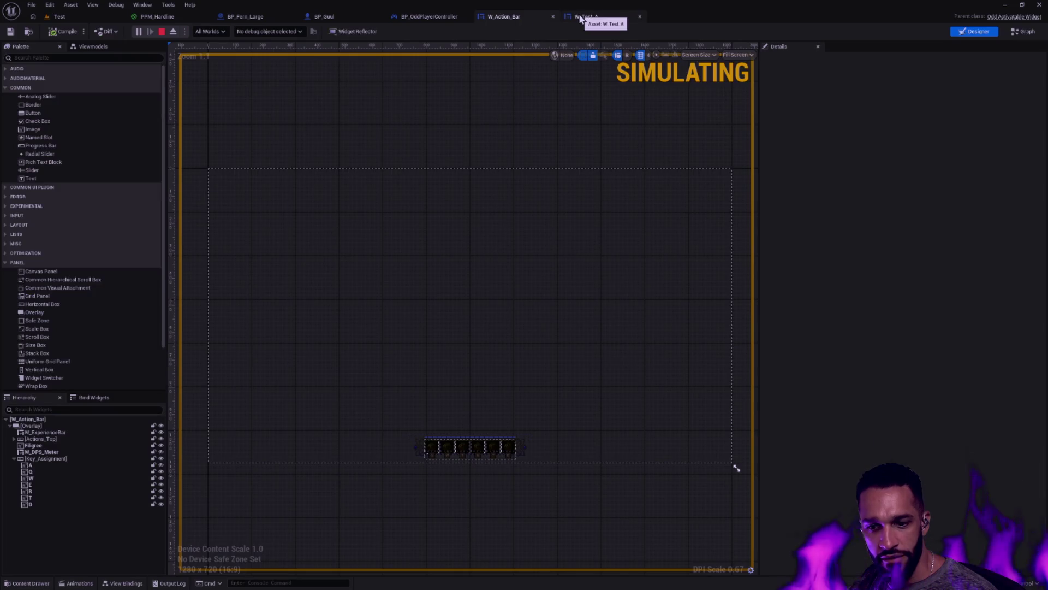
left_click(580, 18)
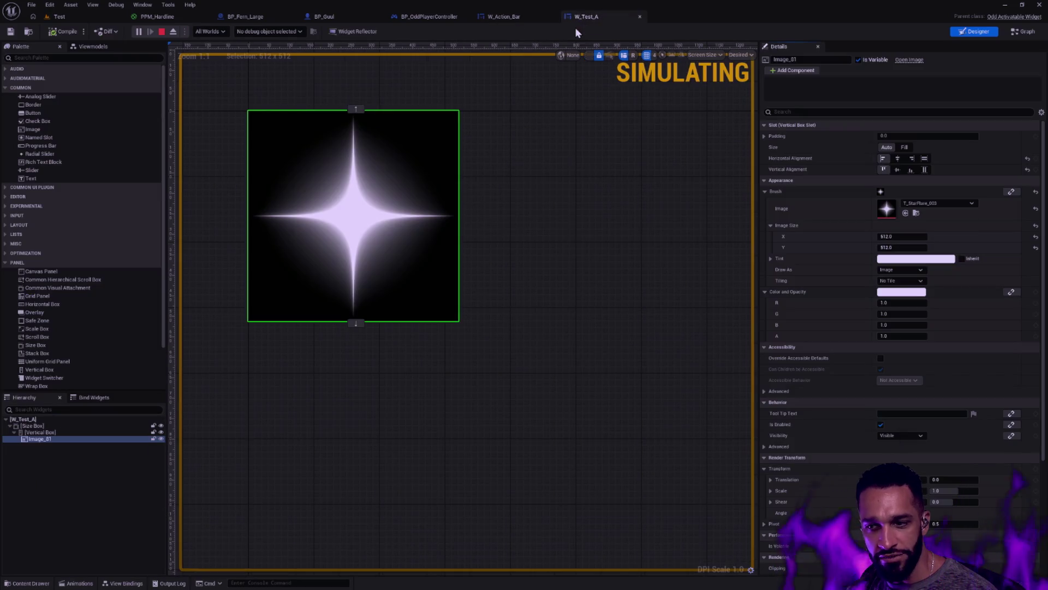
left_click(85, 426)
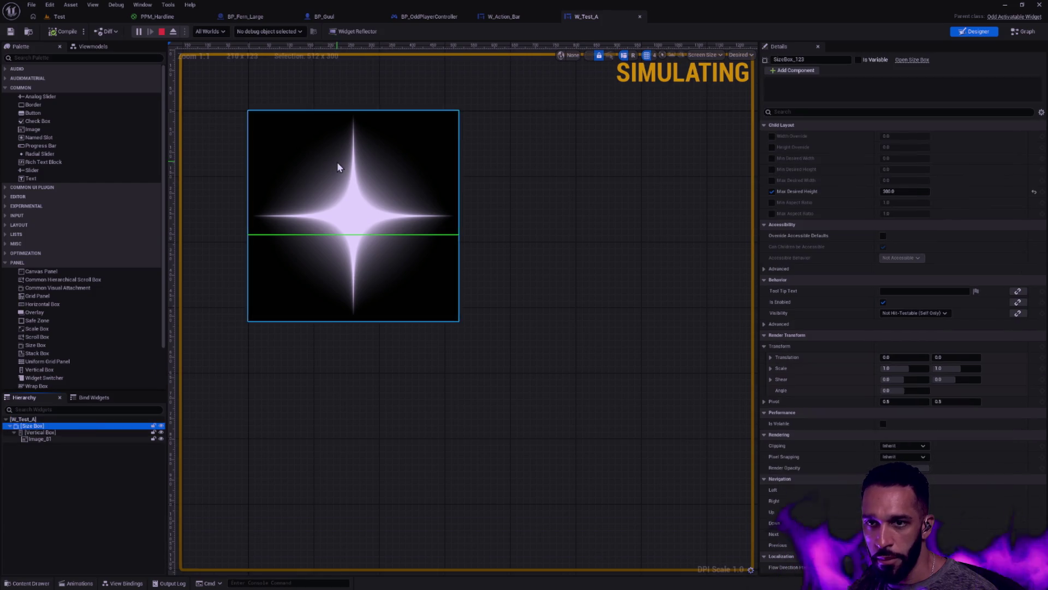
left_click(421, 17)
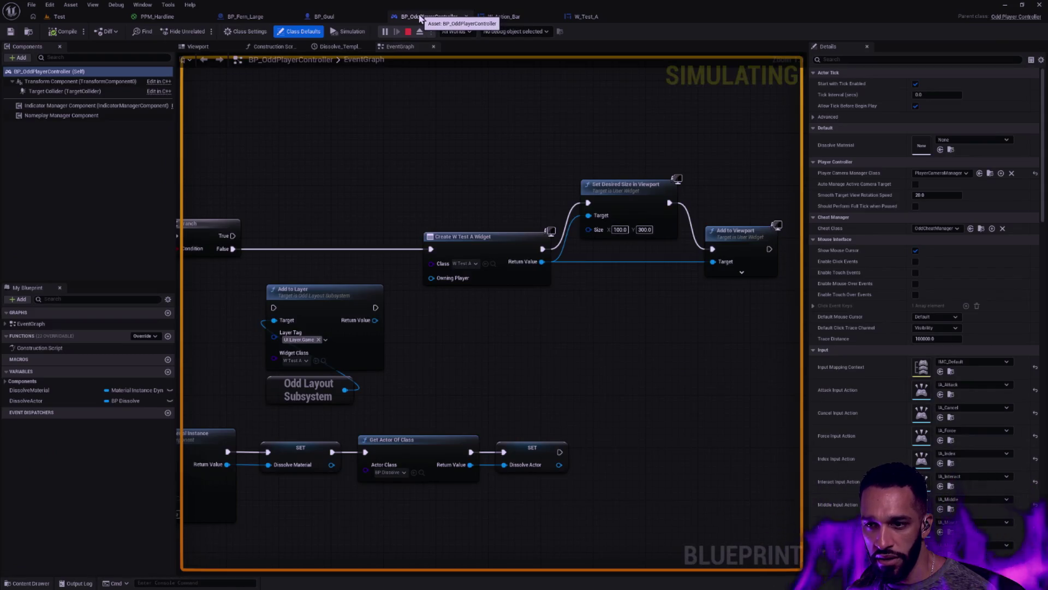
left_click(85, 17)
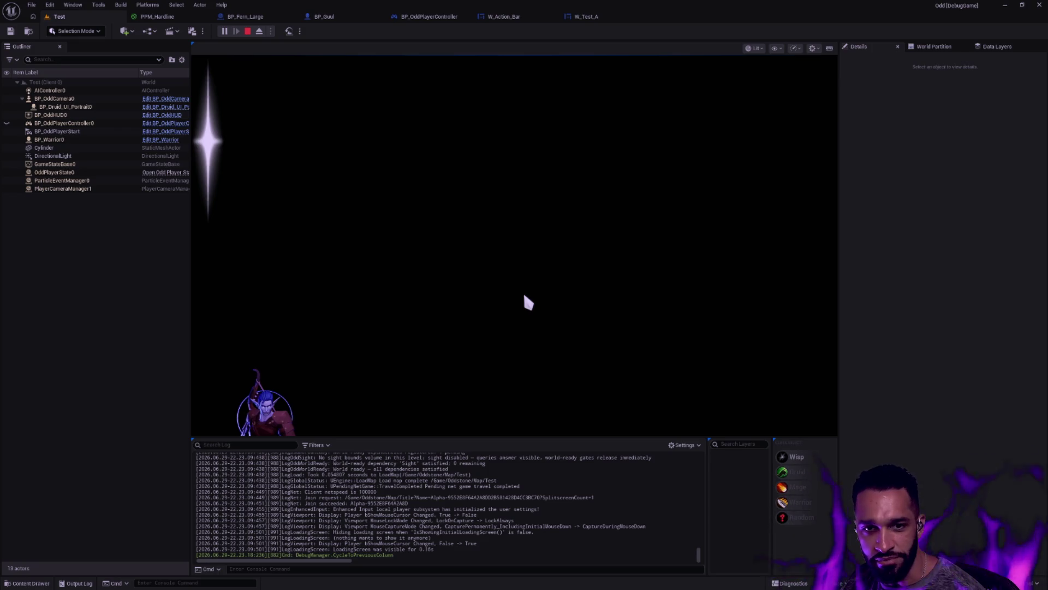
Watch the running Test level playtest showing the tall, slim star at the left edge.
left_click(136, 260)
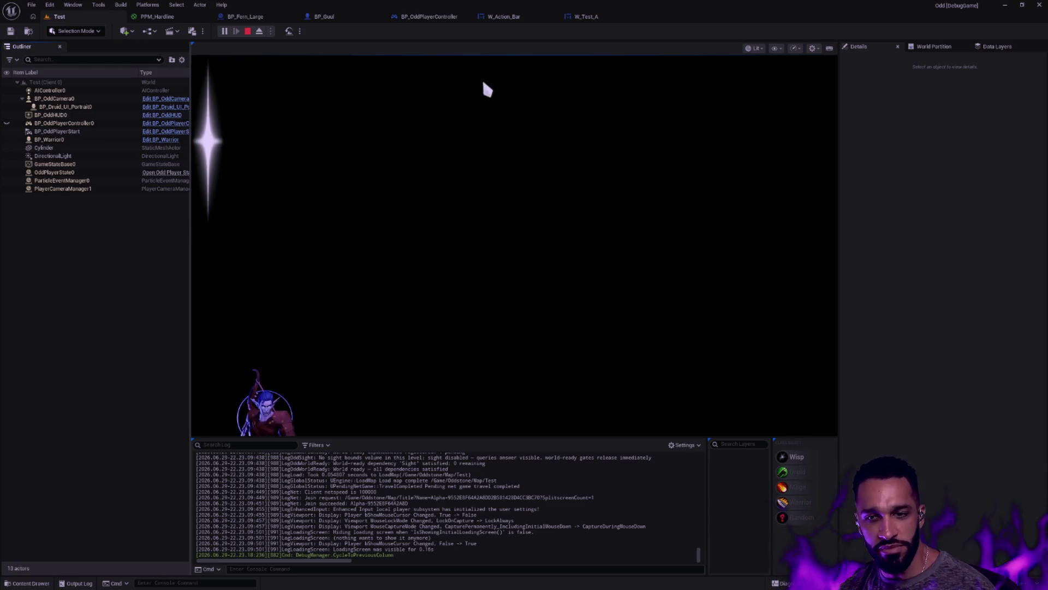
Stop the simulation, set the desired size Y pin to 100, and save BP_OddPlayerController.
left_click(429, 16)
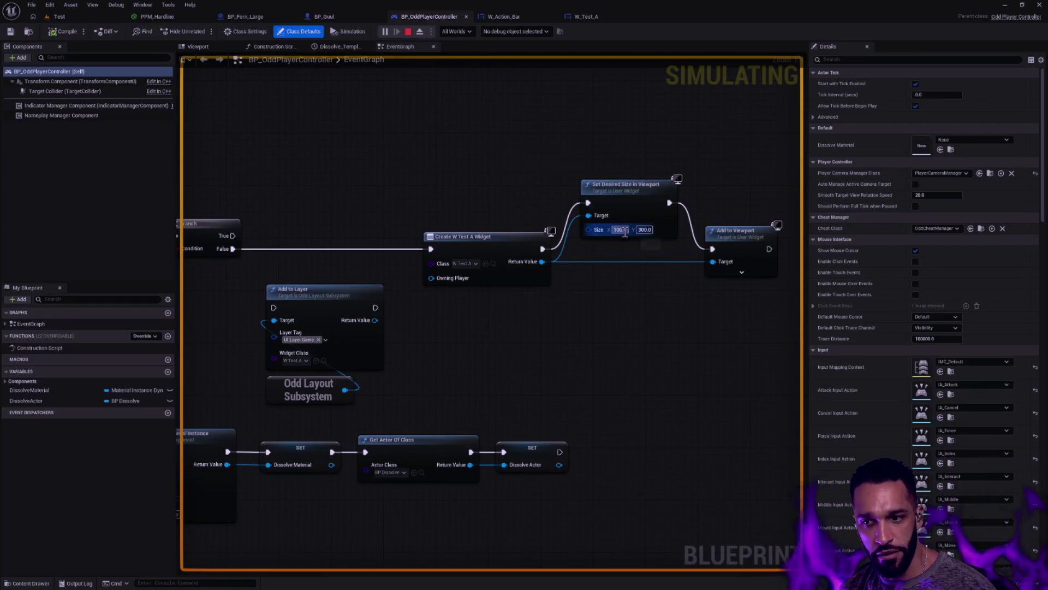
type("1")
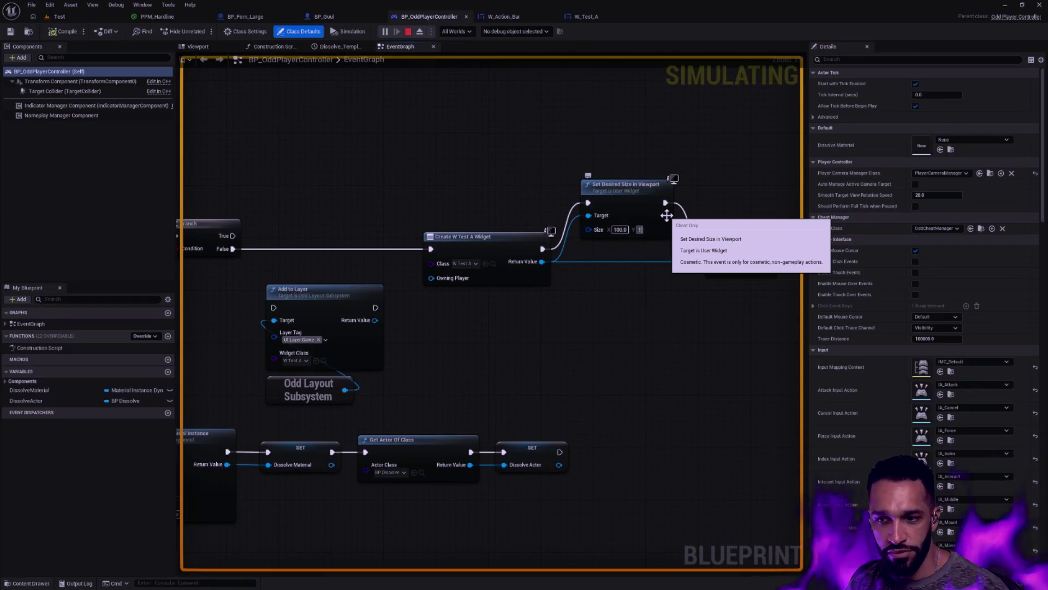
left_click(536, 201)
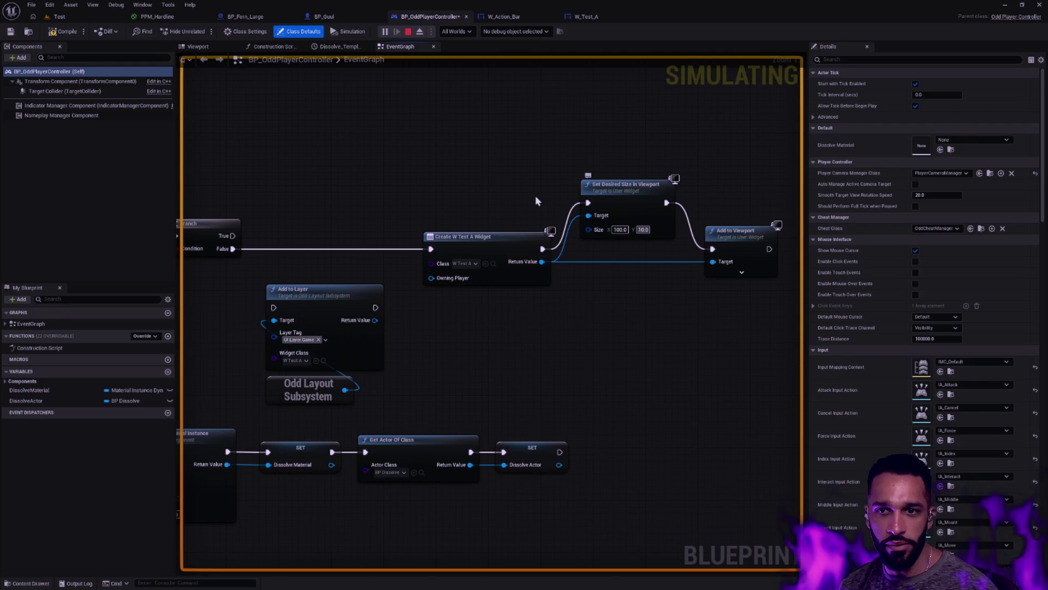
left_click(407, 31)
left_click(644, 230)
type("100")
key("Return")
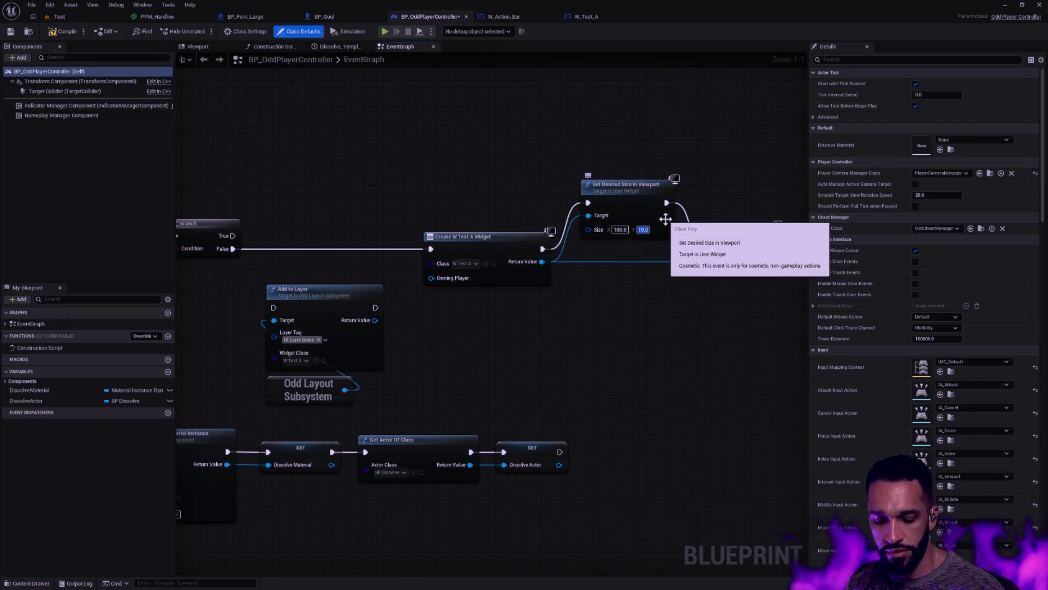
left_click(11, 32)
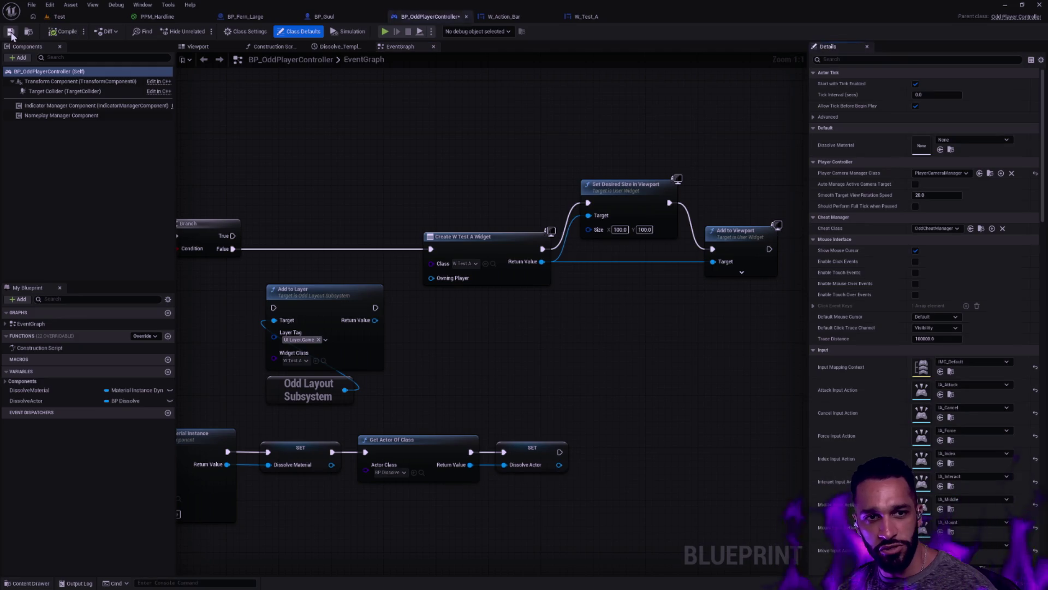
Playtest the Test level with the 100 × 100 widget size.
left_click(86, 20)
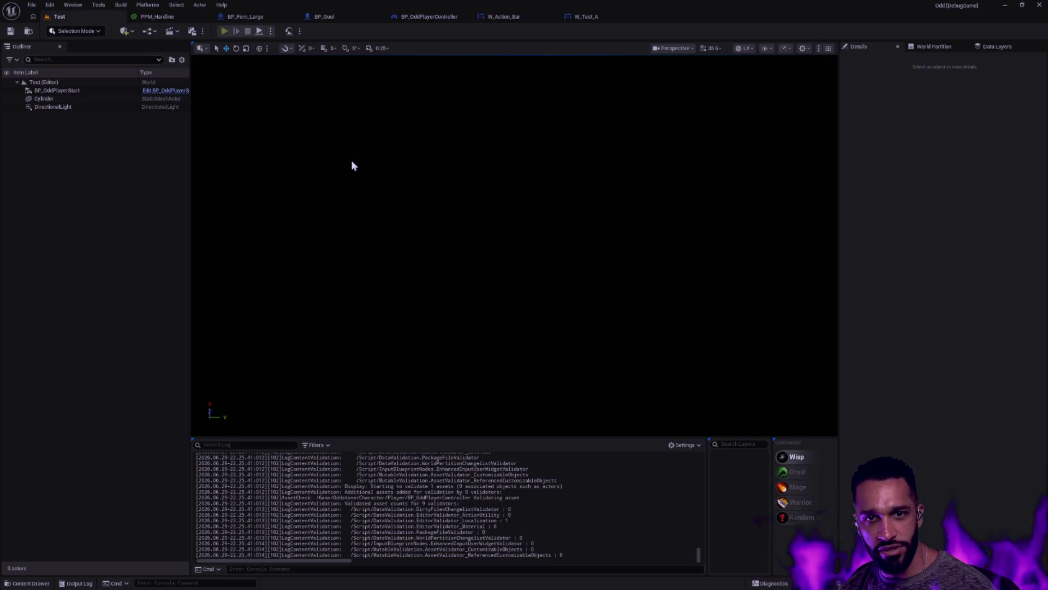
key("alt+p")
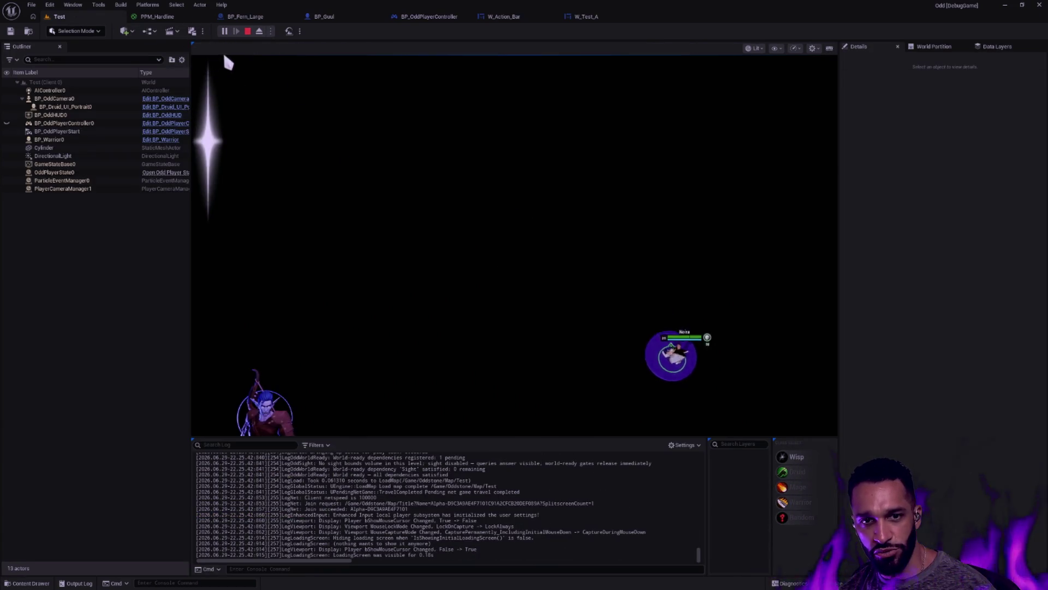
key("Escape")
left_click(595, 16)
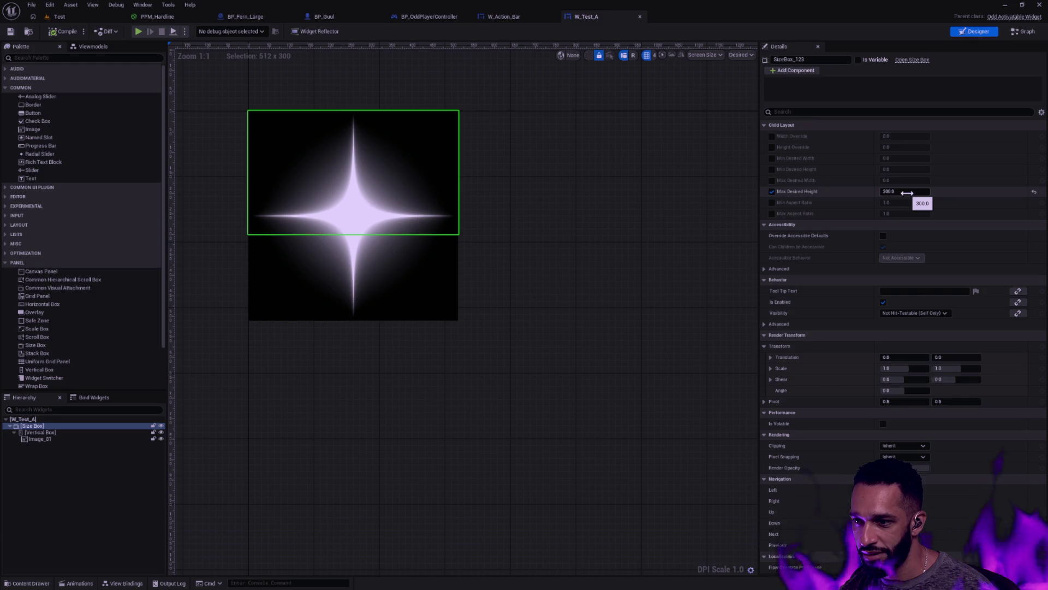
Uncheck the Size Box's Max Desired Height and playtest to see the full-height star.
left_click(772, 192)
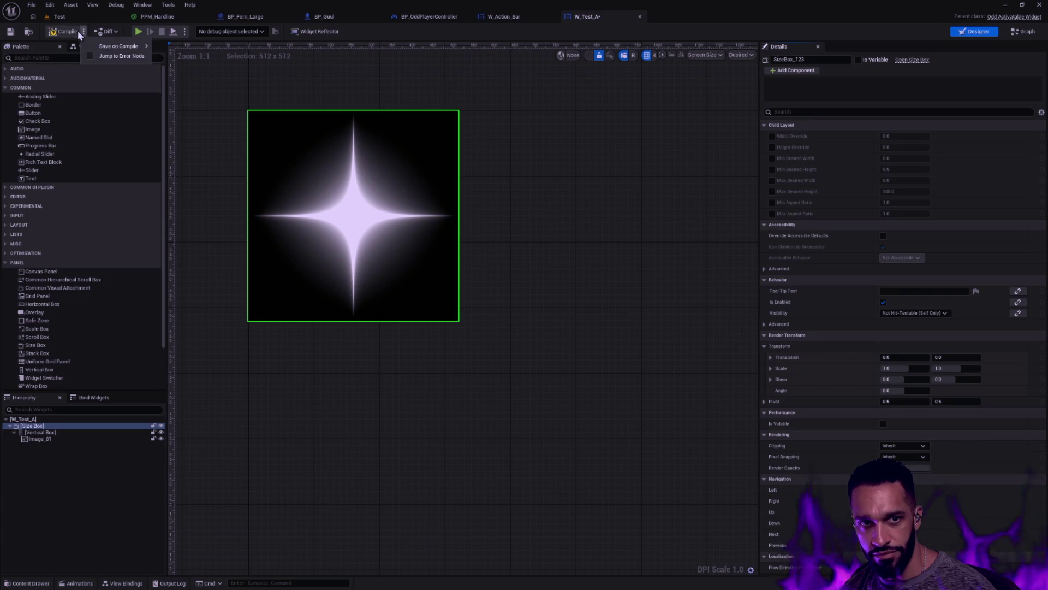
left_click(61, 16)
left_click(226, 33)
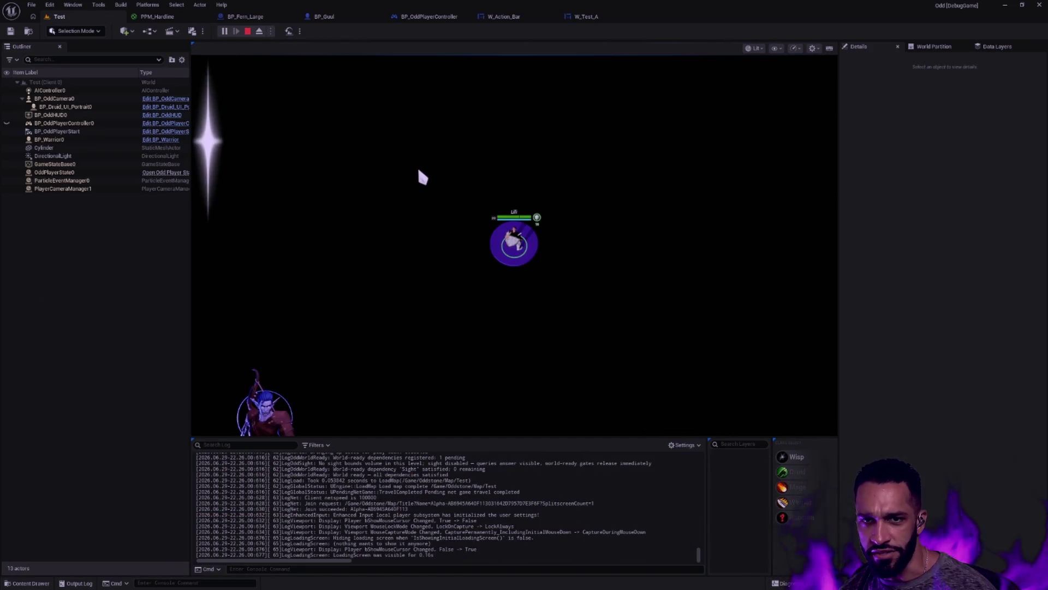
Set Image_81's Image Size to 256 × 256 and playtest the smaller star.
left_click(600, 16)
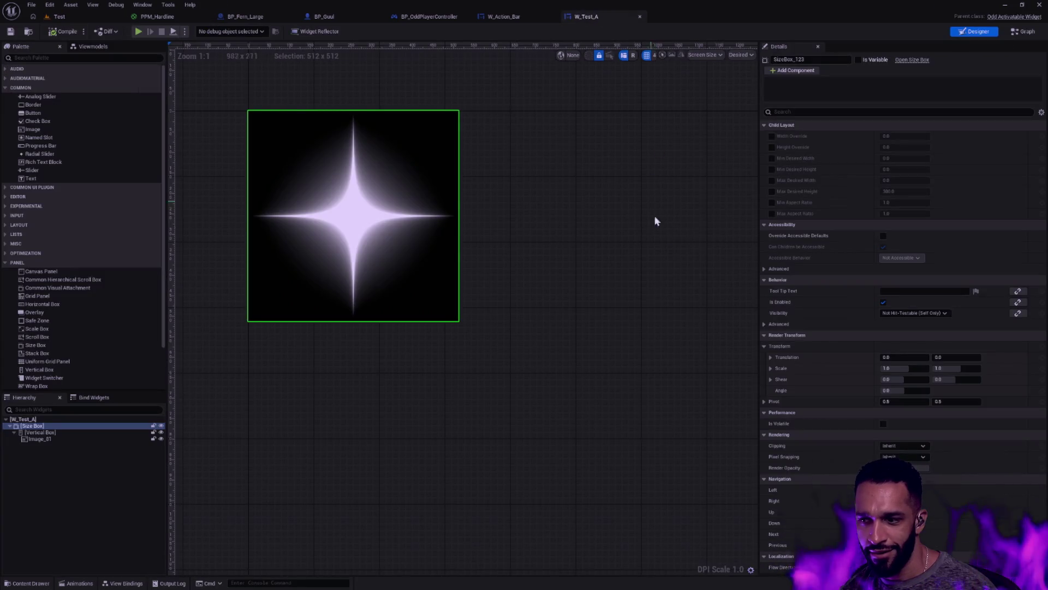
left_click(85, 439)
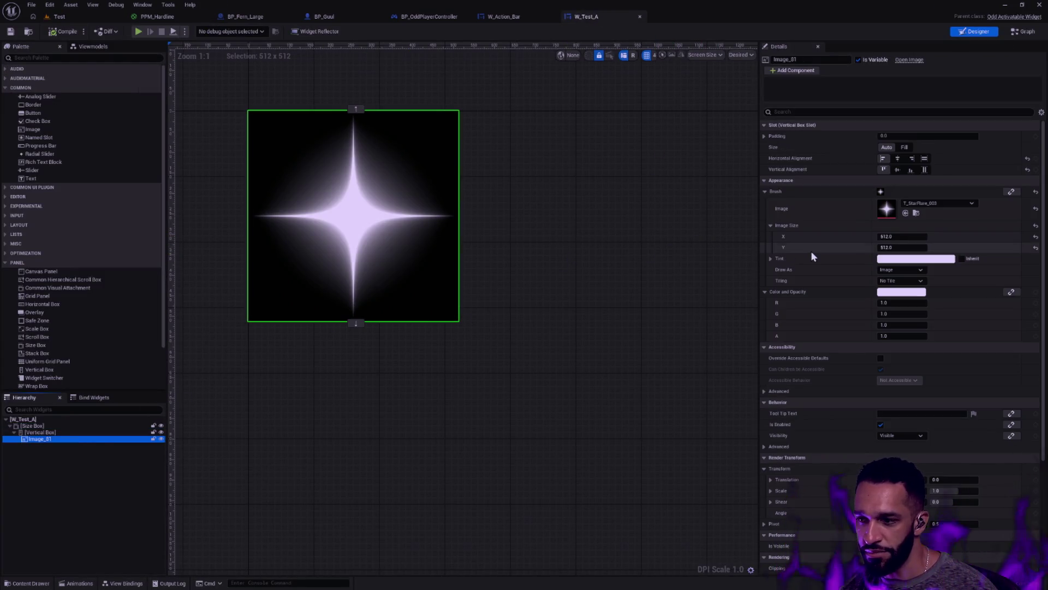
left_click(906, 237)
type("256")
key("Tab")
type("256")
key("Return")
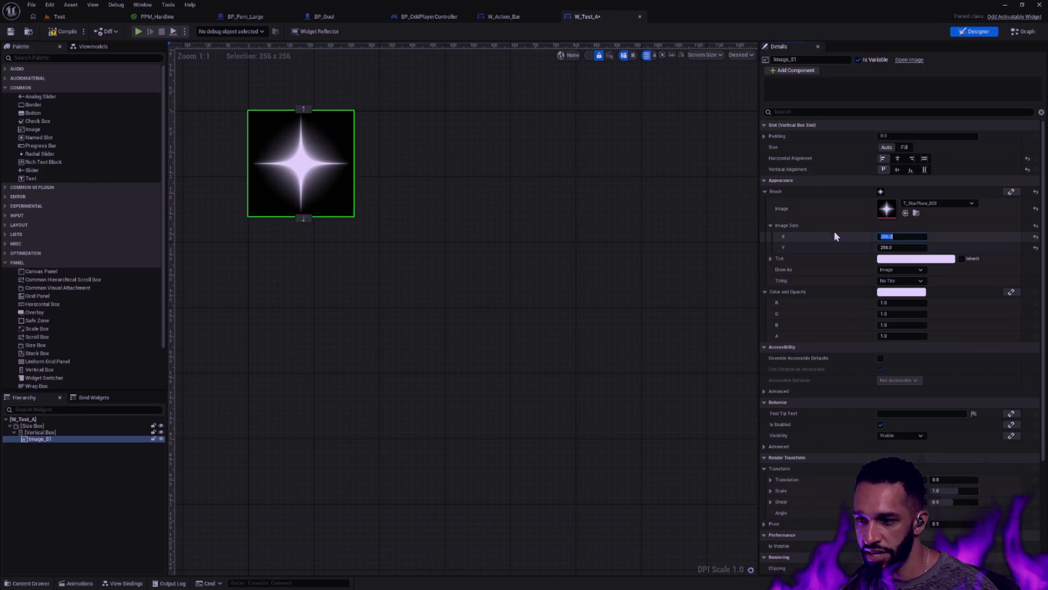
left_click(515, 187)
left_click(9, 32)
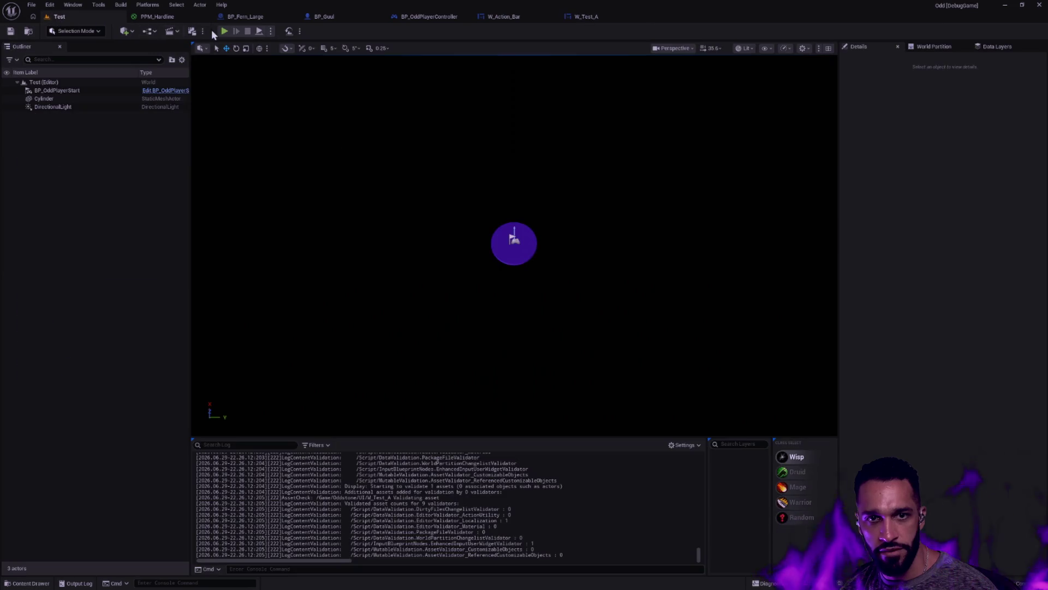
left_click(225, 30)
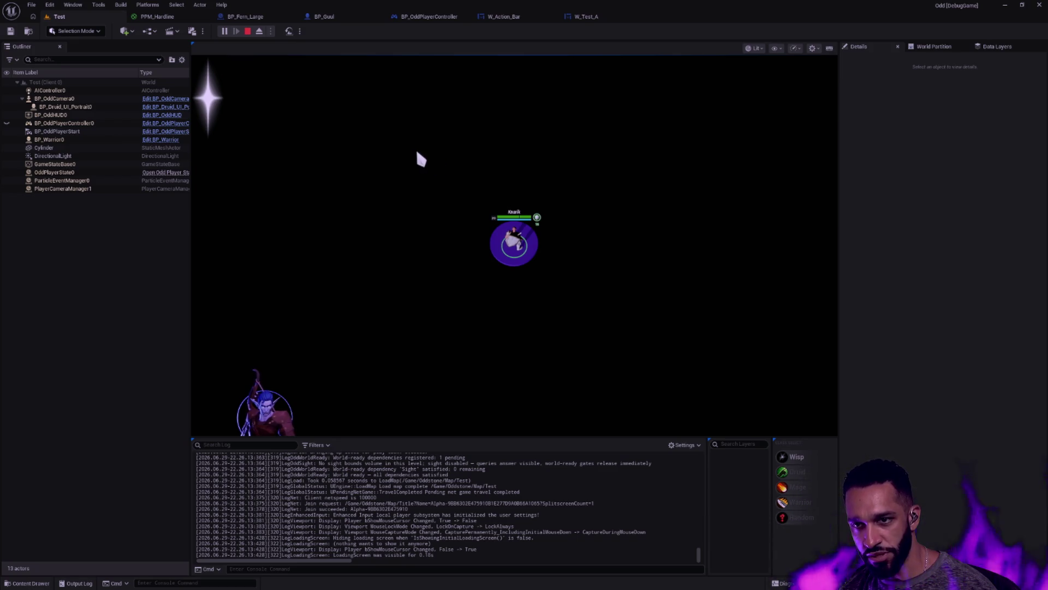
key("Escape")
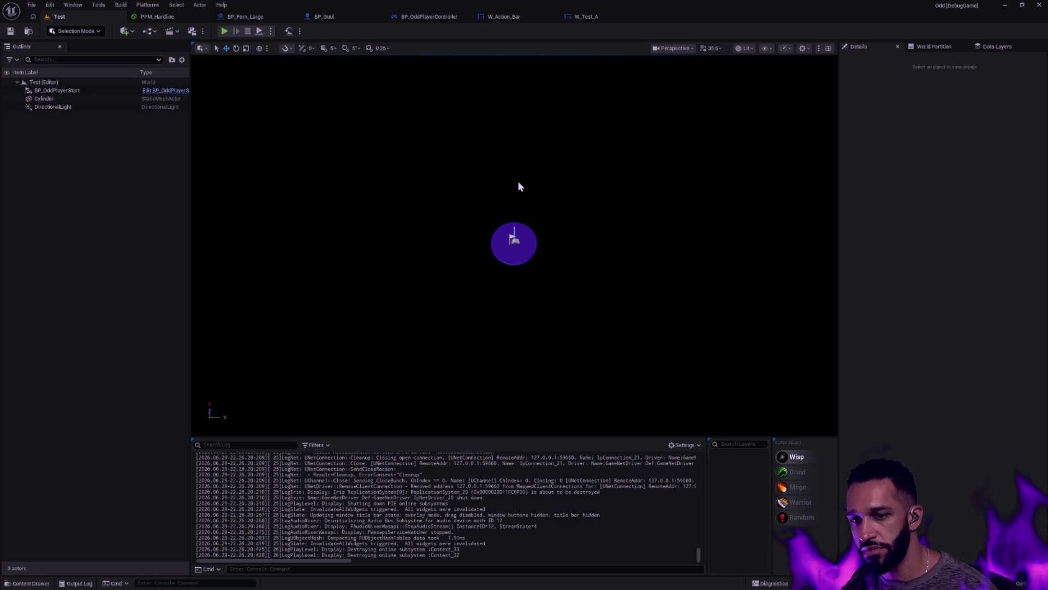
Delete the star image Image_81 from W_Test_A.
left_click(608, 21)
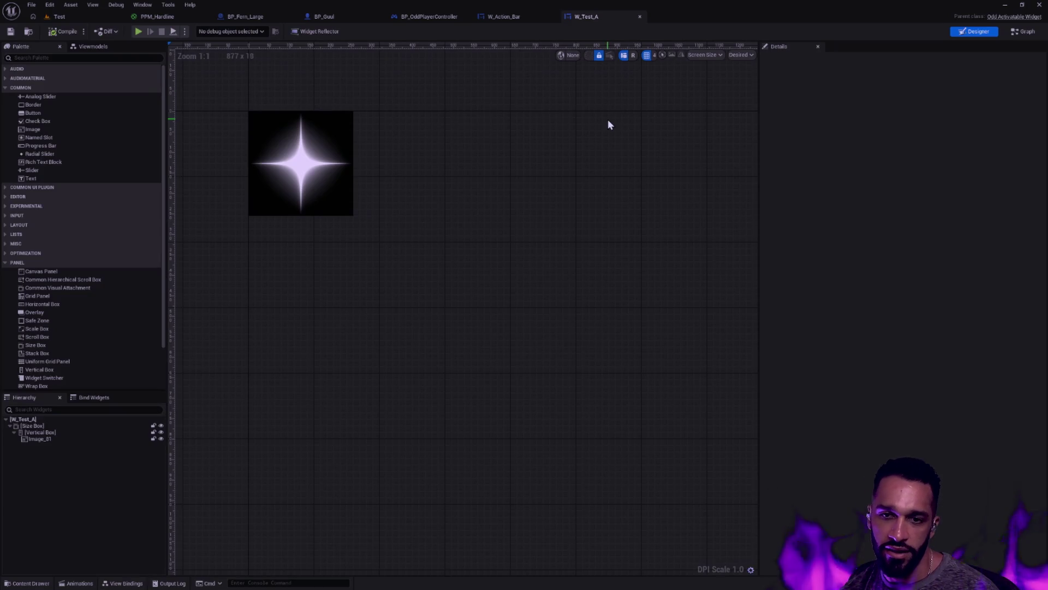
left_click(352, 202)
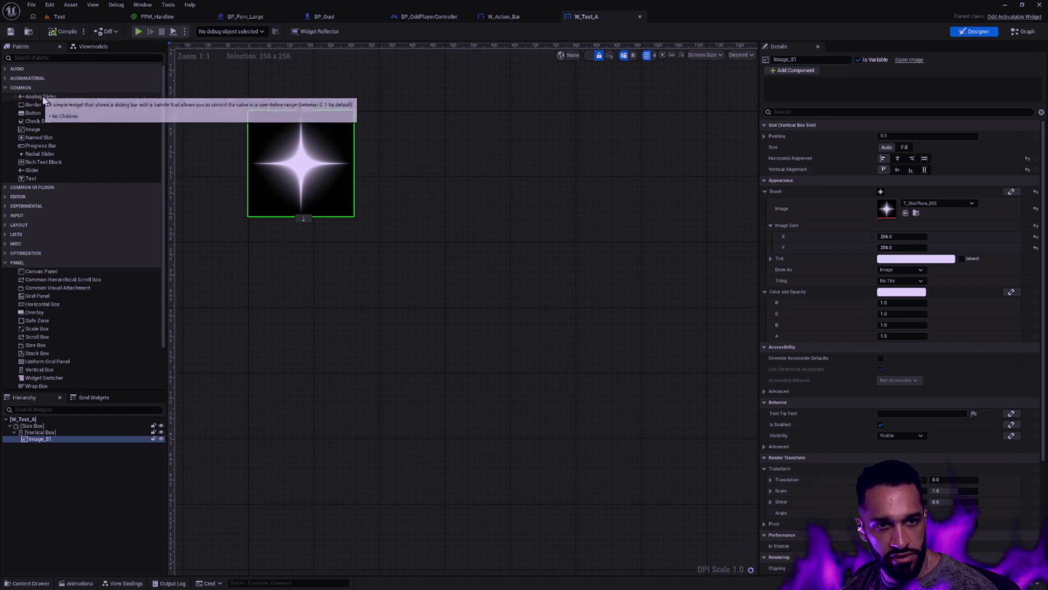
key("Delete")
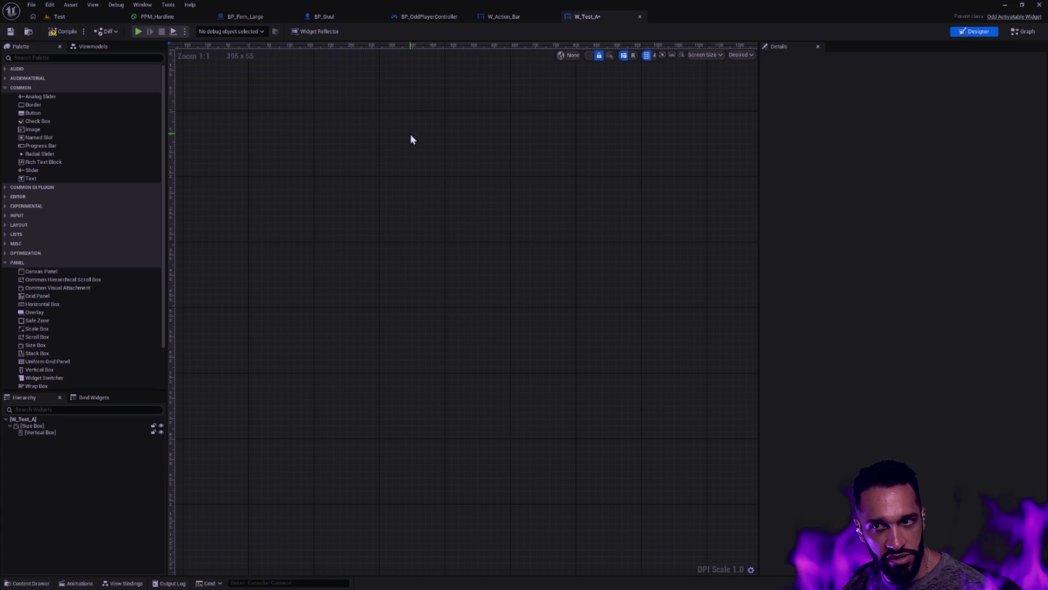
Move the Add to Layer and subsystem nodes beside the Branch in BP_OddPlayerController.
left_click(499, 18)
left_click(595, 17)
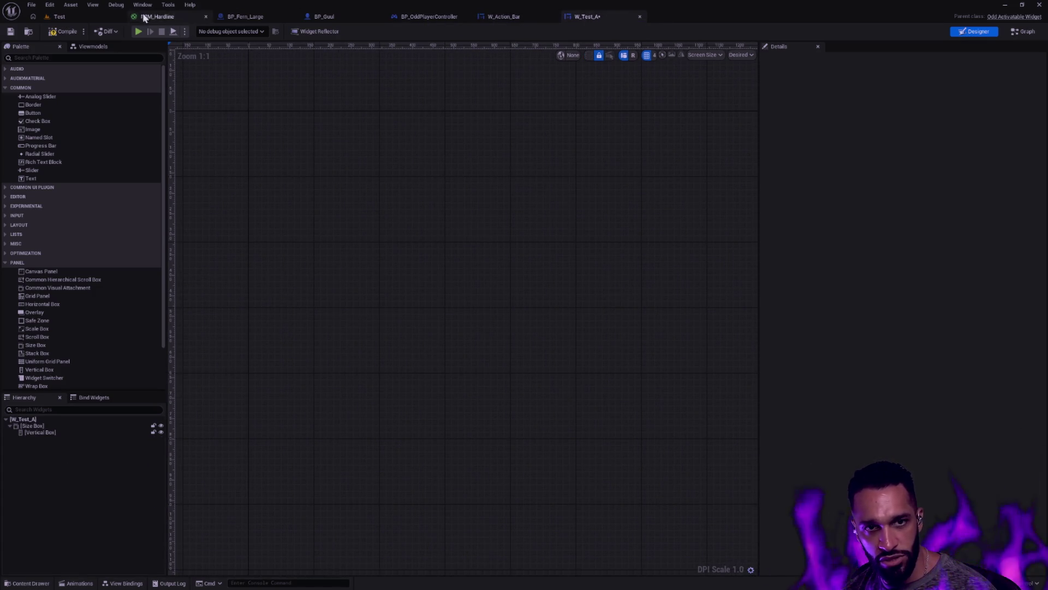
left_click(109, 17)
left_click(401, 17)
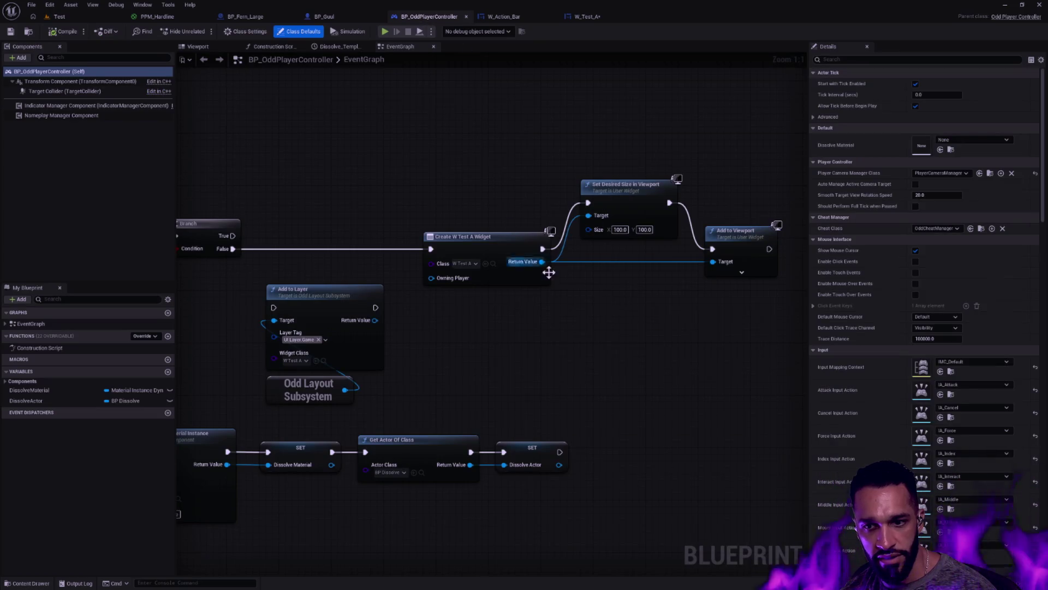
left_click_drag(284, 249, 343, 410)
mouse_move(342, 286)
left_mouse_down()
mouse_move(604, 293)
mouse_move(558, 293)
mouse_move(354, 244)
left_mouse_up()
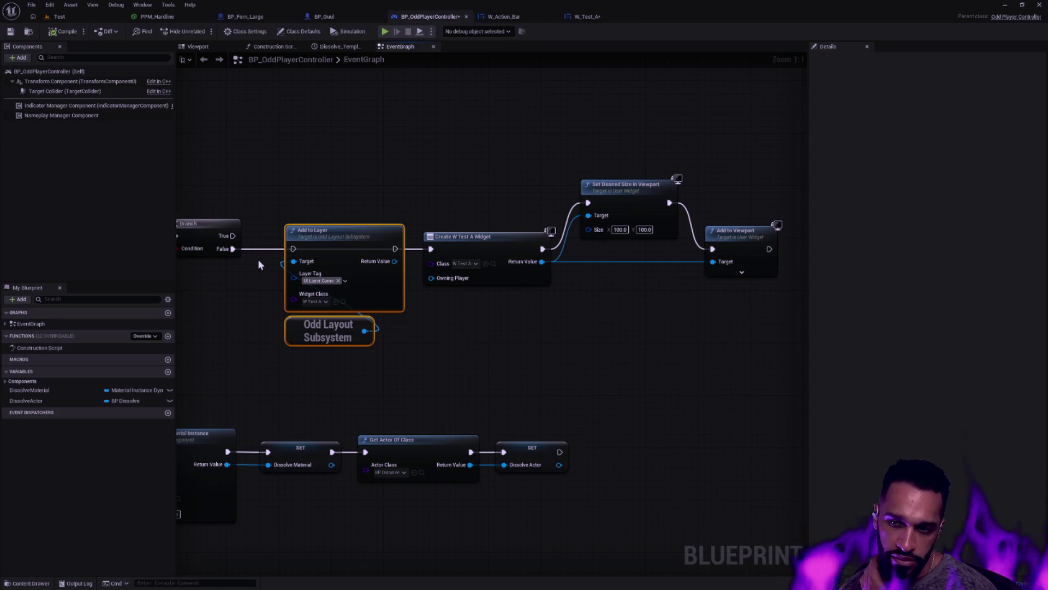
Delete Create Widget, Set Desired Size and Add to Viewport, wire Branch False to Add to Layer, and save.
left_click_drag(541, 358, 648, 175)
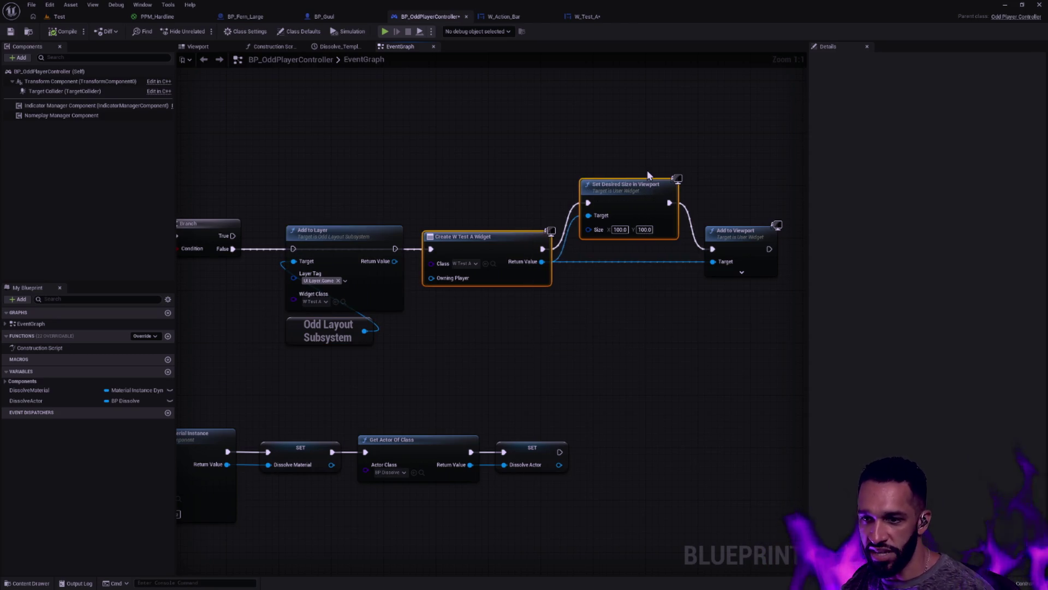
mouse_move(492, 313)
left_mouse_down()
mouse_move(540, 257)
mouse_move(683, 157)
mouse_move(640, 157)
mouse_move(667, 149)
left_mouse_up()
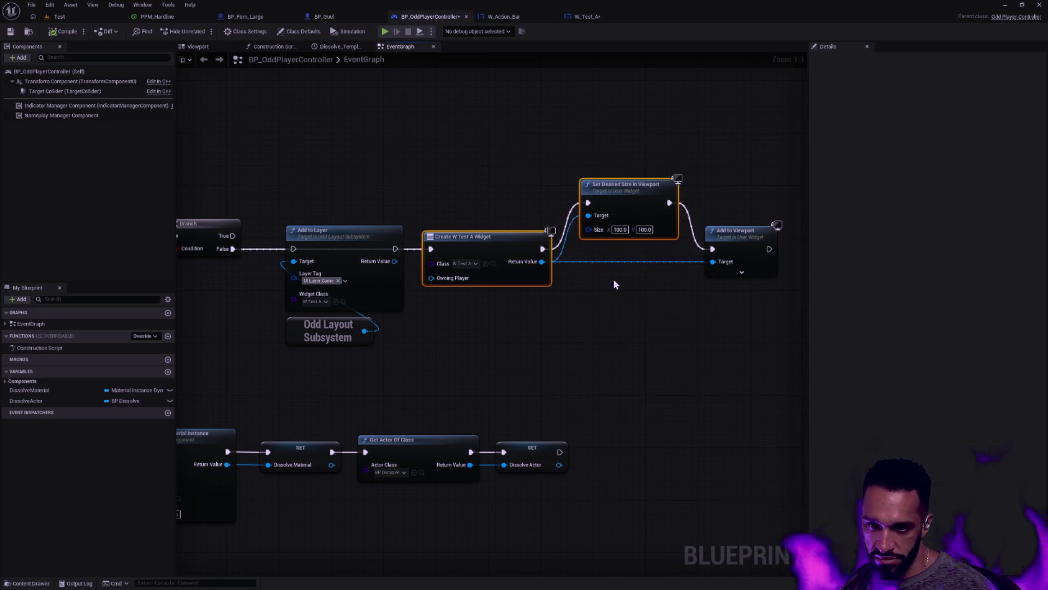
mouse_move(555, 280)
left_mouse_down()
mouse_move(444, 339)
mouse_move(607, 219)
left_mouse_up()
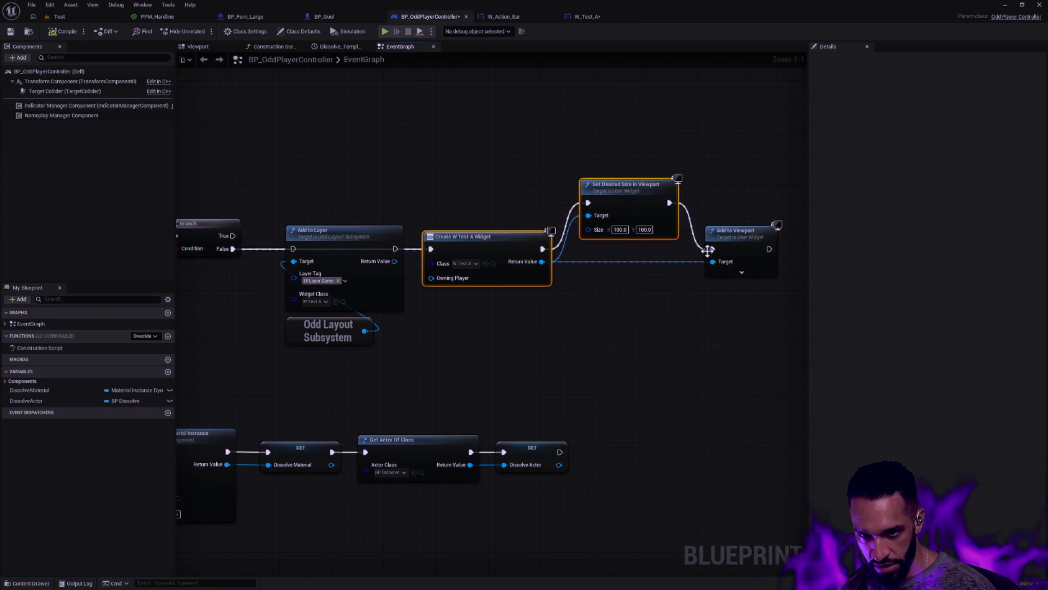
left_click_drag(757, 336, 498, 135)
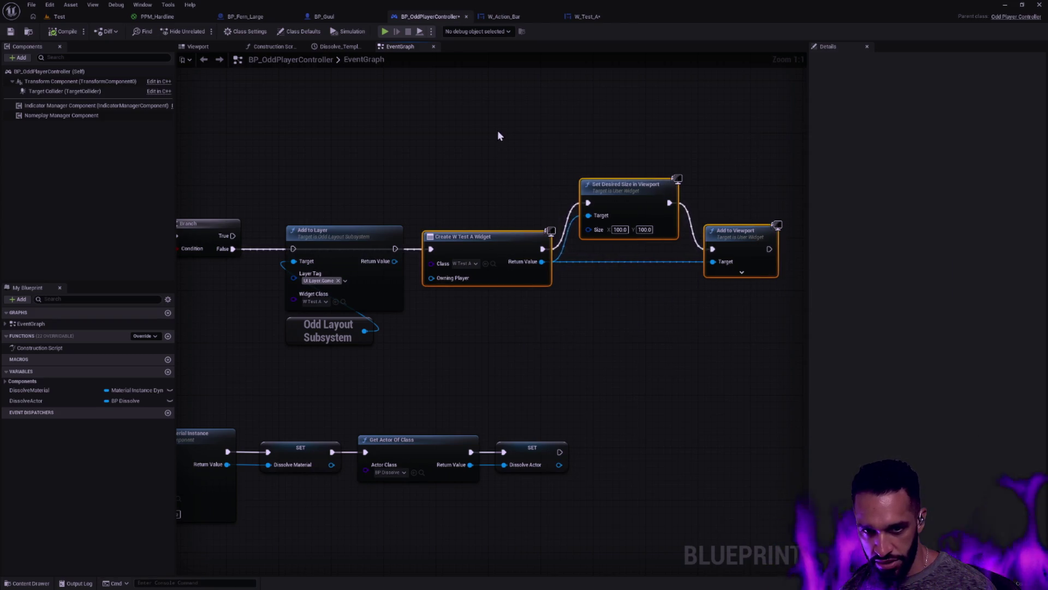
key("Delete")
mouse_move(462, 245)
left_mouse_down()
mouse_move(520, 236)
mouse_move(522, 246)
left_mouse_up()
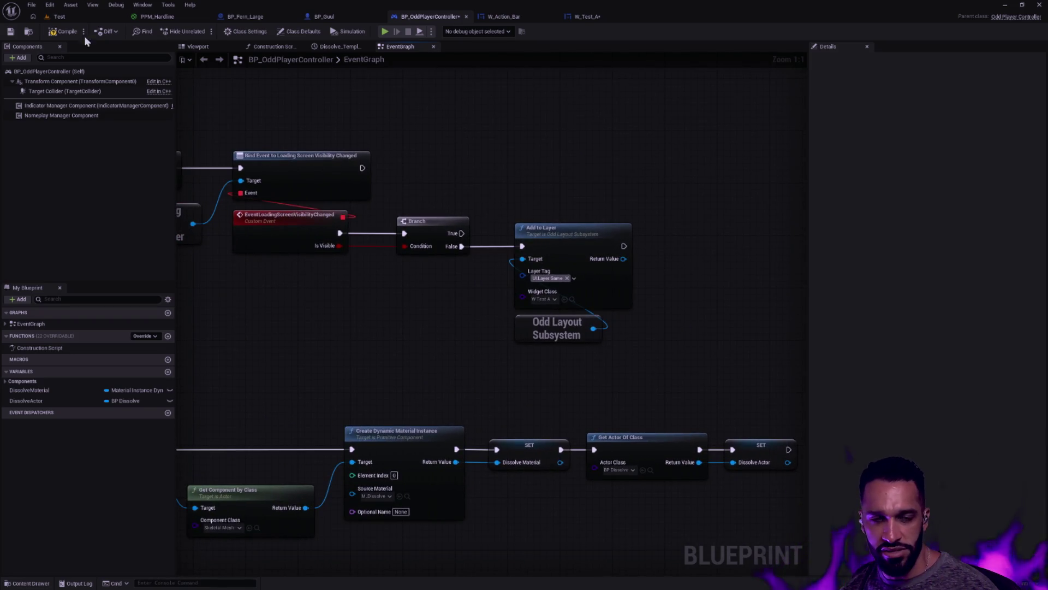
left_click(10, 32)
Delete W_Test_A's Size Box together with its Vertical Box.
left_click(587, 16)
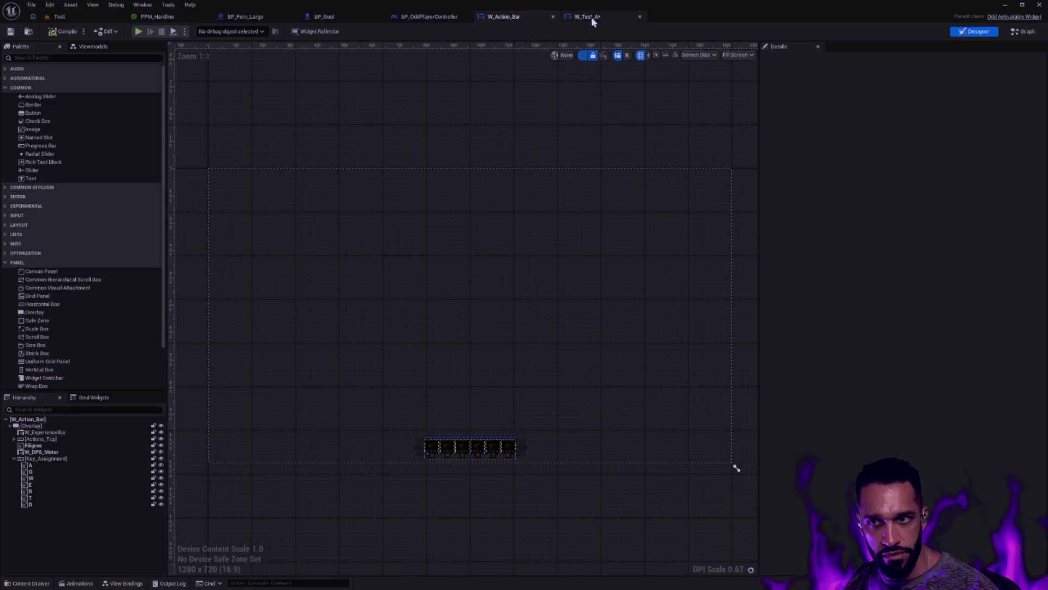
scroll(536, 233, "down", 4)
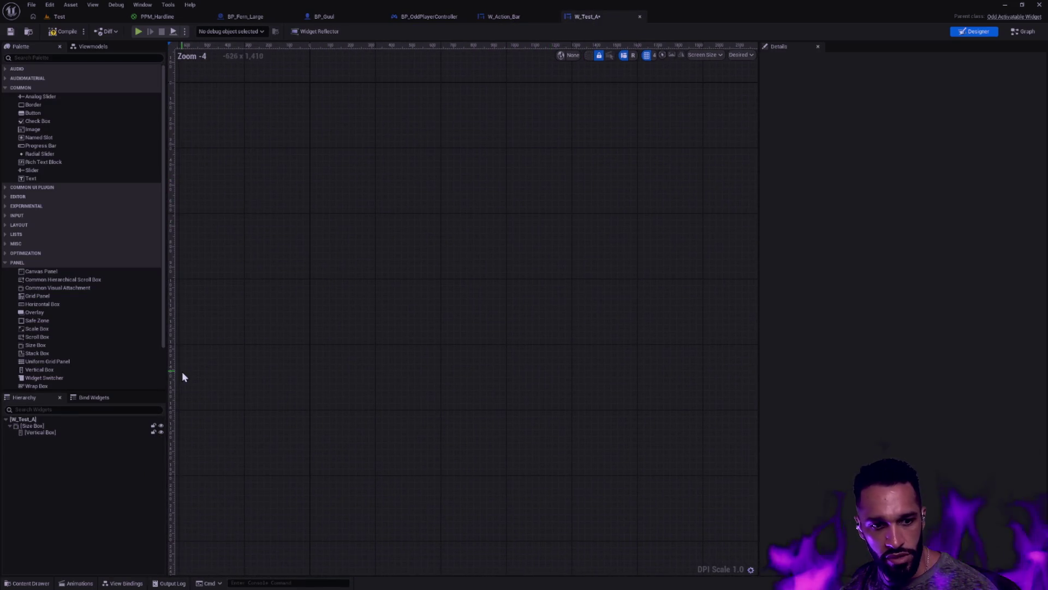
left_click(59, 432)
left_click(40, 425)
key("Delete")
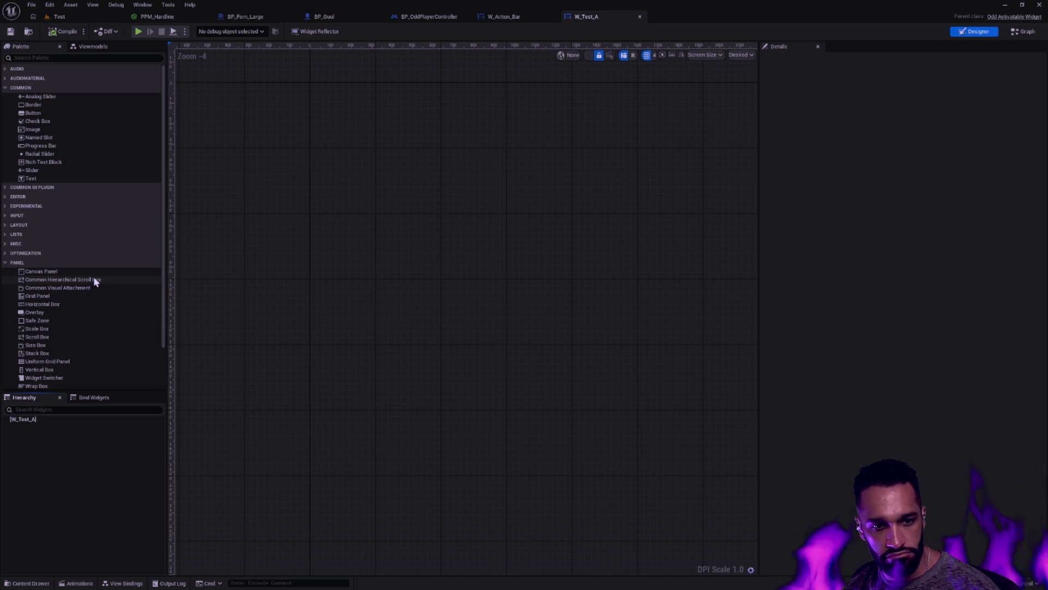
Try an Overlay, delete it, and place a Horizontal Box as the widget root instead.
mouse_move(80, 311)
left_mouse_down()
mouse_move(73, 399)
mouse_move(37, 417)
left_mouse_up()
left_click(47, 425)
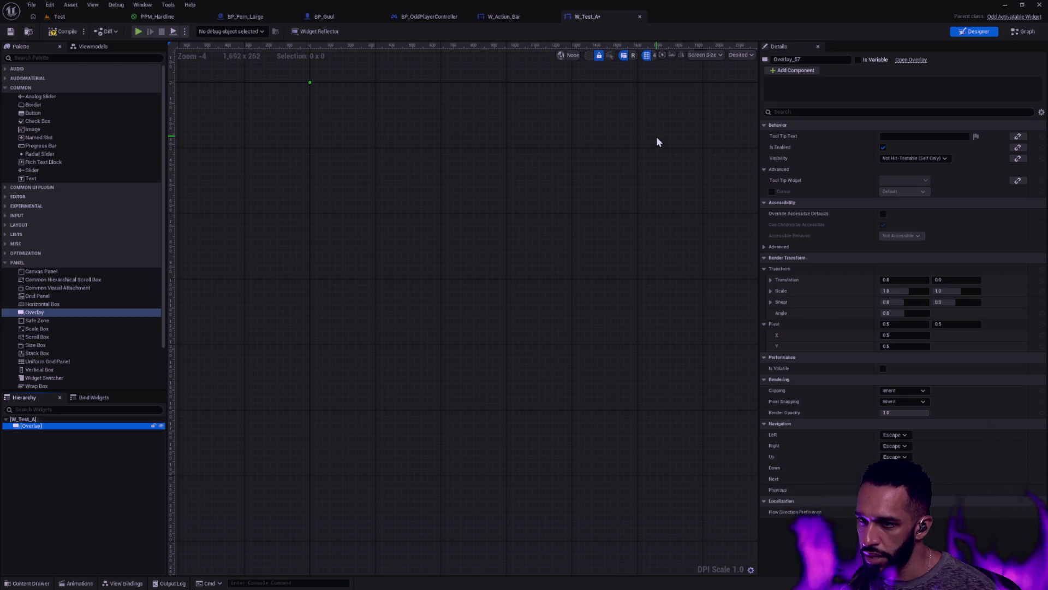
key("Delete")
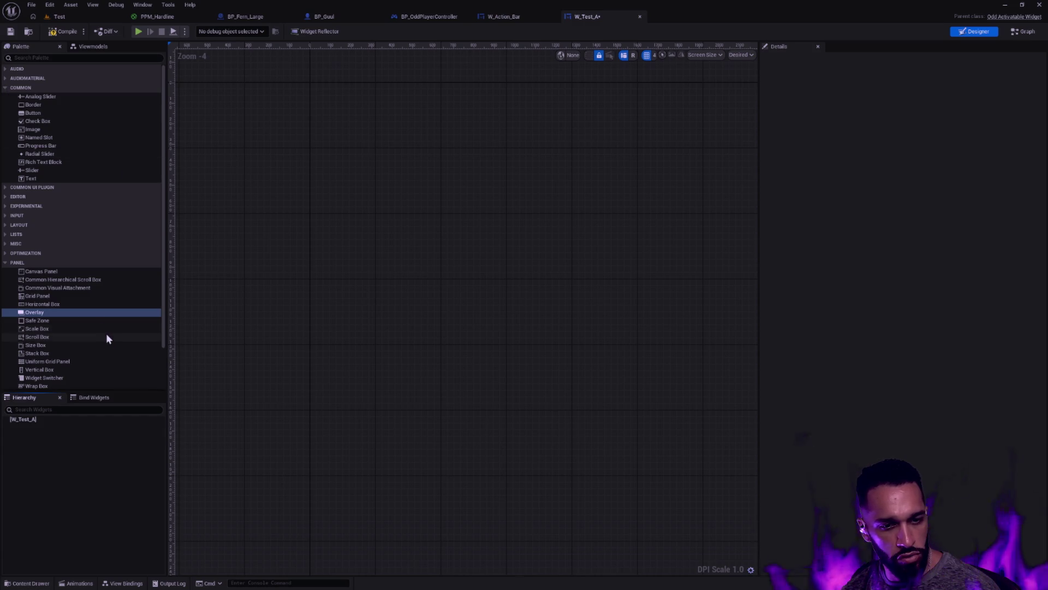
scroll(90, 316, "down", 3)
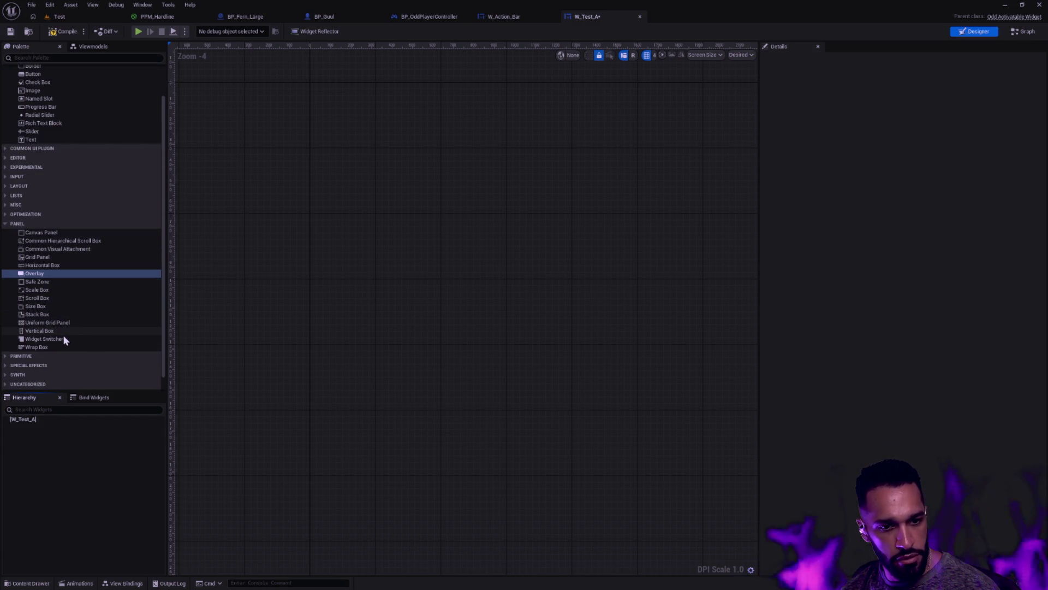
mouse_move(46, 265)
left_mouse_down()
mouse_move(58, 398)
mouse_move(38, 421)
left_mouse_up()
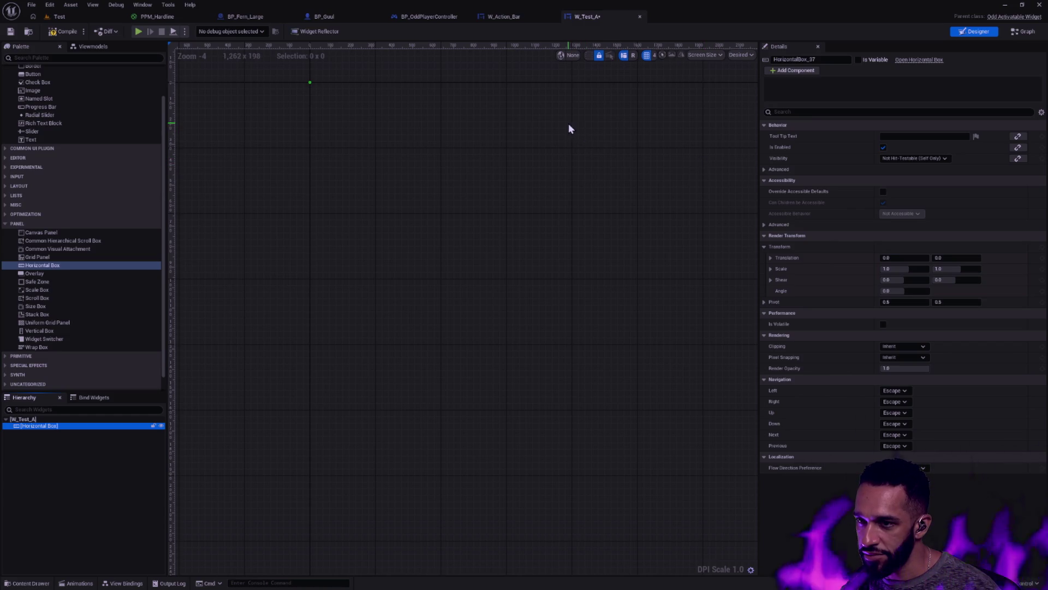
Add a Border inside the Horizontal Box, drawn as Box with a vivid purple tint.
scroll(104, 109, "up", 3)
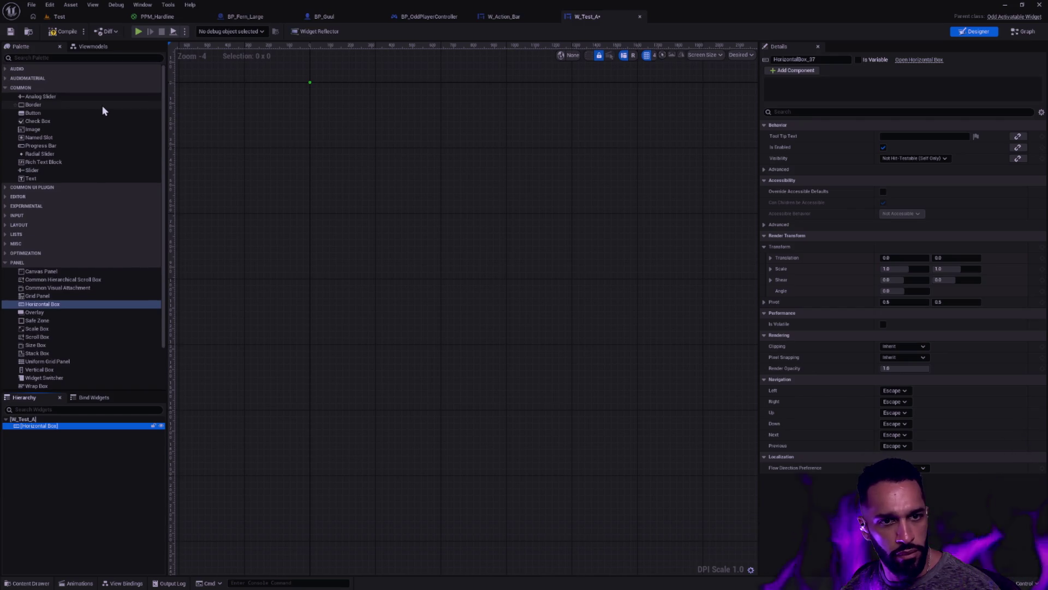
mouse_move(52, 107)
left_mouse_down()
mouse_move(33, 104)
mouse_move(52, 312)
mouse_move(47, 427)
mouse_move(57, 430)
left_mouse_up()
left_click(47, 431)
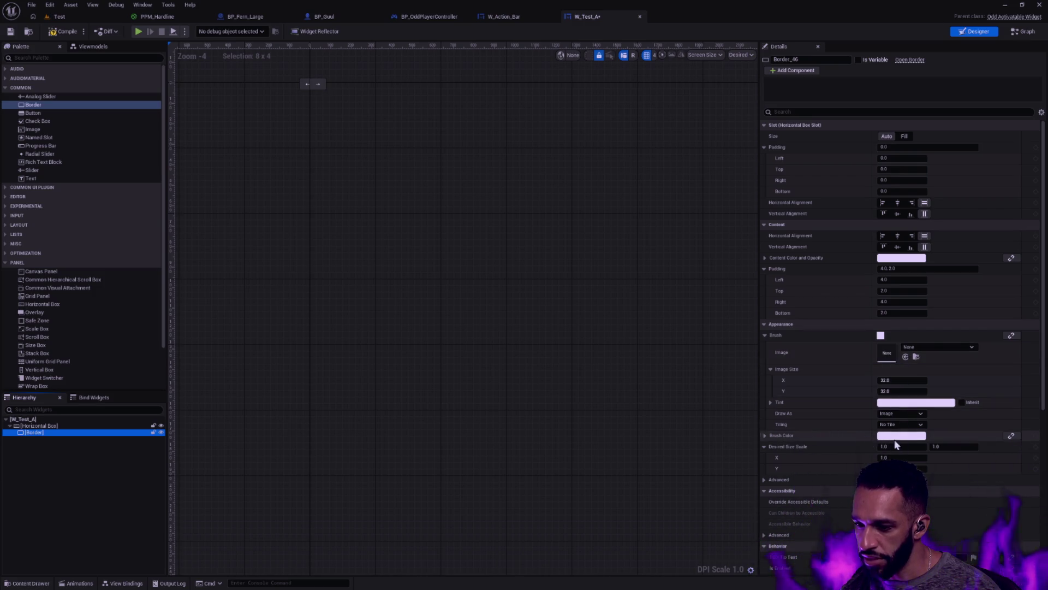
left_click(922, 347)
left_click(922, 347)
left_click(898, 414)
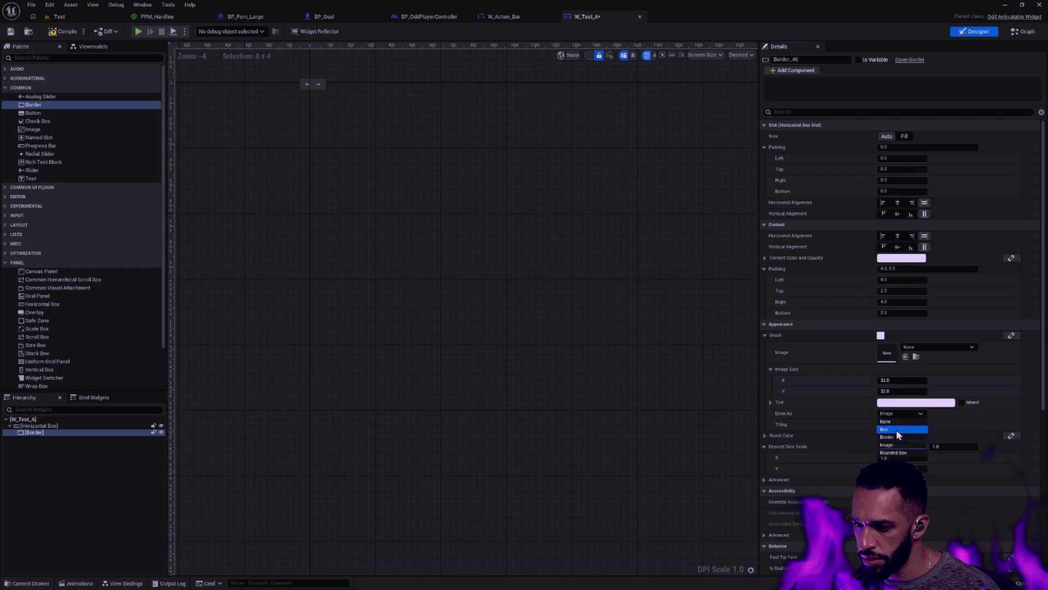
left_click(898, 431)
left_click(898, 403)
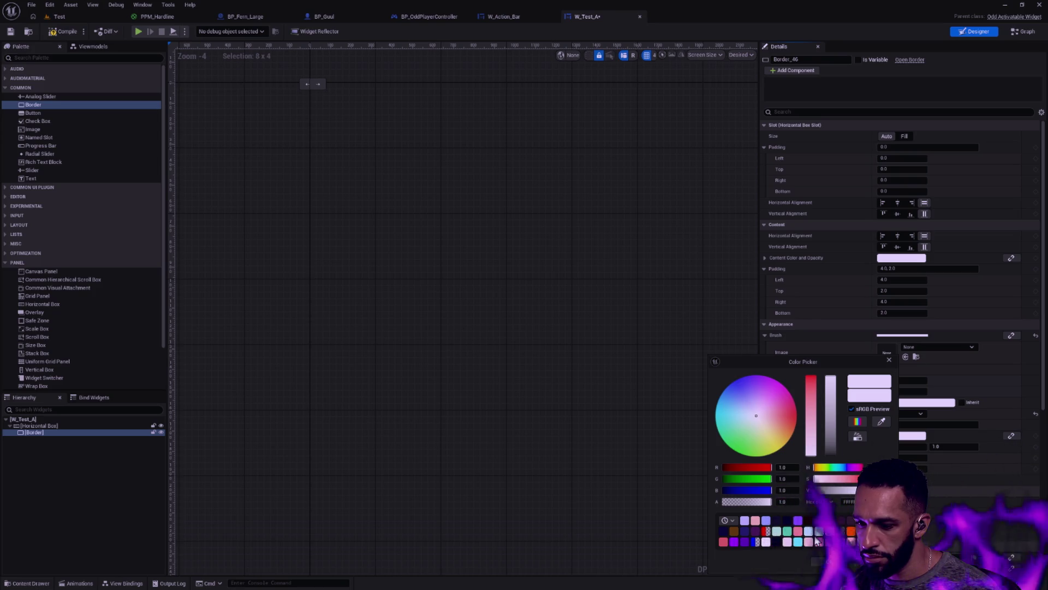
left_click(798, 520)
left_click(819, 561)
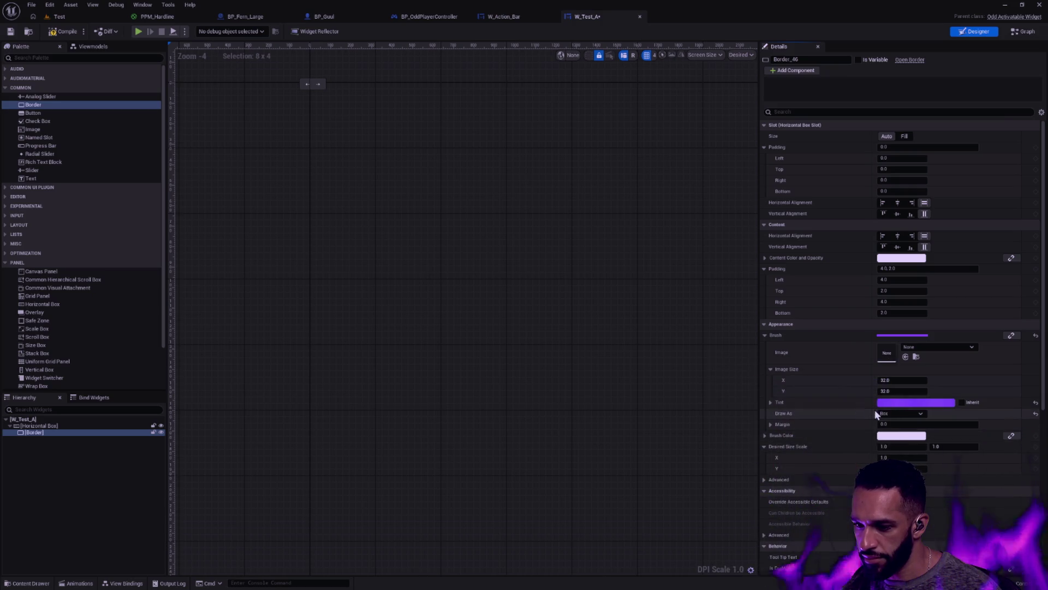
left_click_drag(299, 110, 320, 192)
Duplicate the purple Border and remove the Text Blocks from both Borders.
left_click_drag(40, 180, 47, 434)
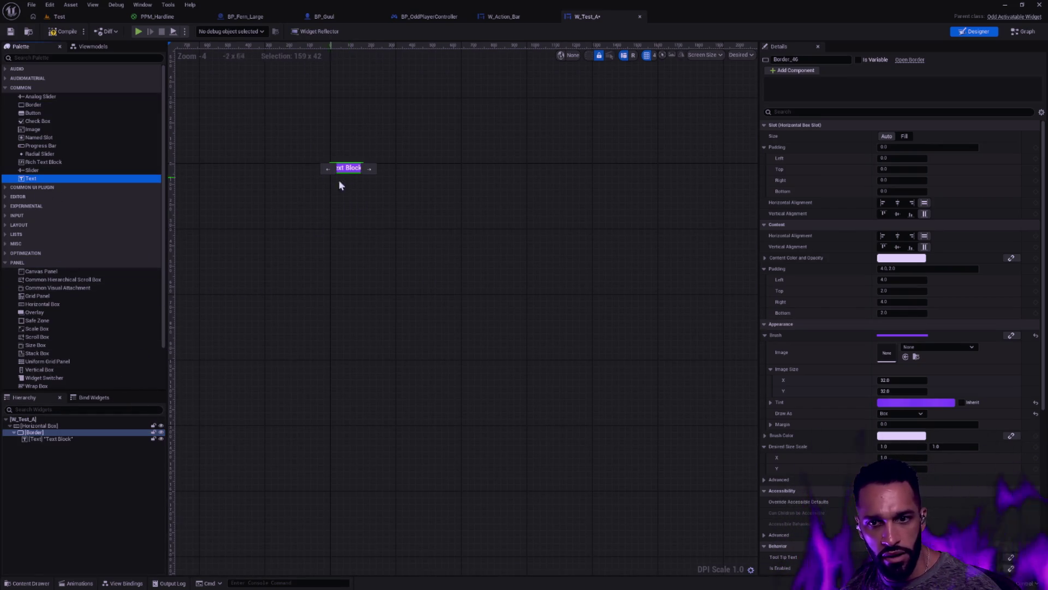
left_click(41, 432)
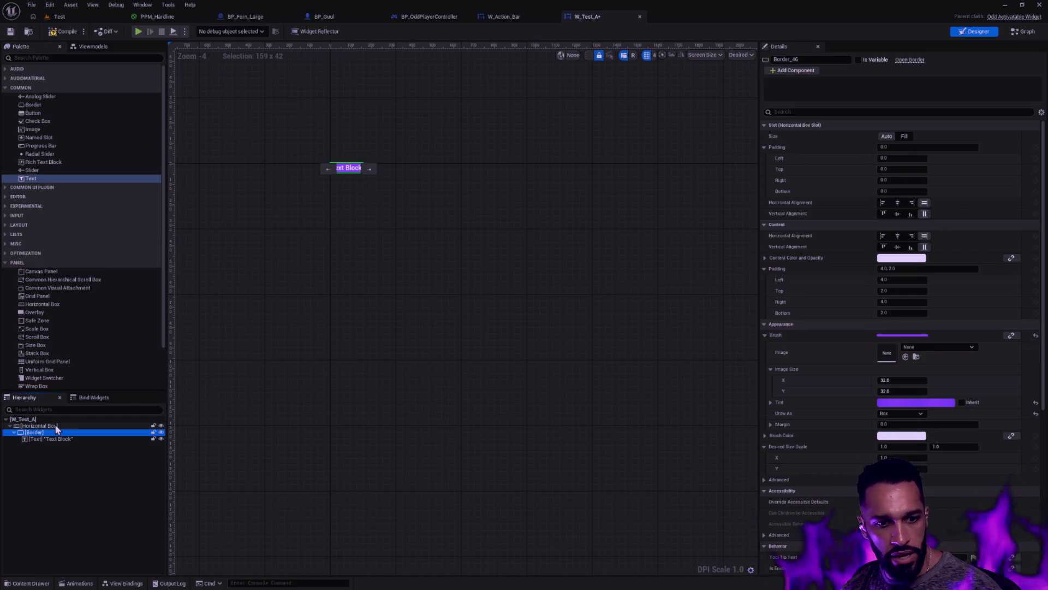
key("ctrl+d")
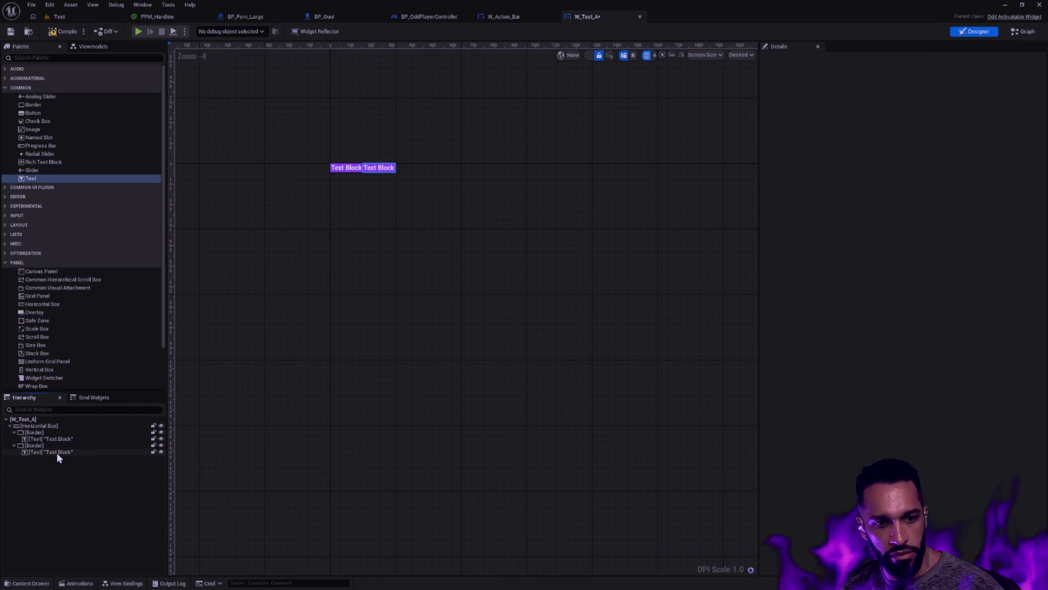
left_click(57, 453)
key("Delete")
left_click(64, 440)
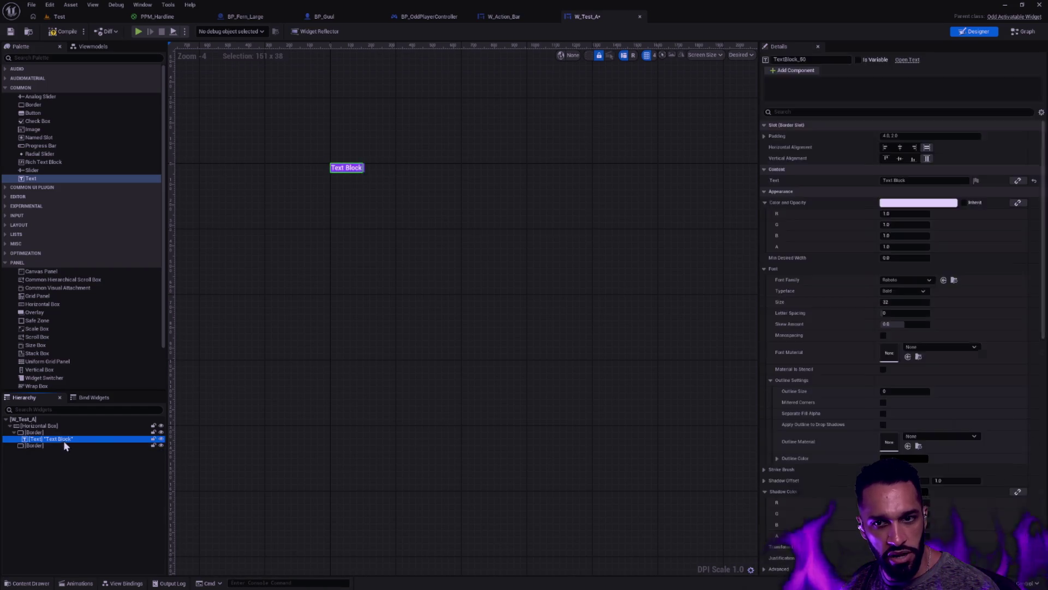
key("Delete")
Tint the second Border orange-red.
left_click(73, 438)
scroll(336, 172, "up", 7)
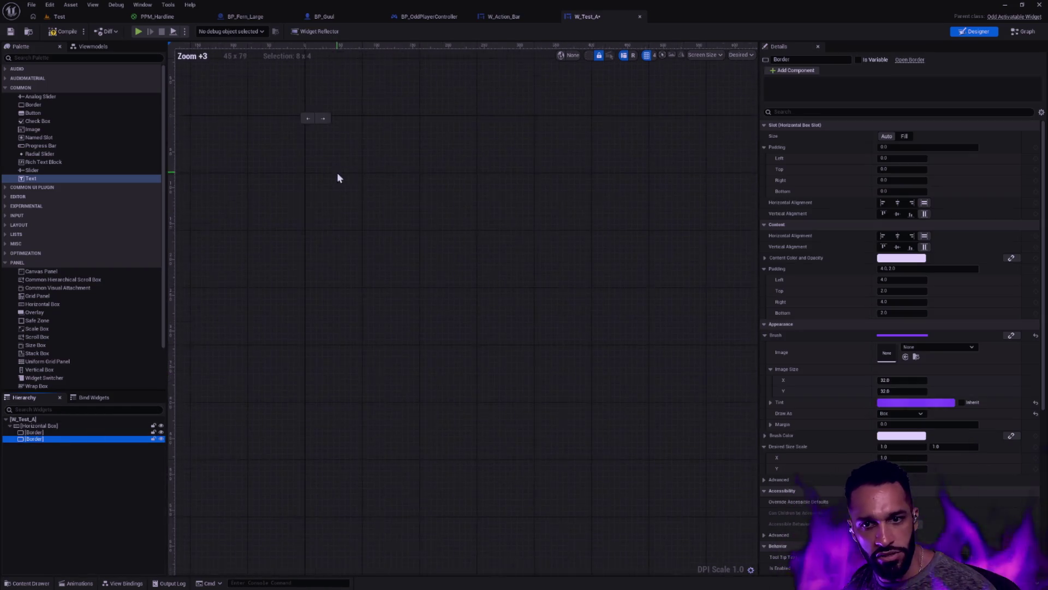
scroll(385, 296, "up", 10)
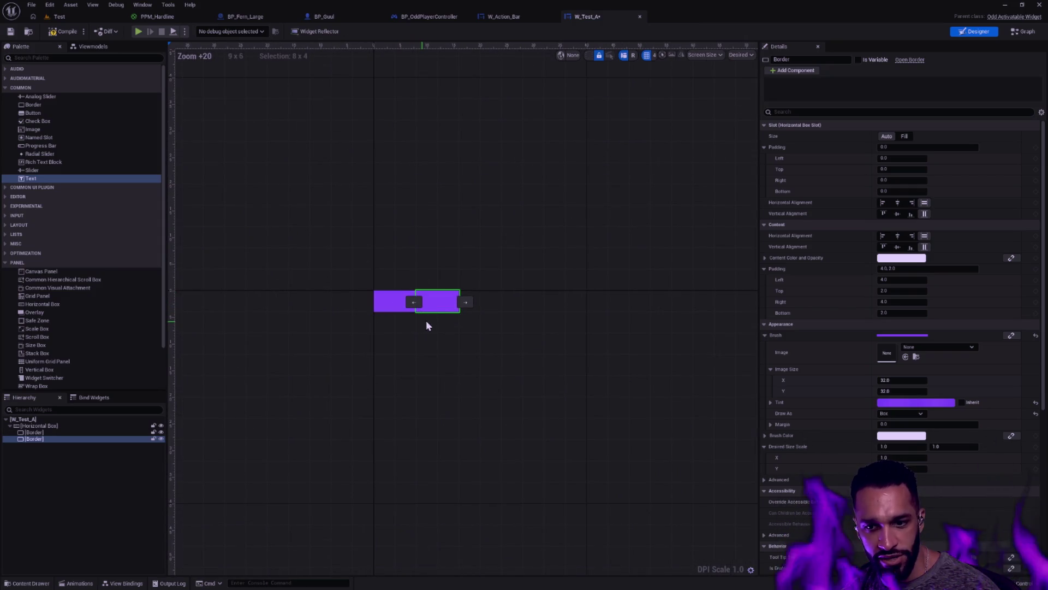
left_click(918, 402)
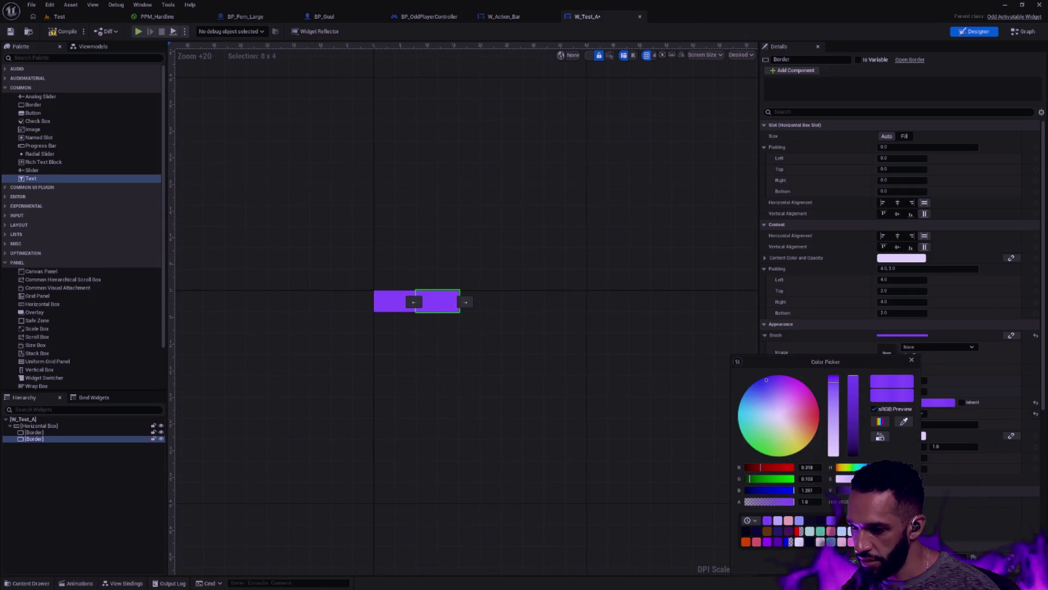
left_click(747, 541)
left_click(579, 382)
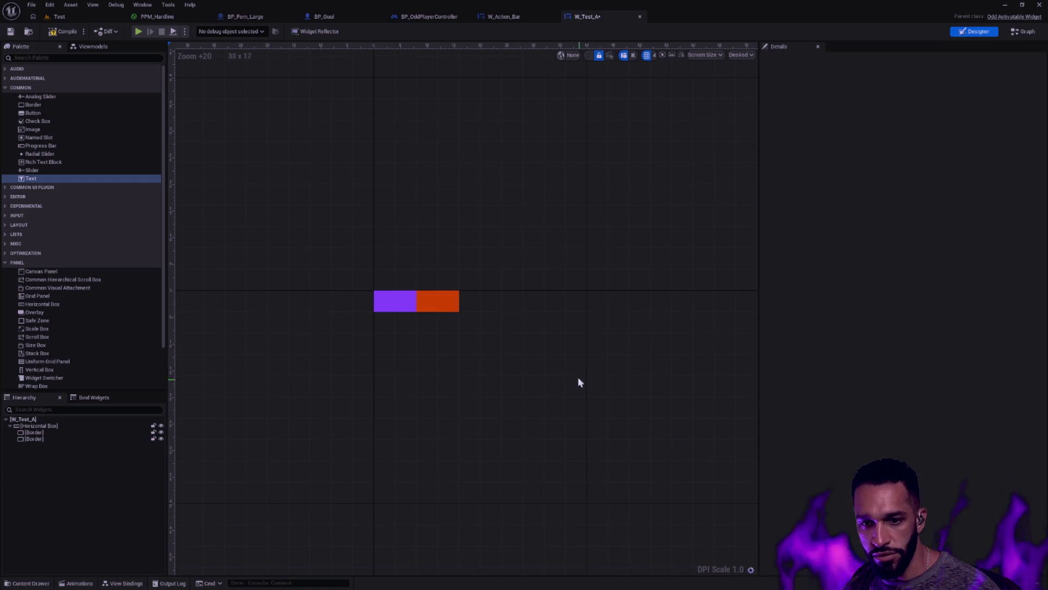
Save W_Test_A and playtest the Test level to see the two Borders in game.
left_click(7, 31)
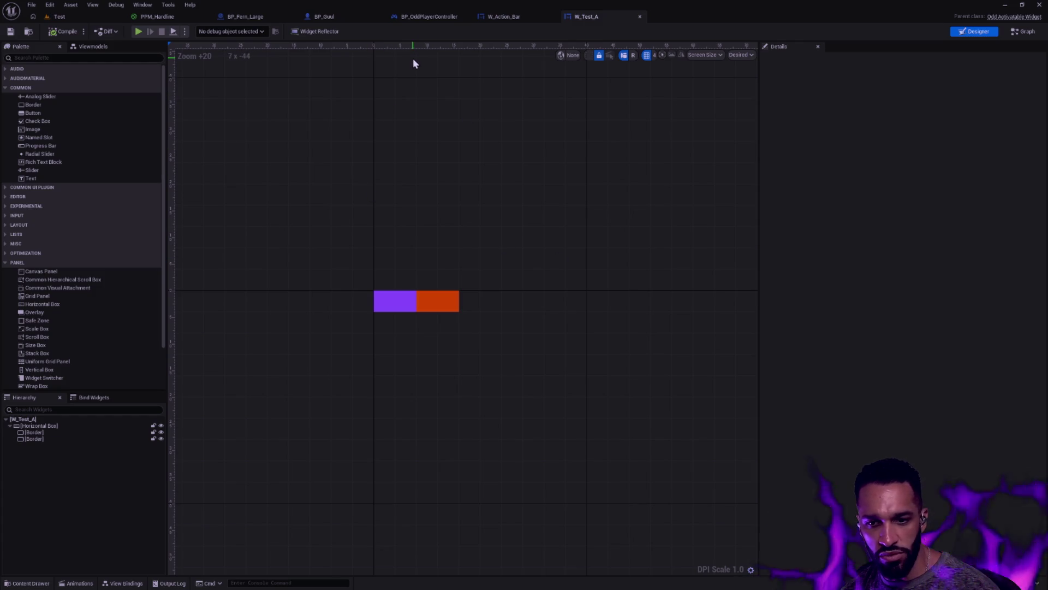
left_click(506, 22)
left_click(435, 17)
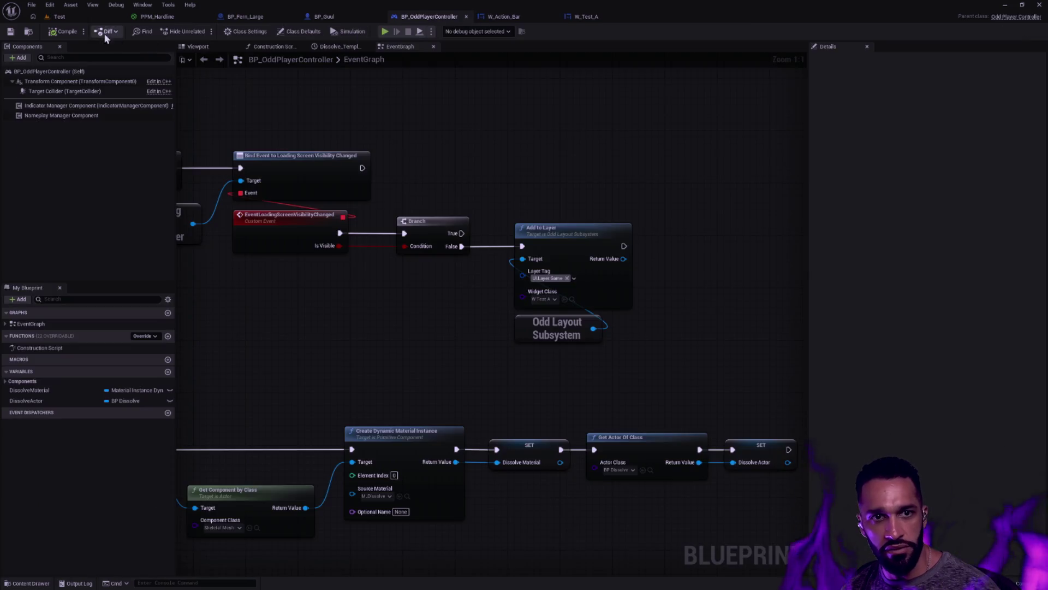
left_click(57, 16)
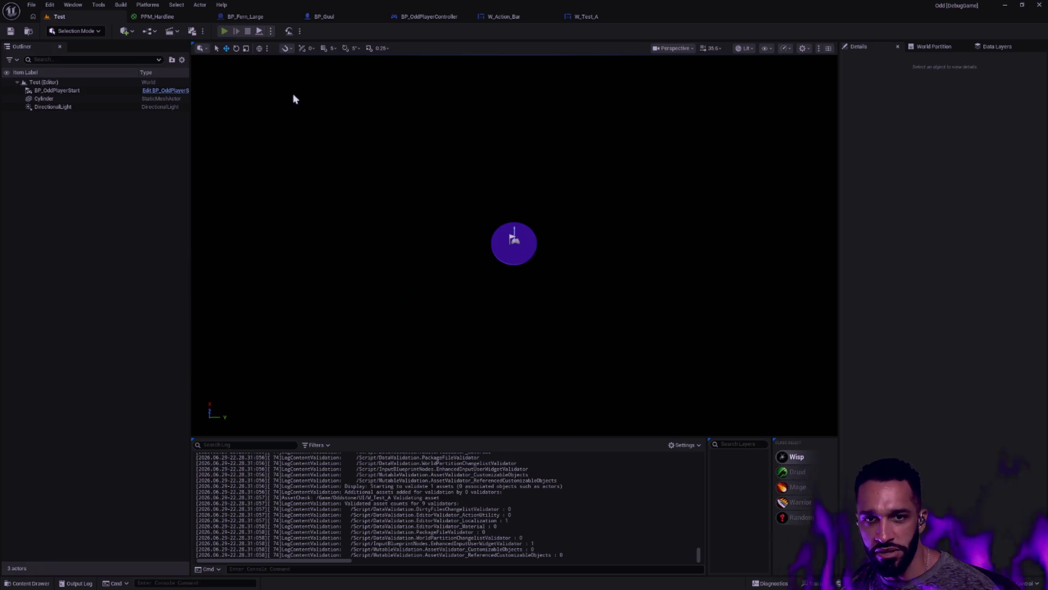
key("alt+p")
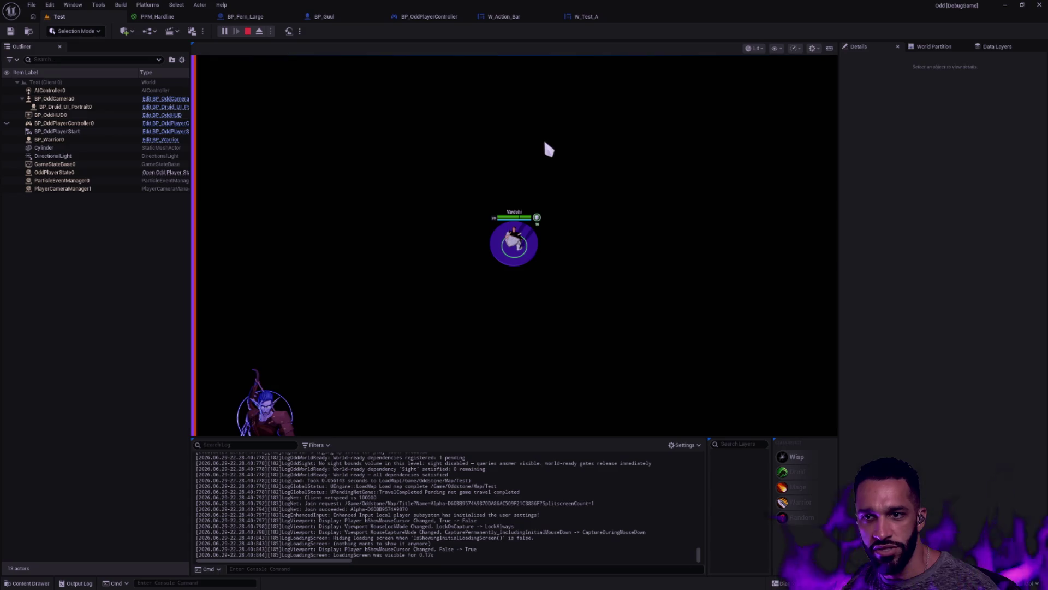
left_click(586, 17)
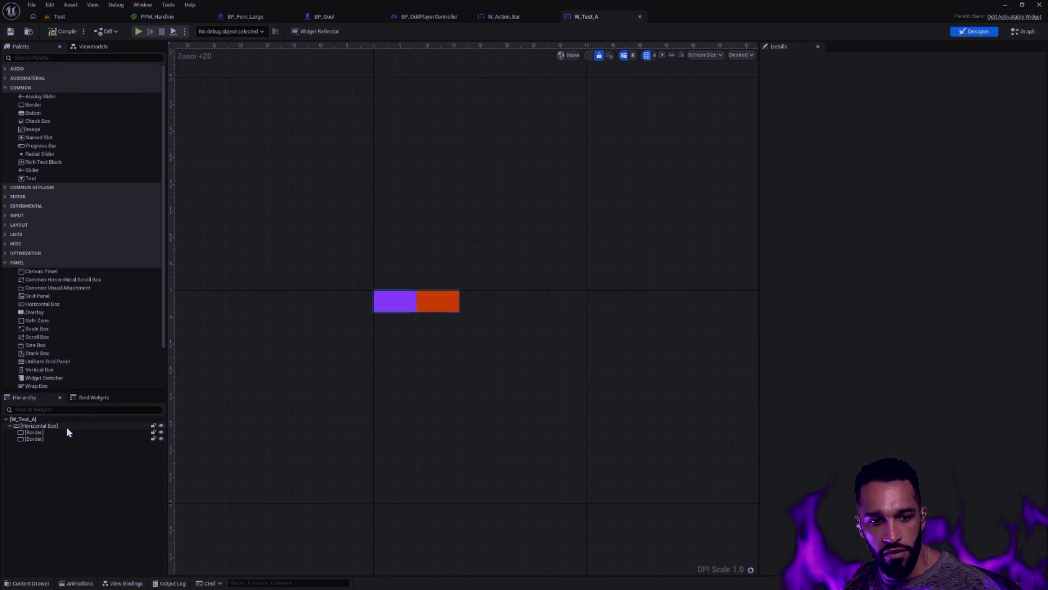
Inspect the Horizontal Box and first Border settings, the advanced behaviour options and the Wrap Box description.
left_click(66, 426)
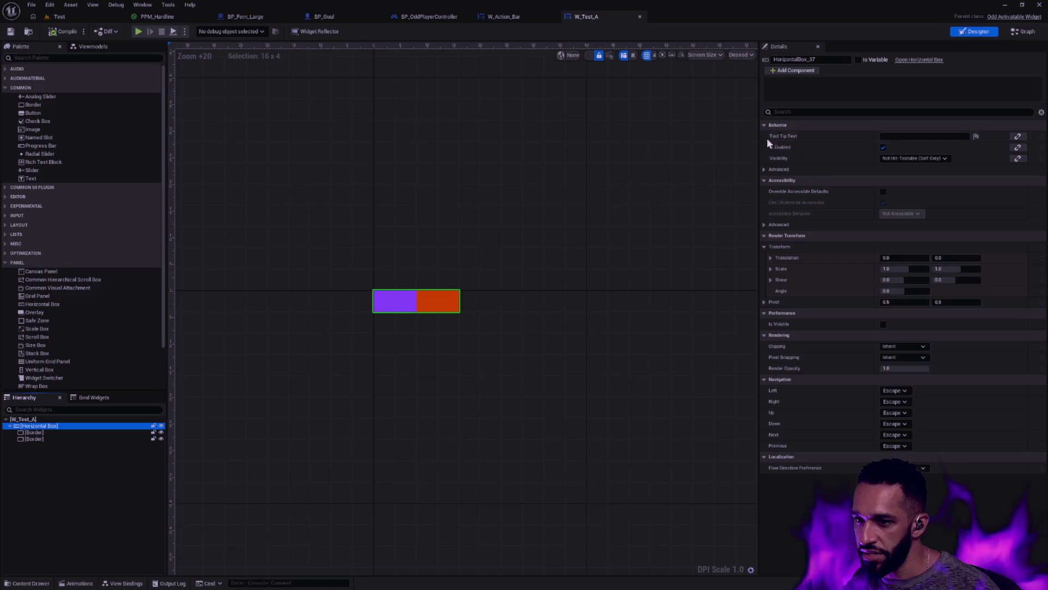
left_click(61, 432)
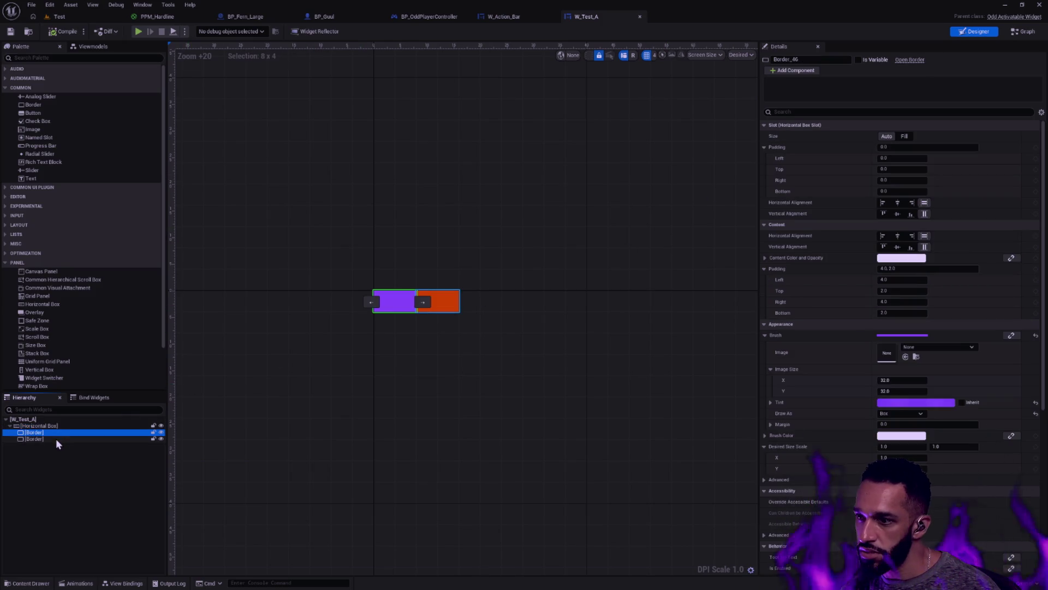
left_click(64, 426)
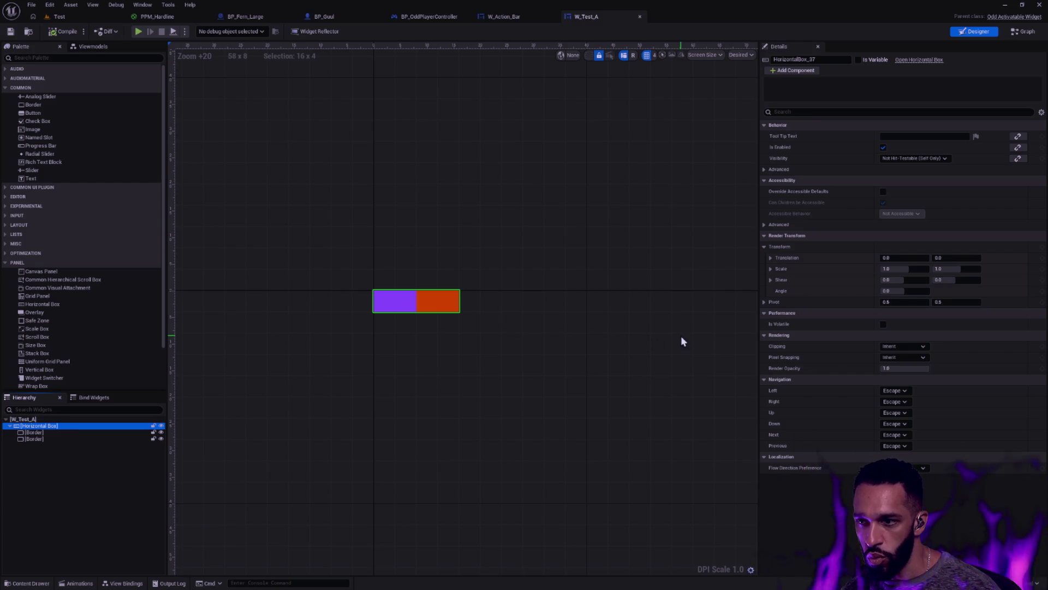
left_click(765, 170)
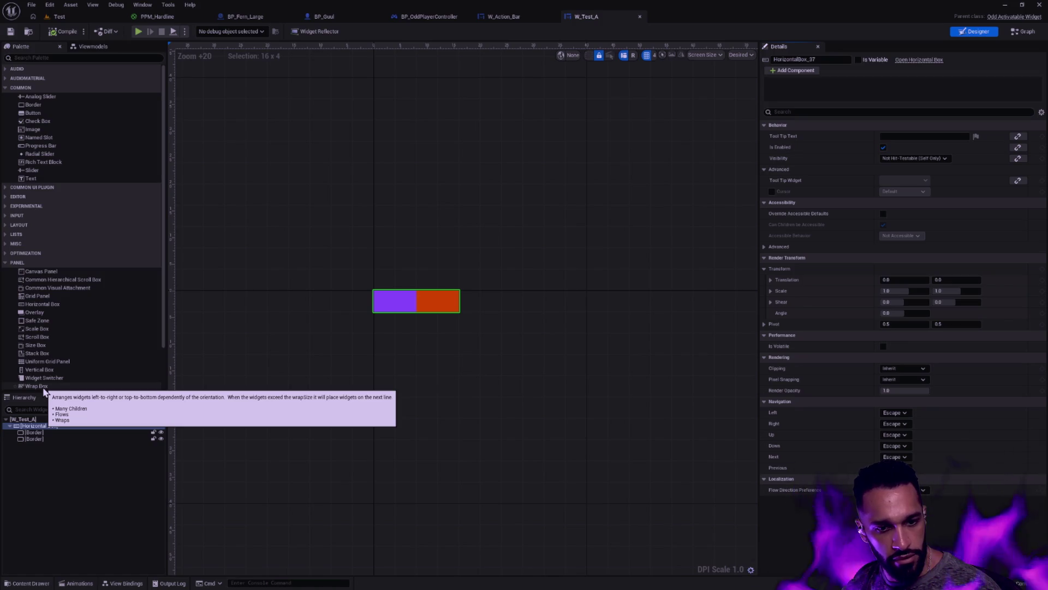
left_click(42, 387)
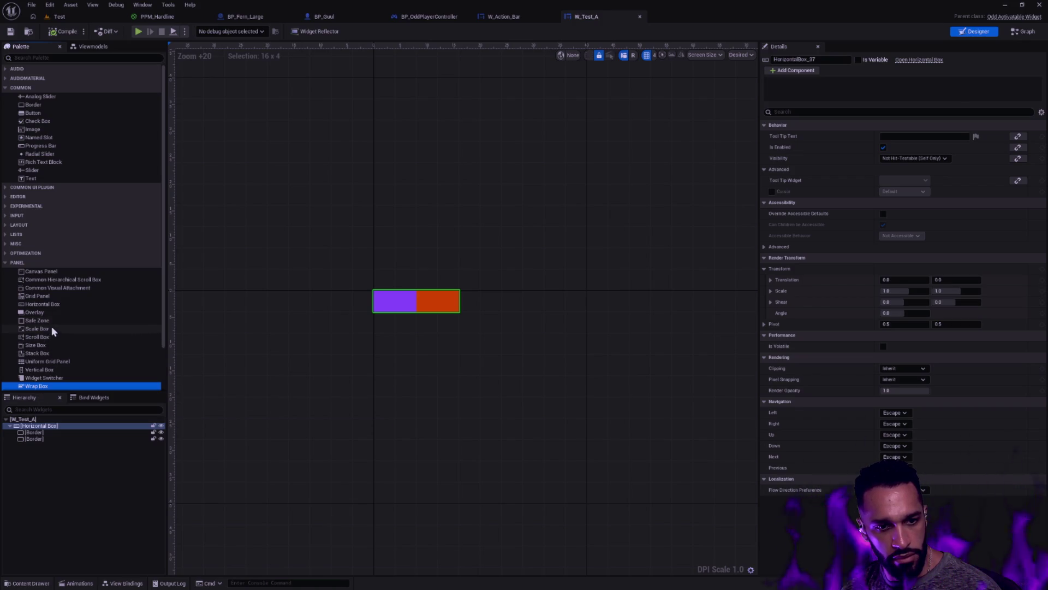
left_click(53, 447)
left_click(57, 427)
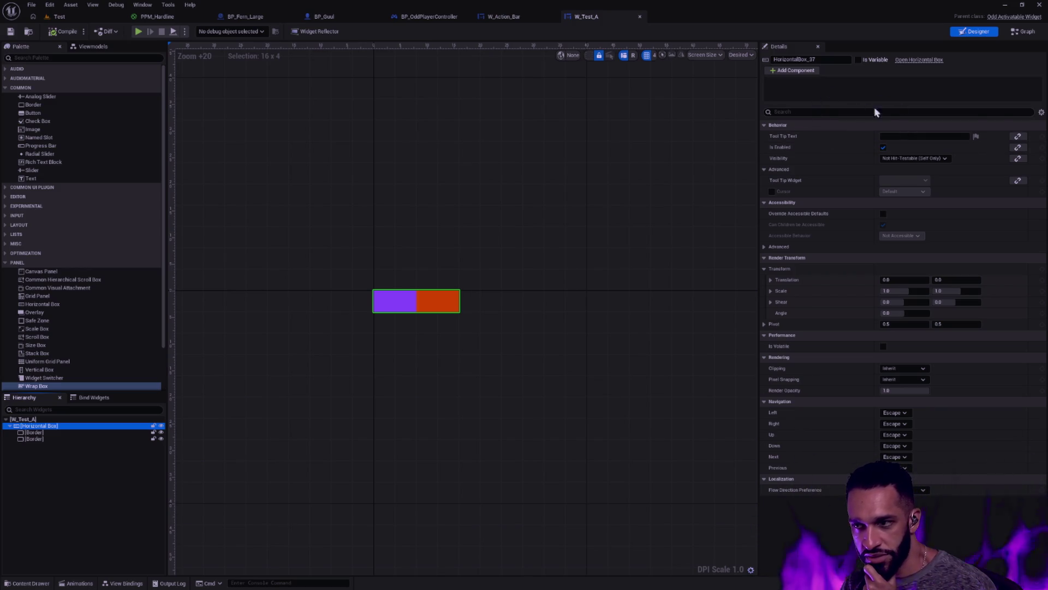
Switch the preview to Fill Screen at 1920x1080, then show the Horizontal Box's Wrap With containers.
left_click(742, 55)
left_click(753, 67)
scroll(400, 121, "down", 12)
left_click_drag(488, 131, 384, 169)
scroll(428, 173, "up", 1)
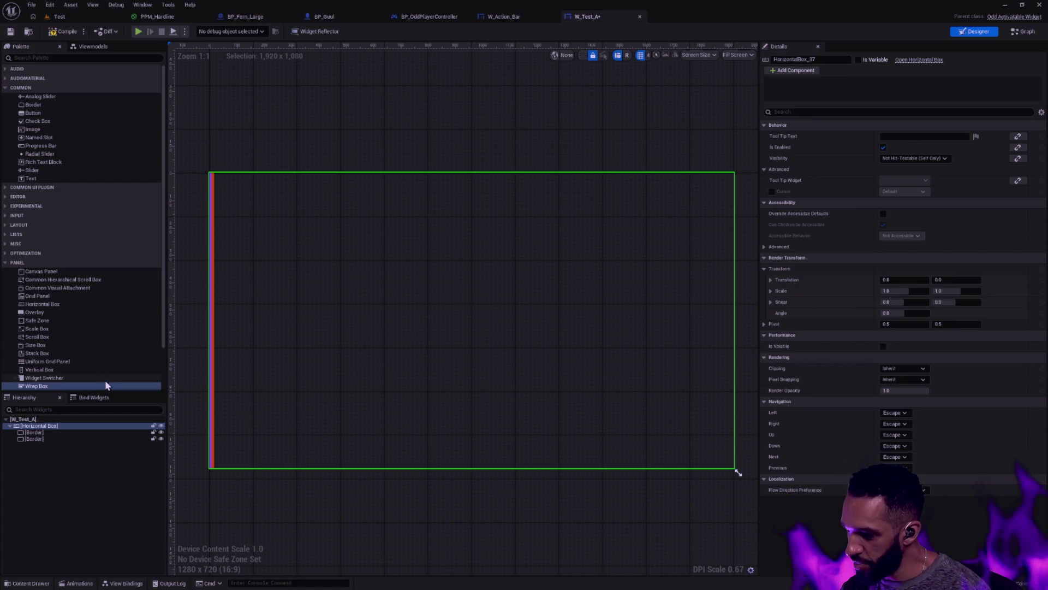
right_click(36, 427)
mouse_move(97, 512)
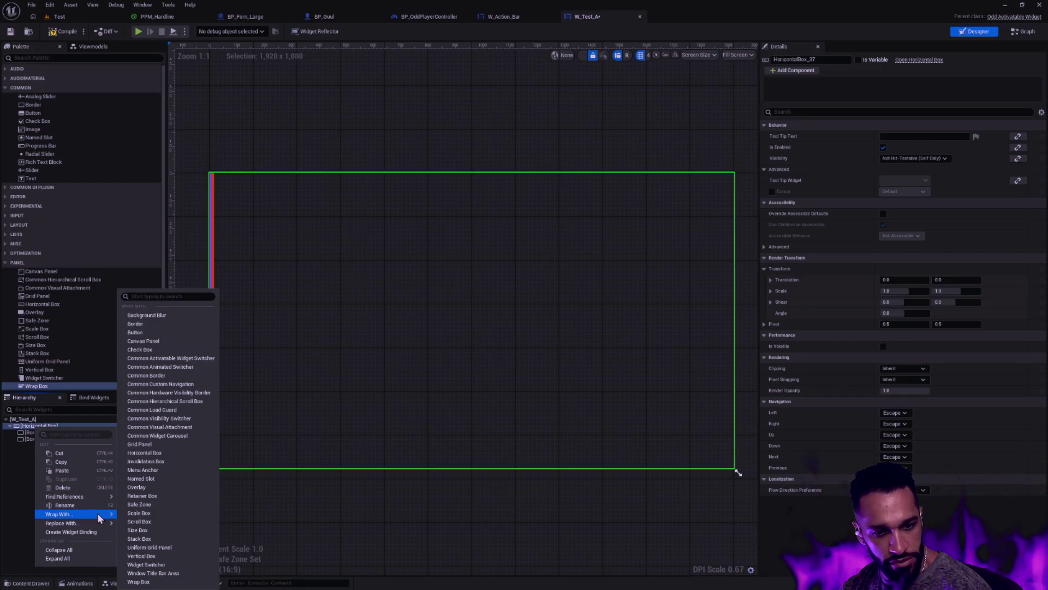
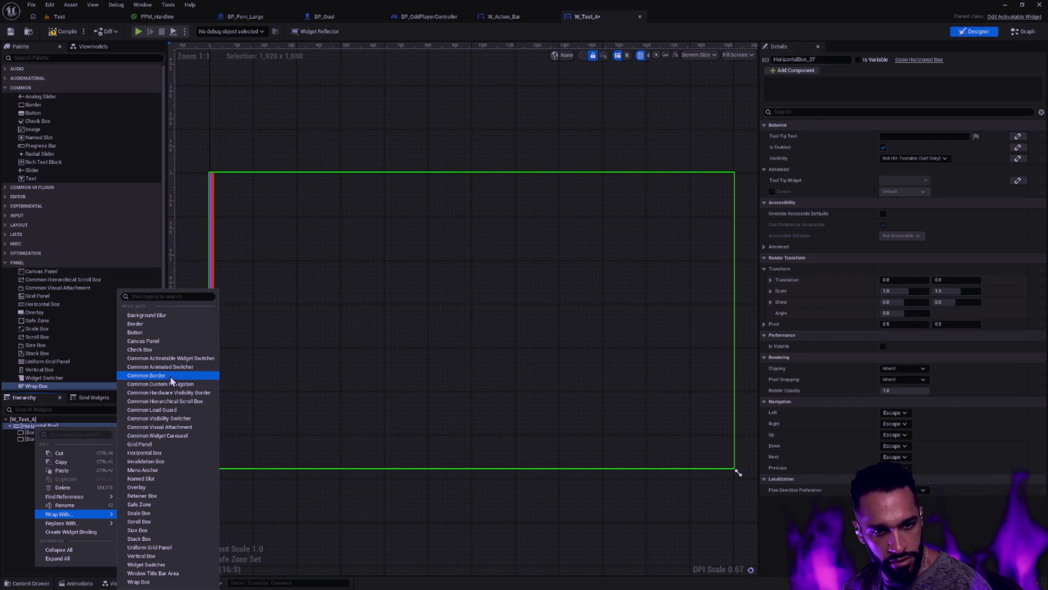
Try wrapping the Horizontal Box in a Border and then a Size Box, undoing each.
left_click(140, 324)
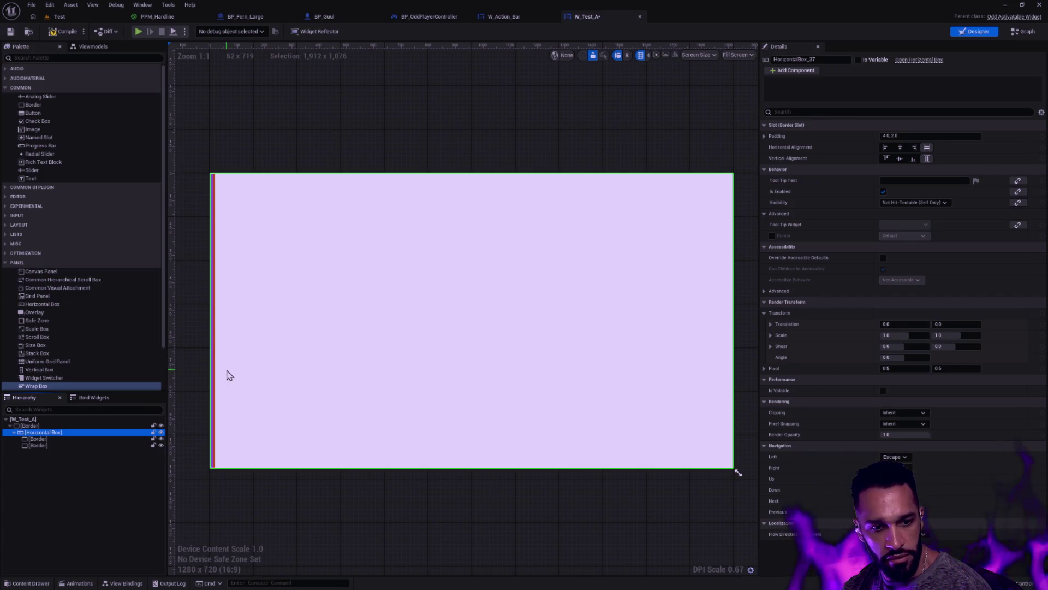
left_click(48, 425)
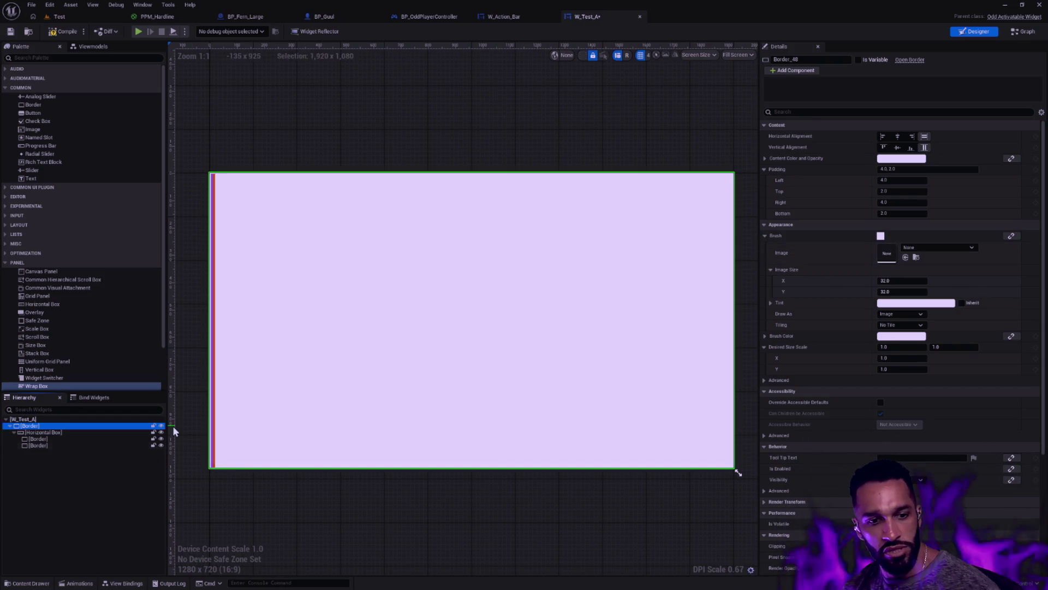
key("Delete")
right_click(43, 425)
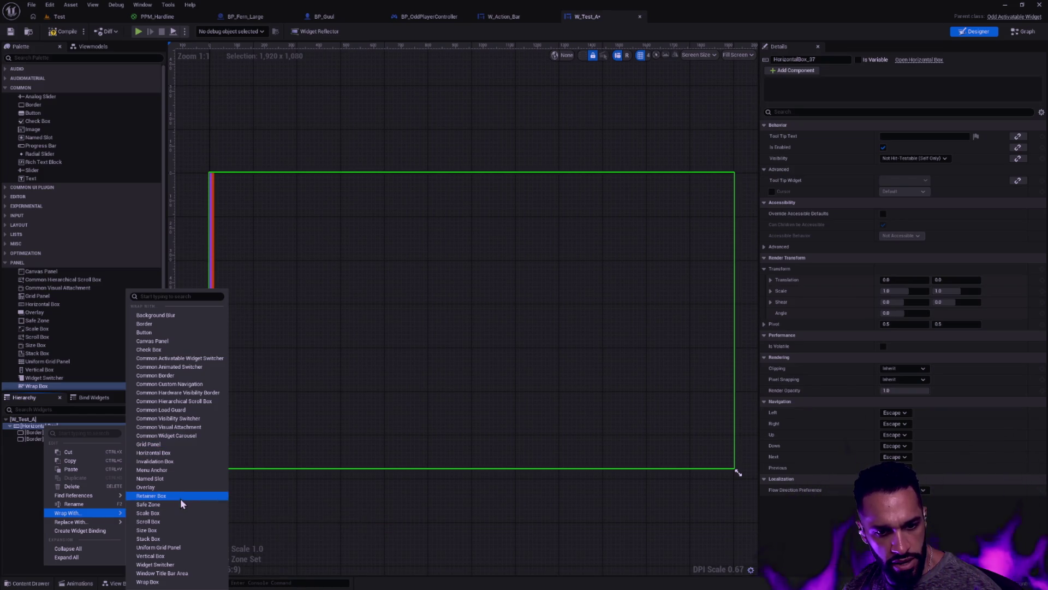
key("Escape")
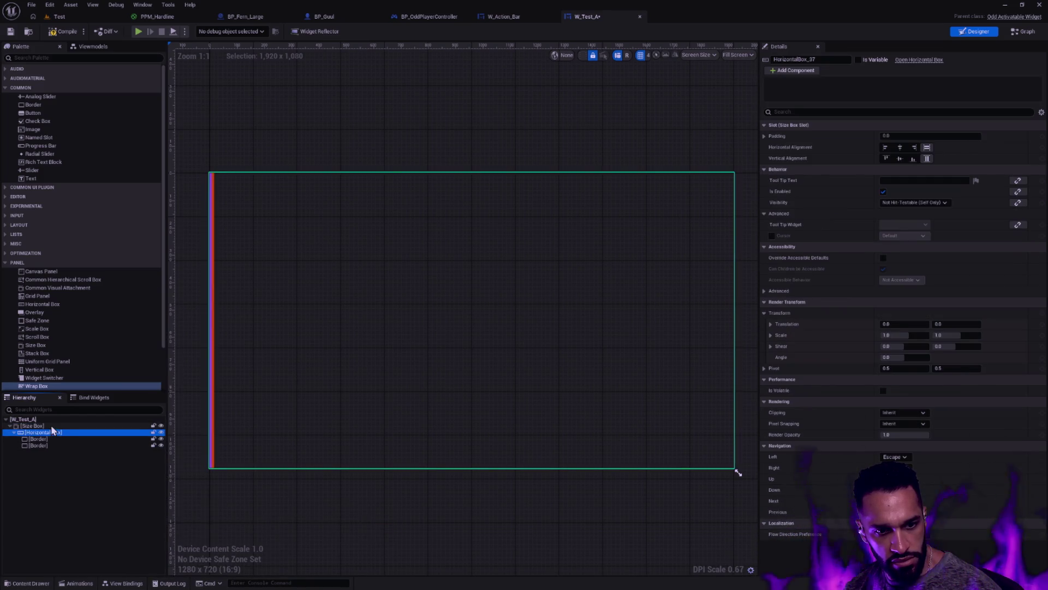
left_click(51, 425)
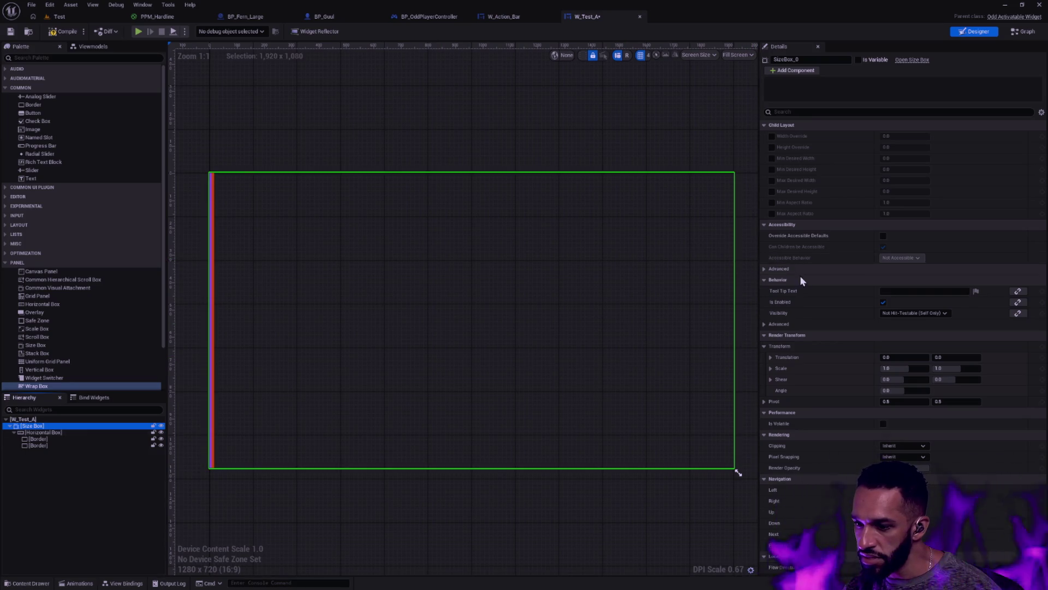
key("ctrl+z")
Wrap the Horizontal Box in an outer Horizontal Box and select it.
right_click(42, 425)
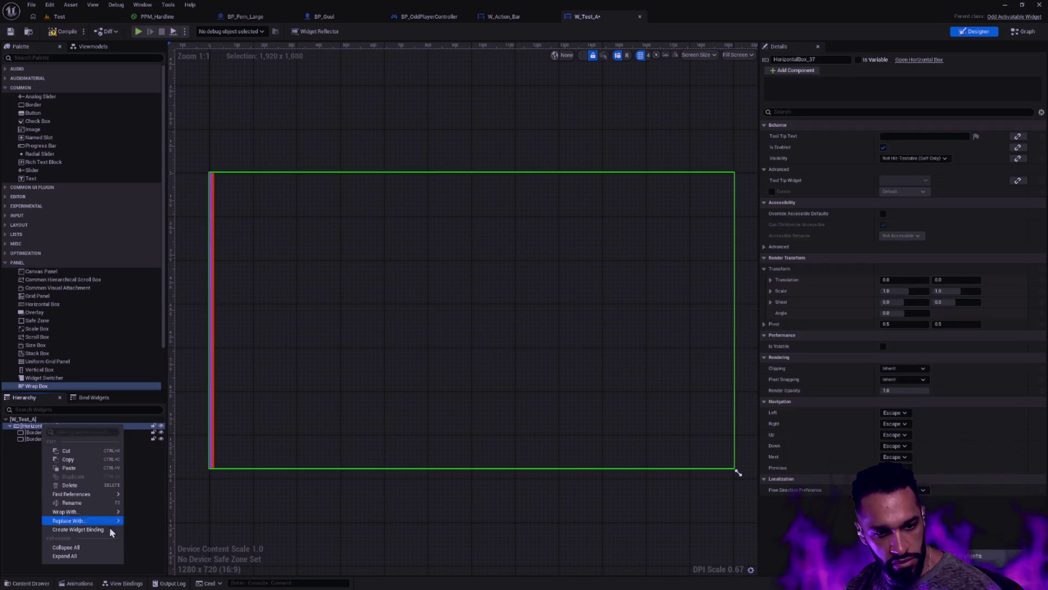
mouse_move(104, 512)
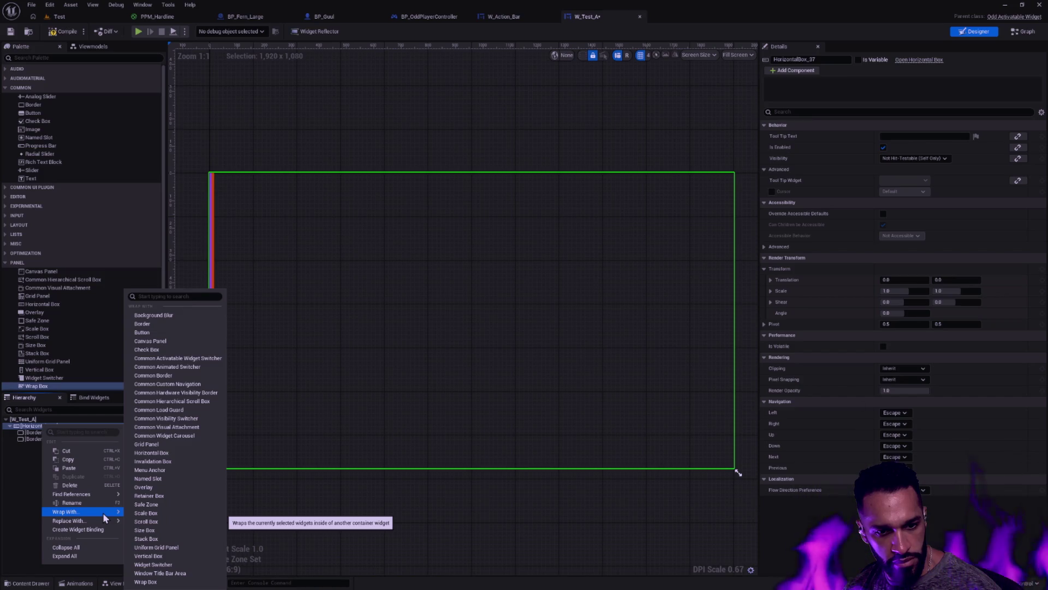
left_click(181, 454)
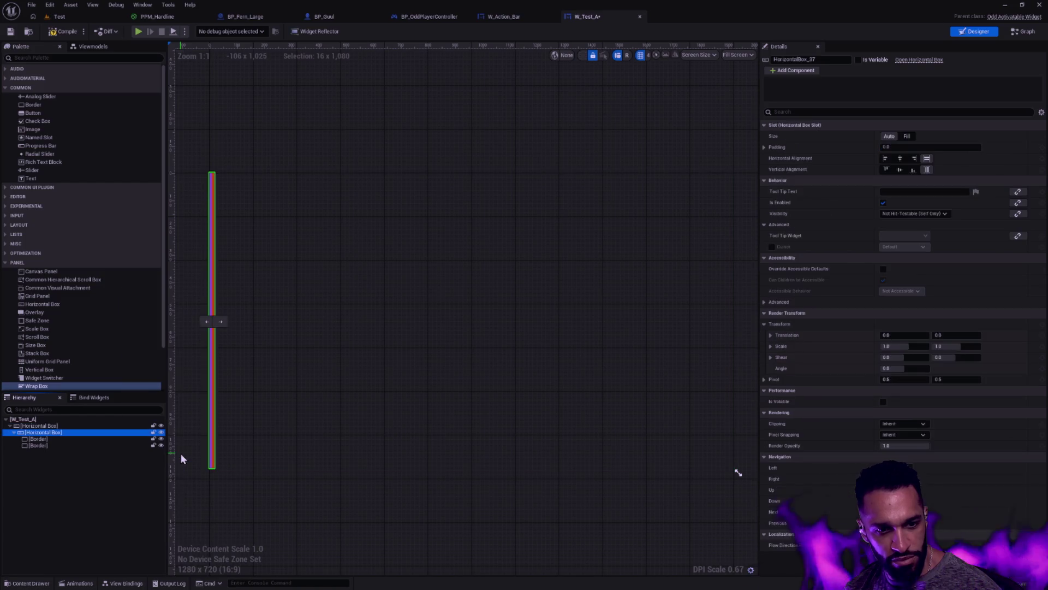
left_click(54, 426)
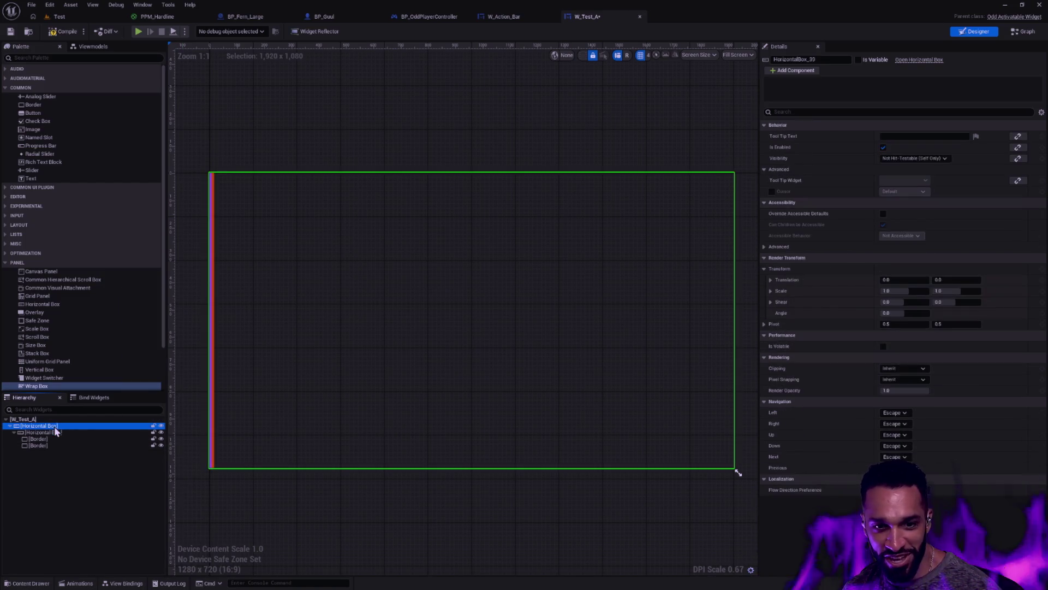
Undo the outer Horizontal Box wrap so the original Horizontal Box is root again.
left_click(53, 433)
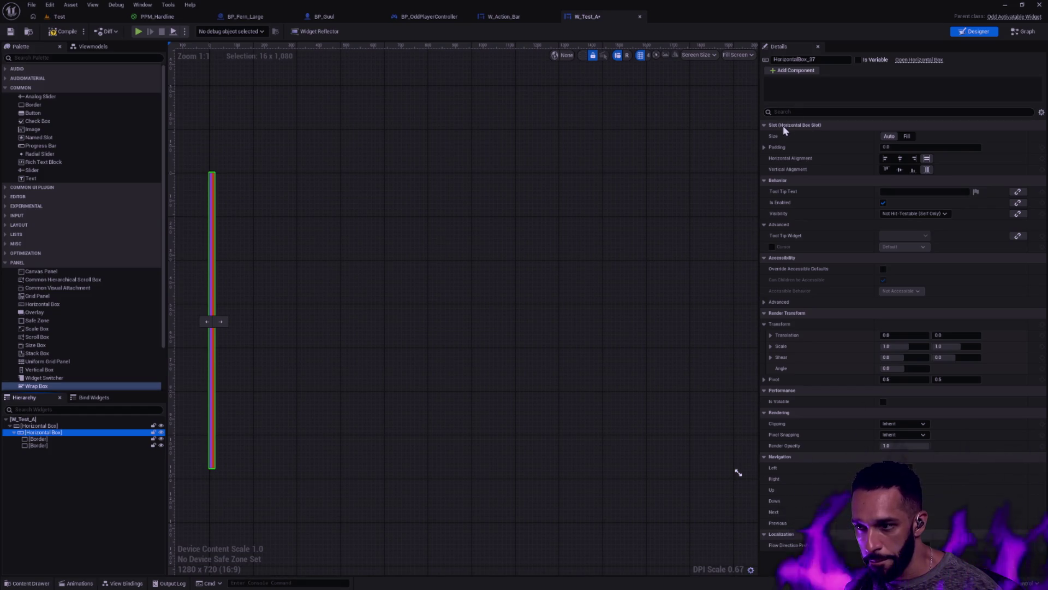
key("ctrl+z")
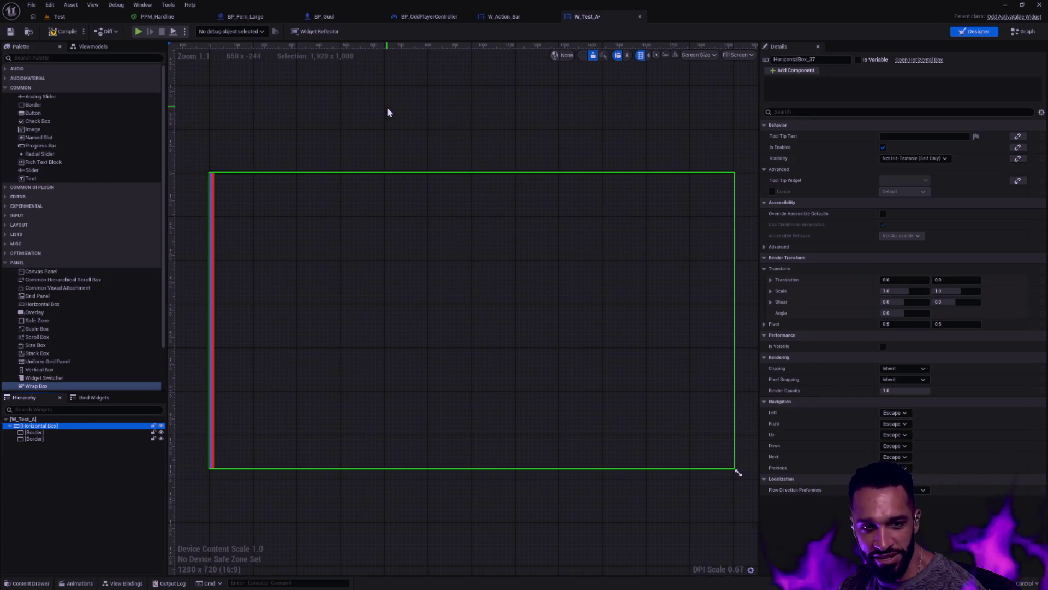
mouse_move(407, 133)
left_mouse_down()
mouse_move(386, 110)
mouse_move(402, 119)
left_mouse_up()
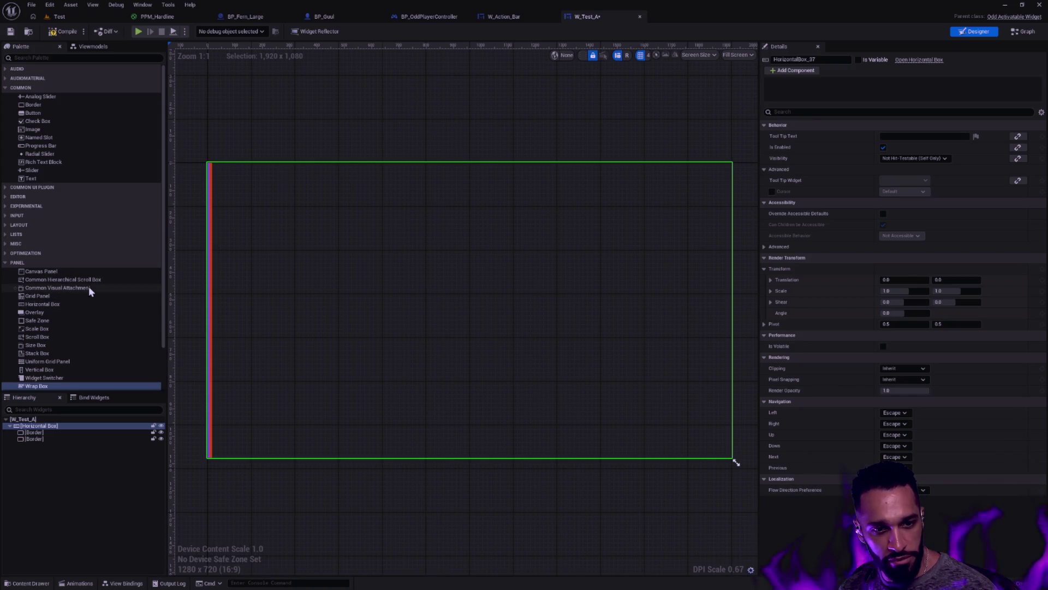
Wrap the Horizontal Box in a new root Border and select that Border.
left_click(36, 106)
left_click(44, 426)
right_click(46, 429)
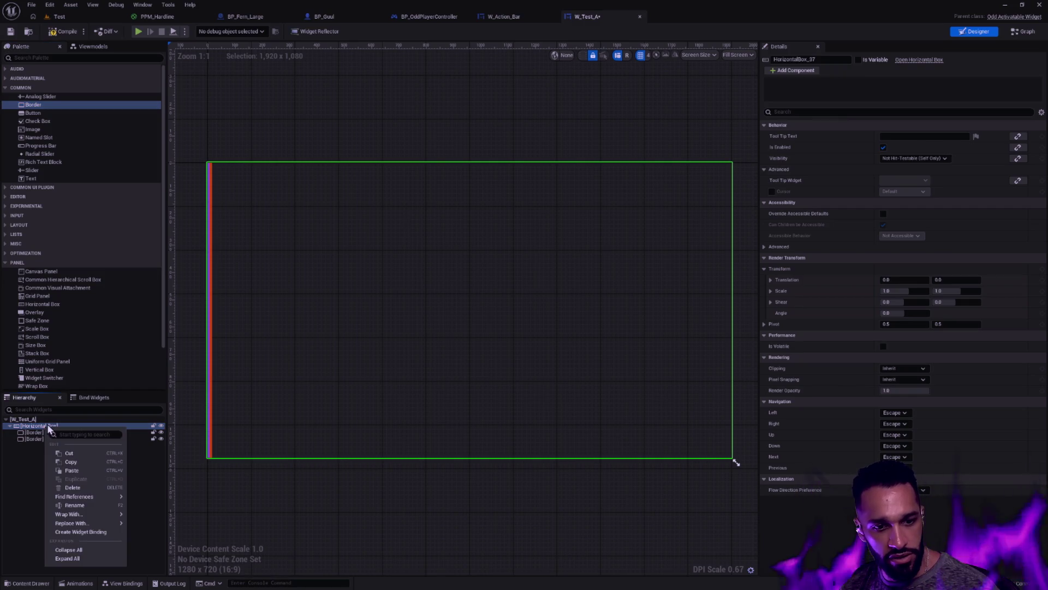
mouse_move(103, 515)
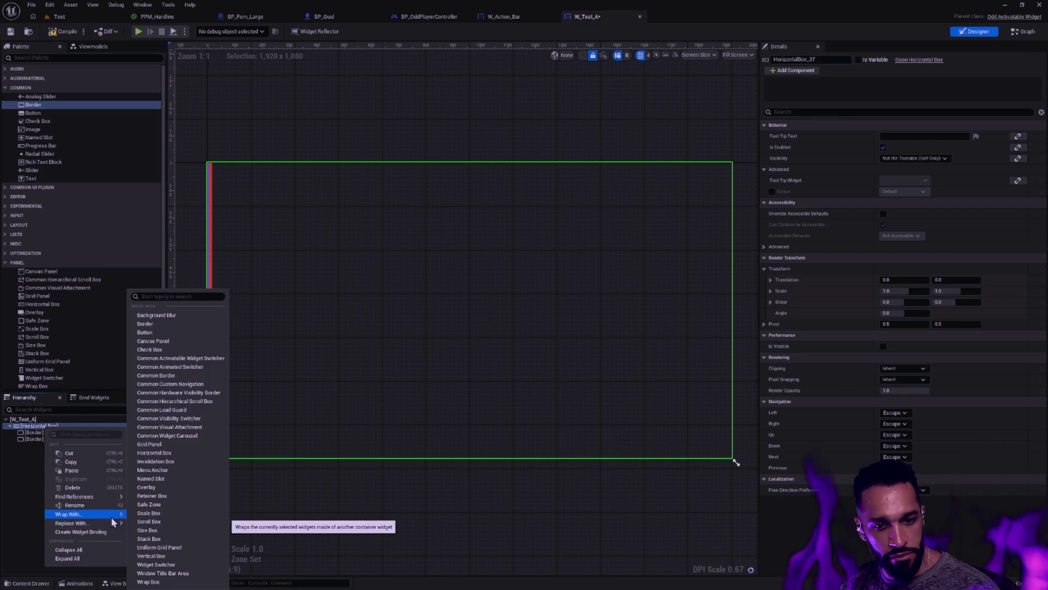
left_click(159, 324)
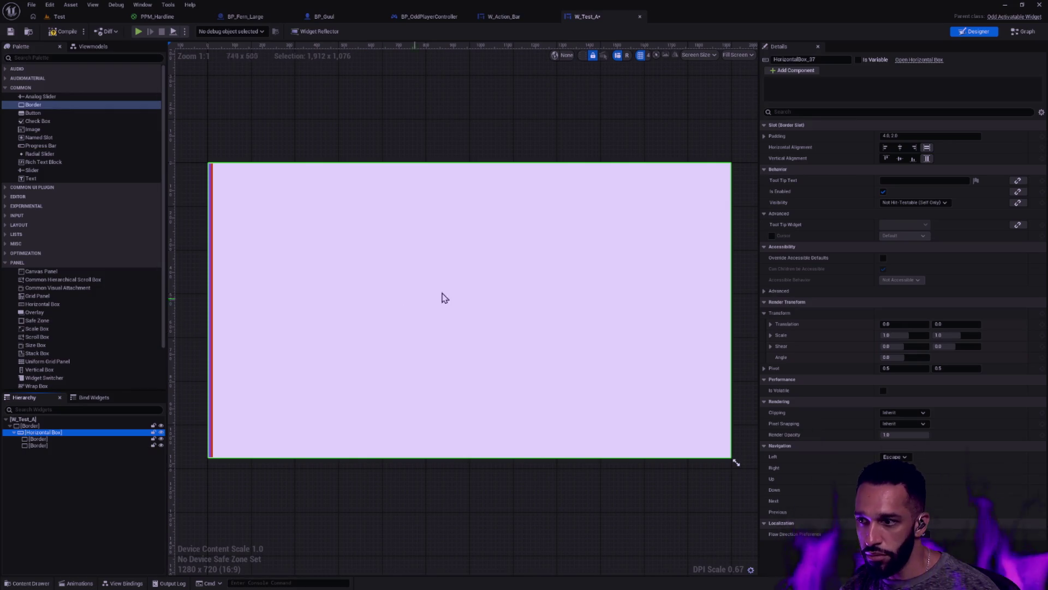
left_click(33, 426)
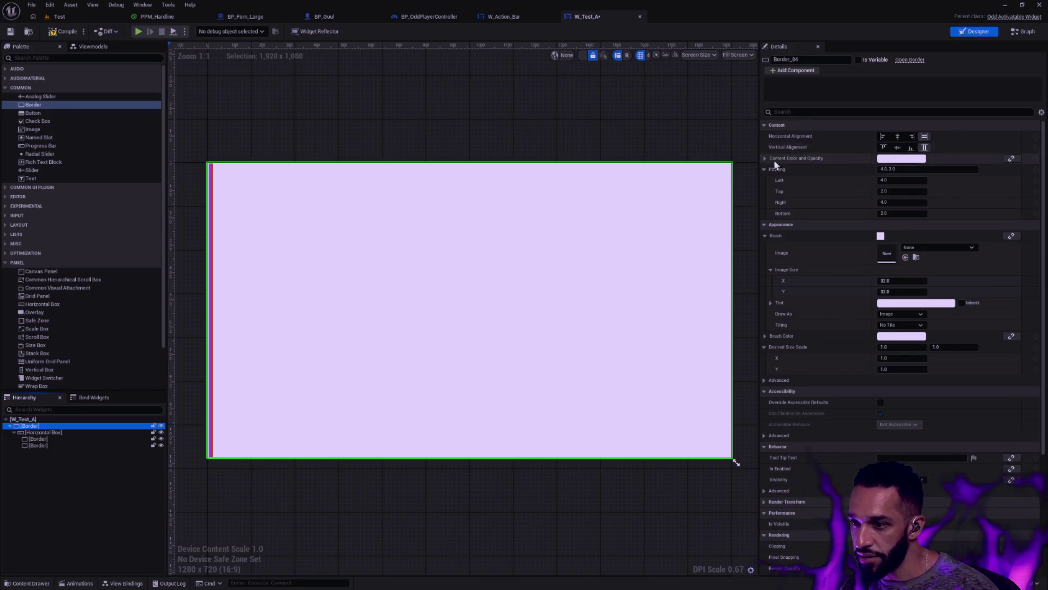
Give the root Border 0 padding and set its brush Draw As to None.
left_click(895, 169)
type("0")
key("Return")
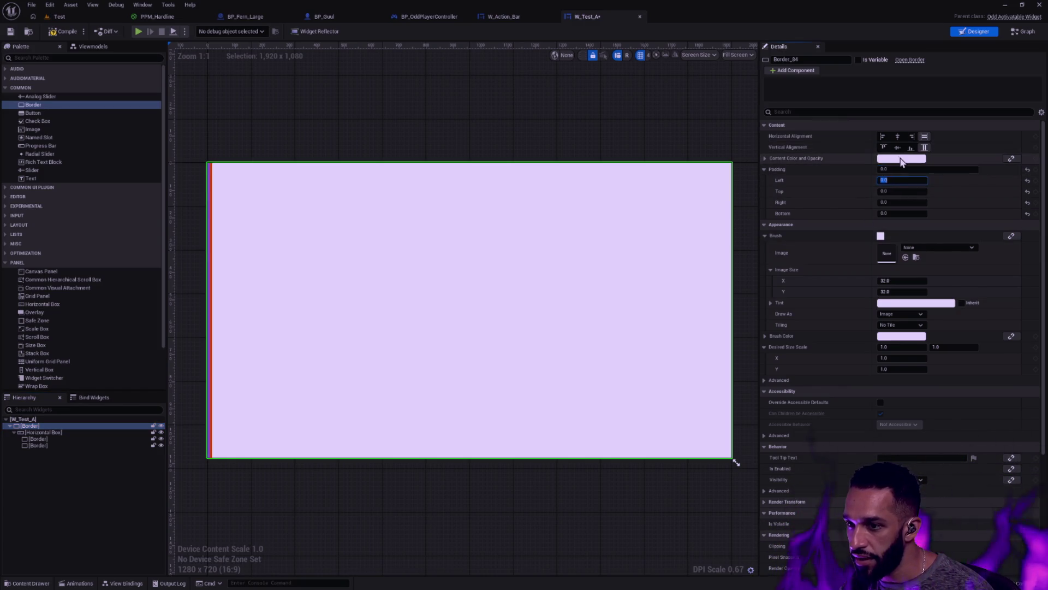
left_click(901, 159)
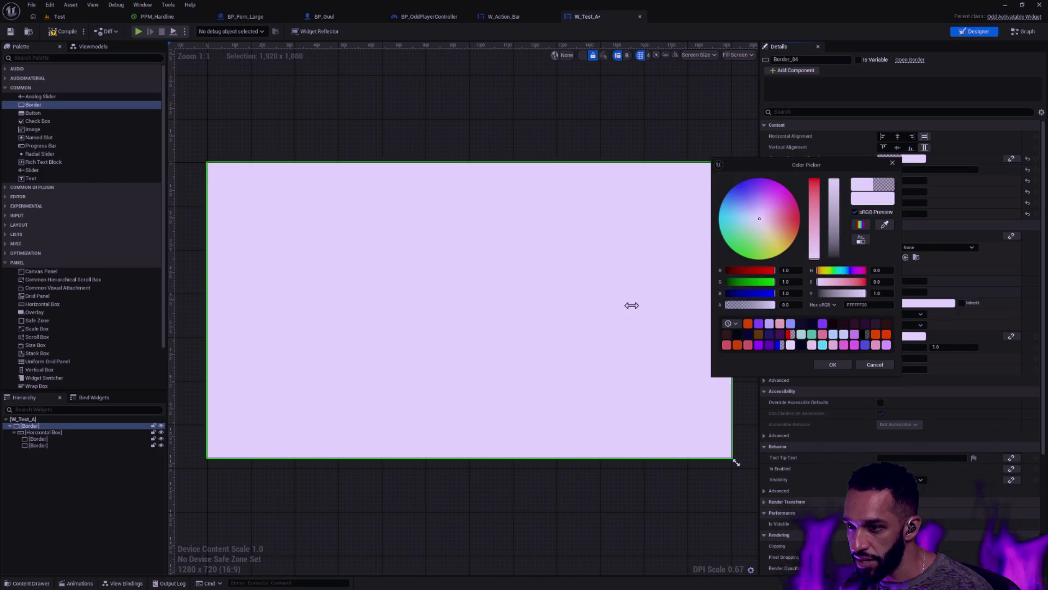
left_click(832, 364)
left_click(813, 170)
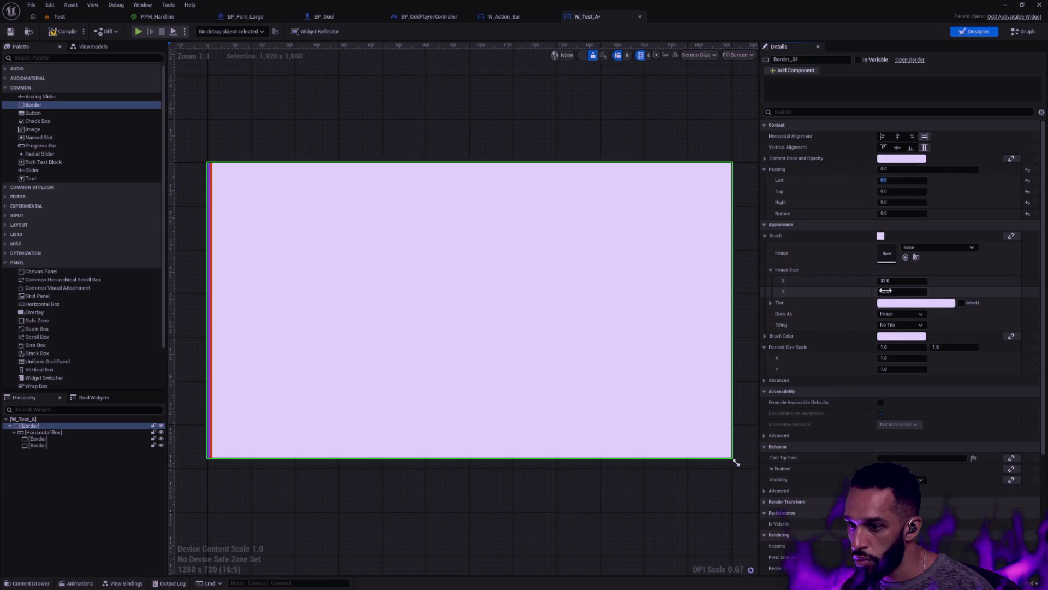
left_click(900, 314)
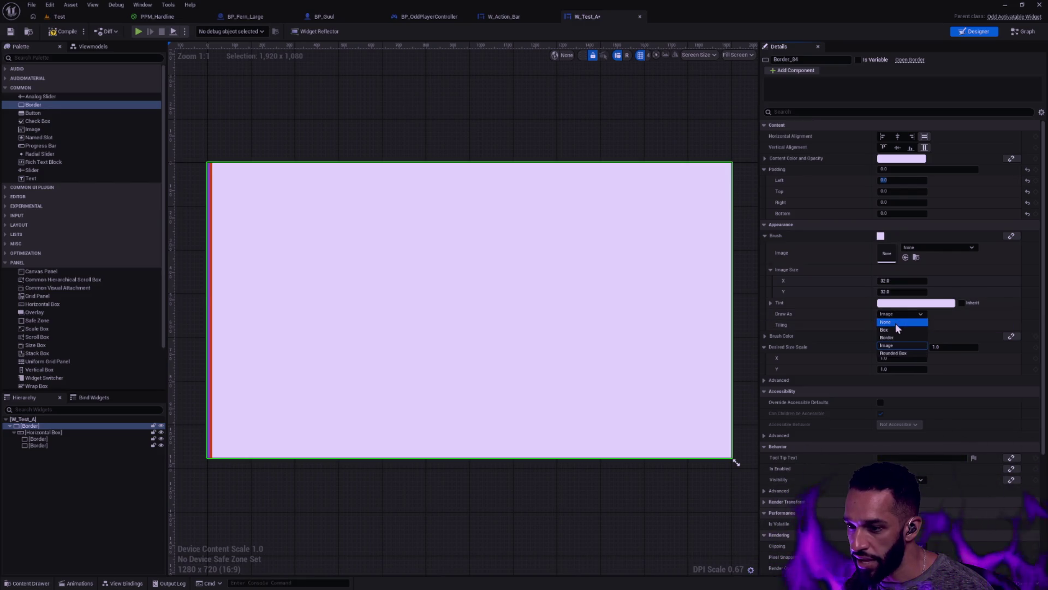
left_click(895, 322)
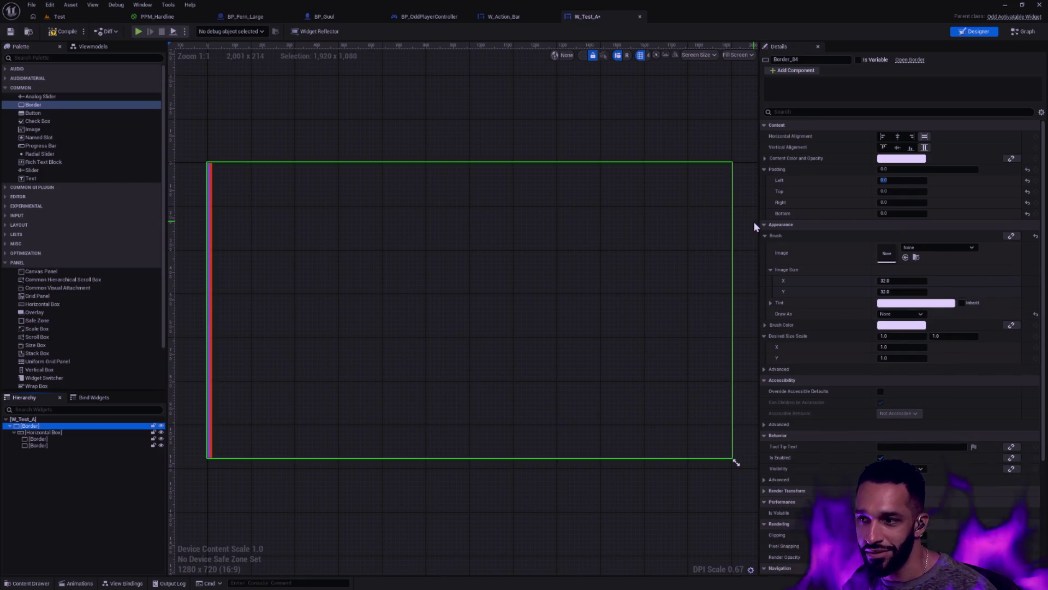
Inspect the Horizontal Box slot padding and the top Border's brush settings.
left_click(46, 432)
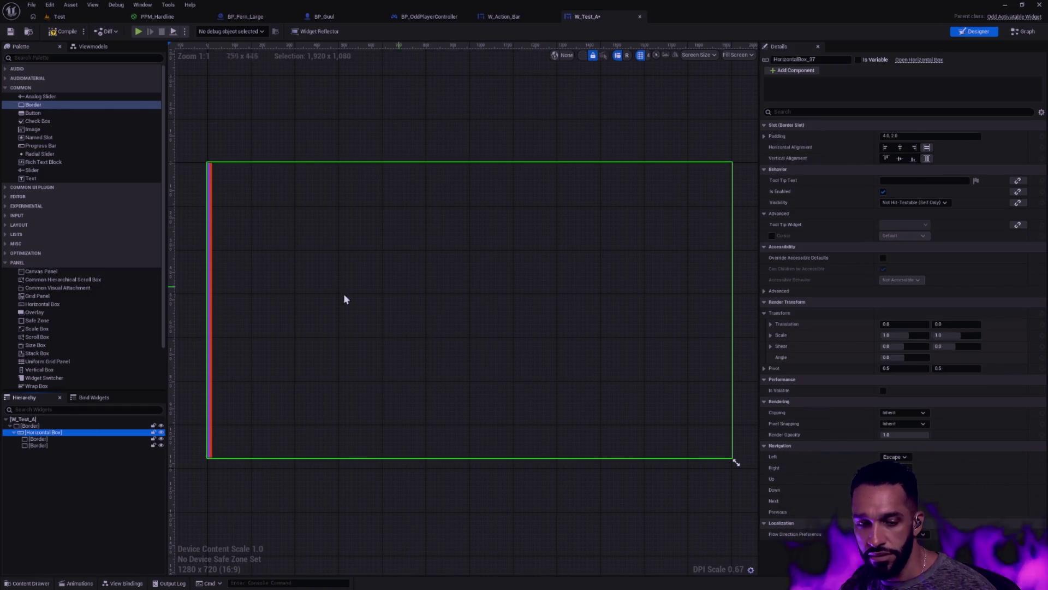
left_click(52, 427)
left_click(50, 432)
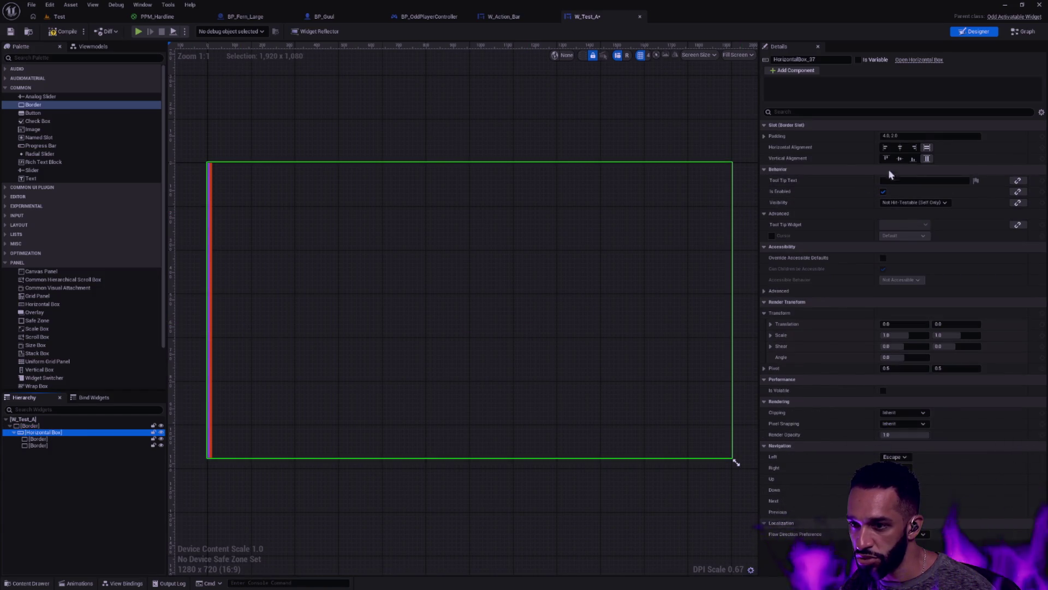
left_click(928, 148)
left_click(903, 135)
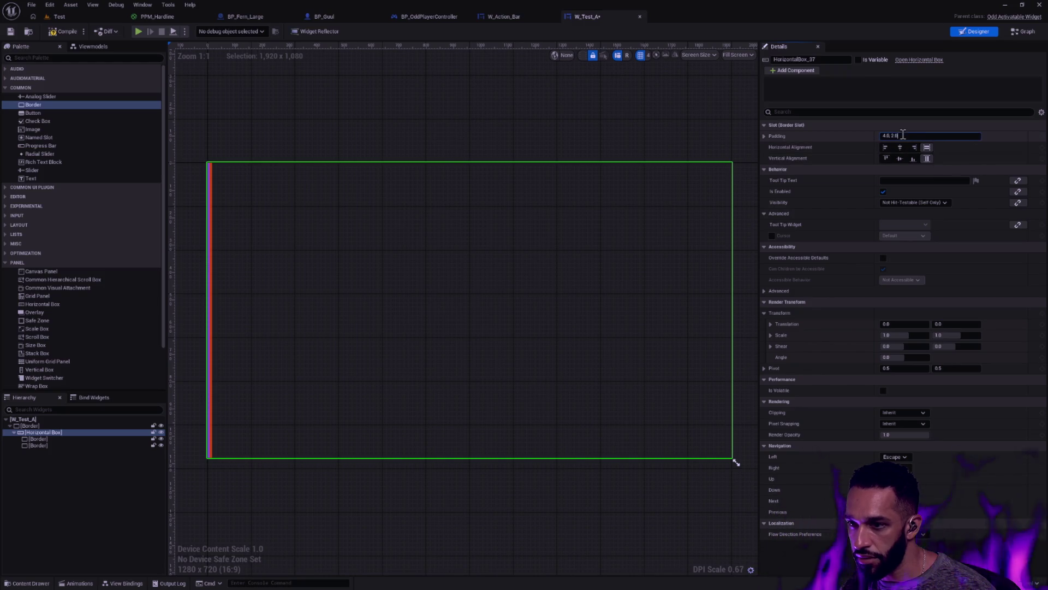
left_click(628, 138)
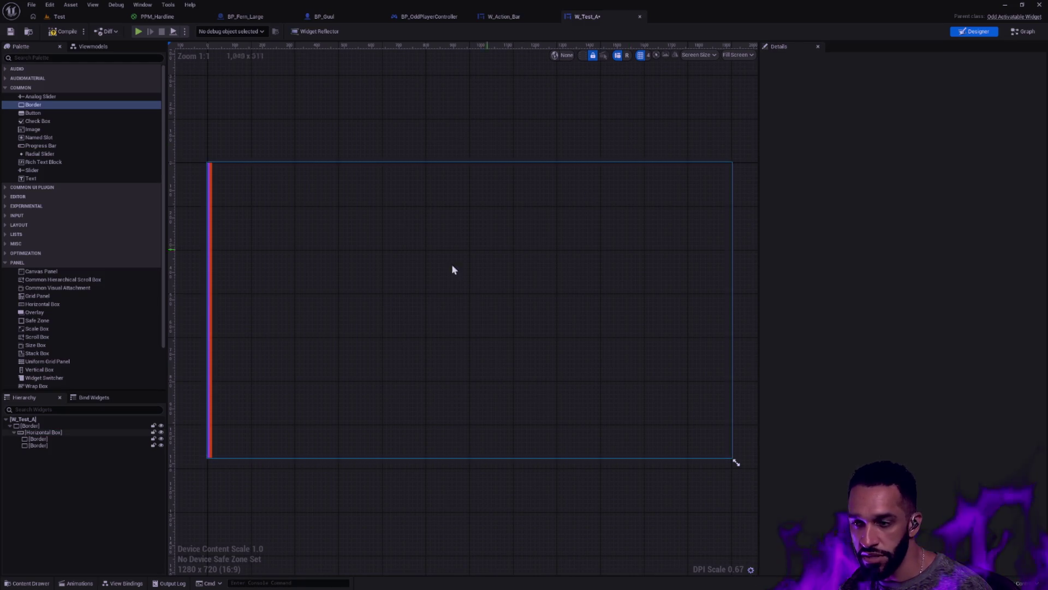
left_click(66, 431)
left_click(69, 427)
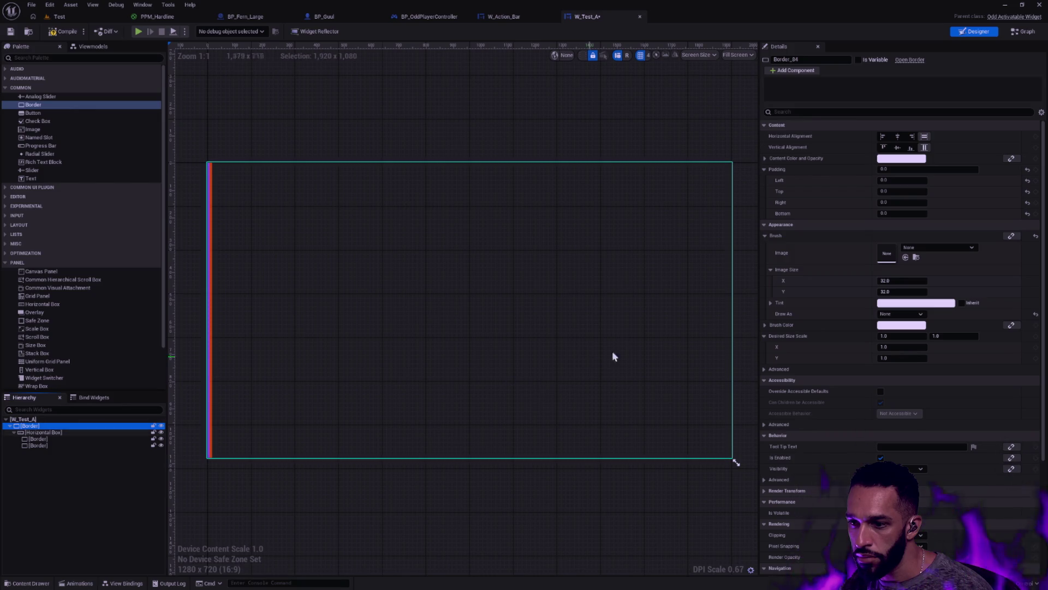
left_click(771, 270)
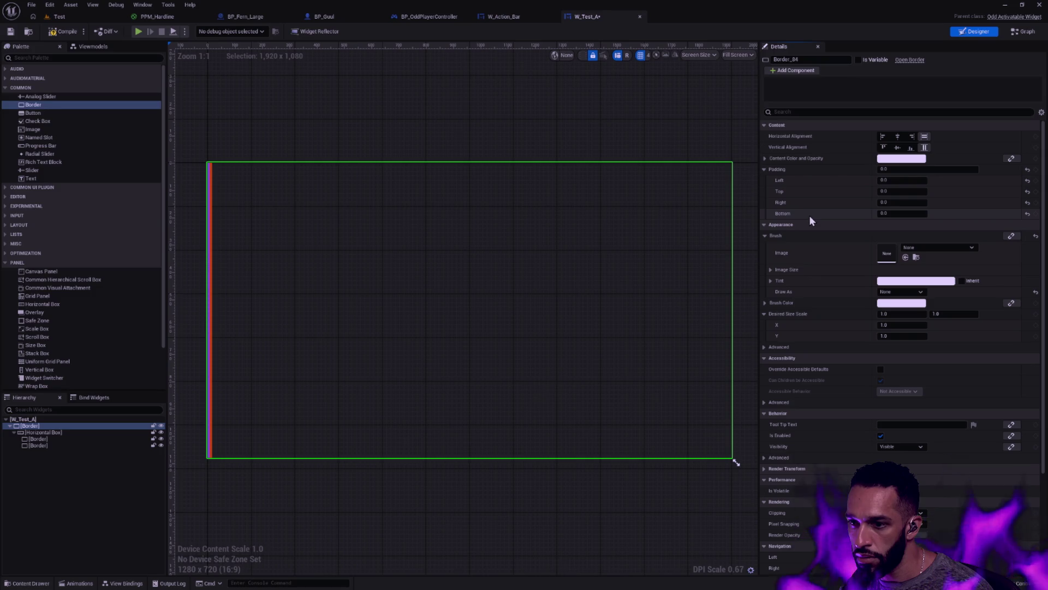
Try right and bottom content alignment, then set both alignments back to Fill.
left_click(912, 136)
left_click(911, 147)
left_click(924, 136)
left_click(924, 147)
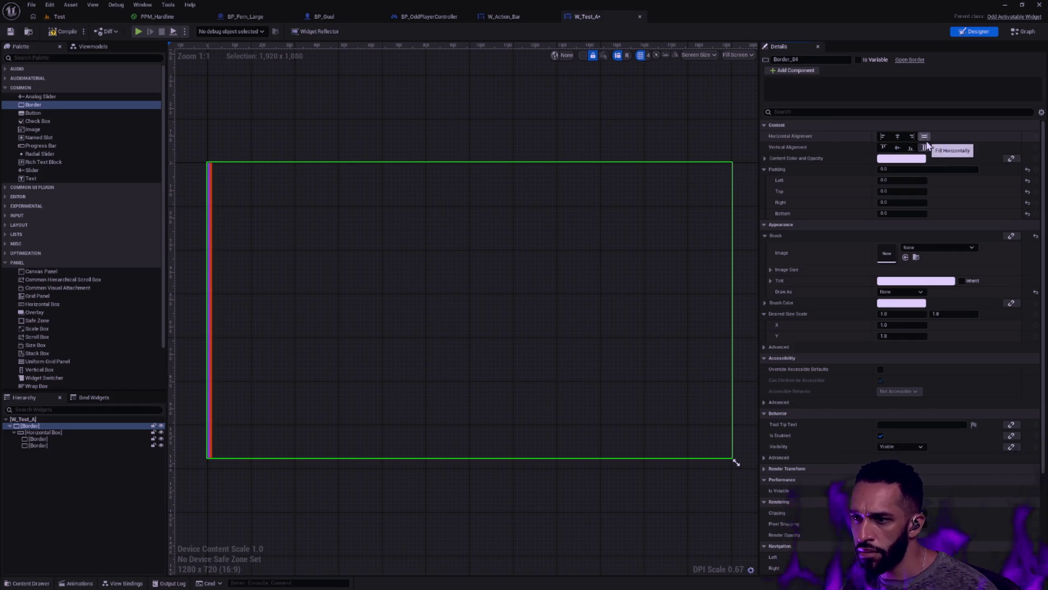
right_click(737, 462)
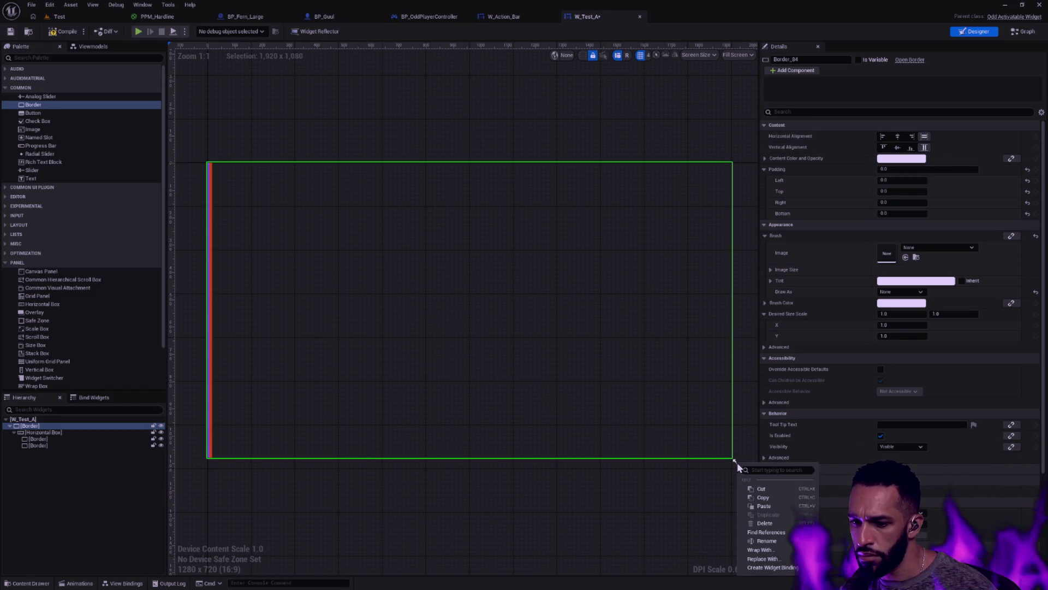
key("Escape")
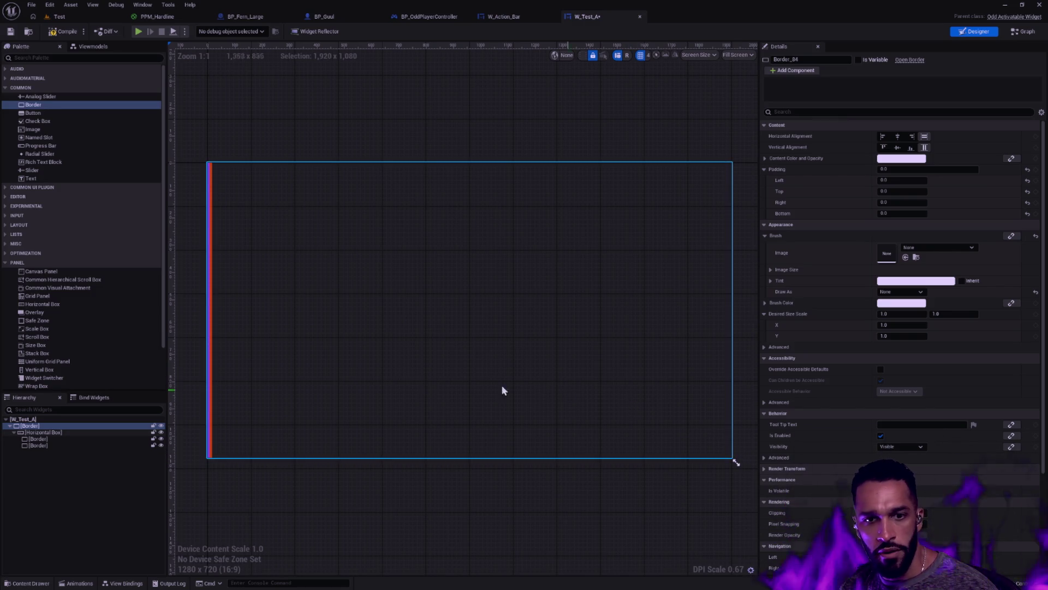
left_click(72, 434)
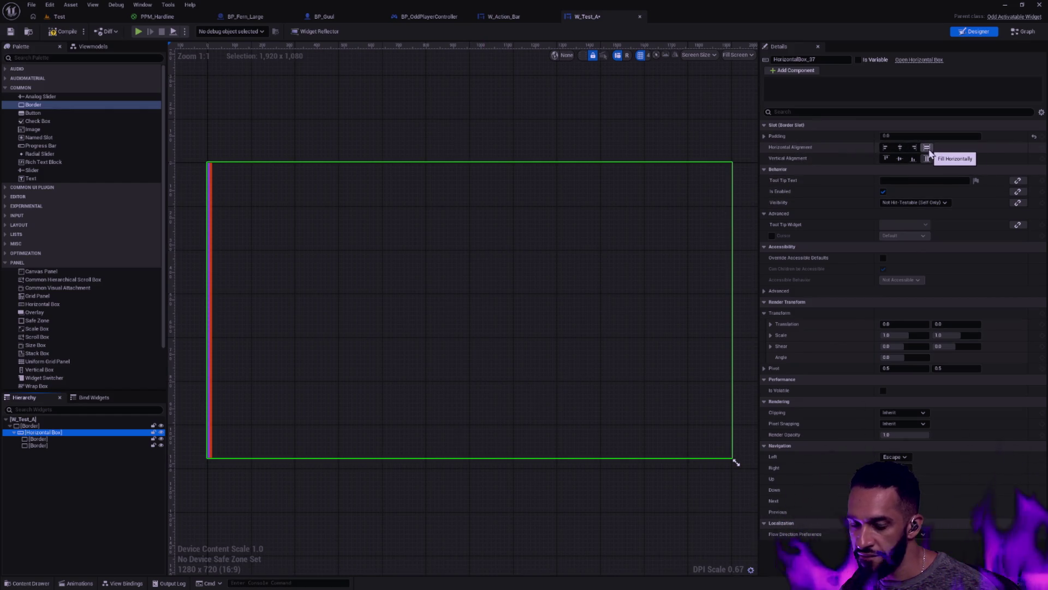
Add a Text Block inside the purple Border and another inside the orange Border.
left_click(44, 445)
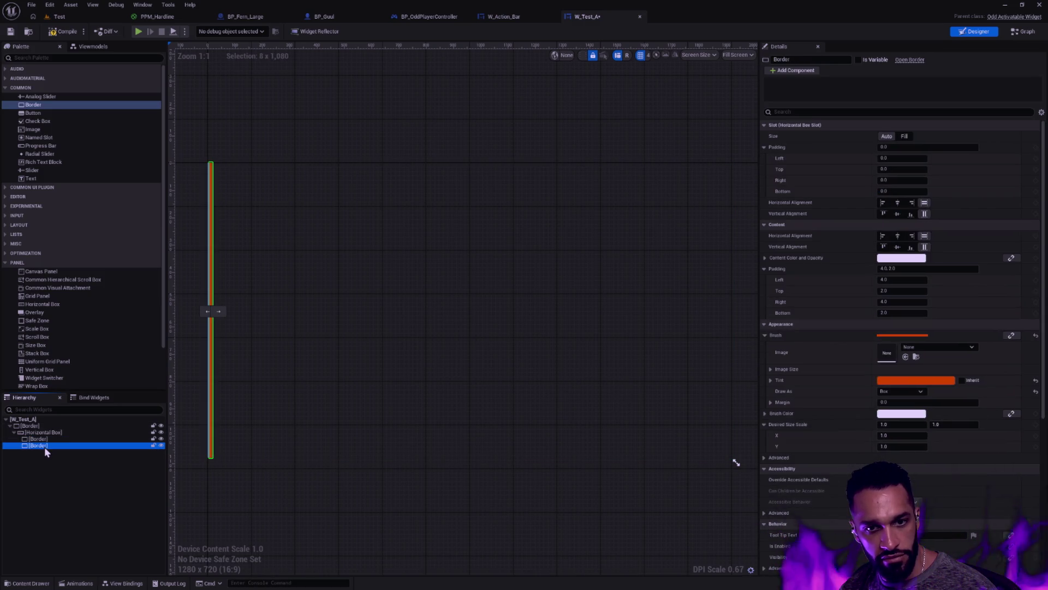
left_click(52, 440)
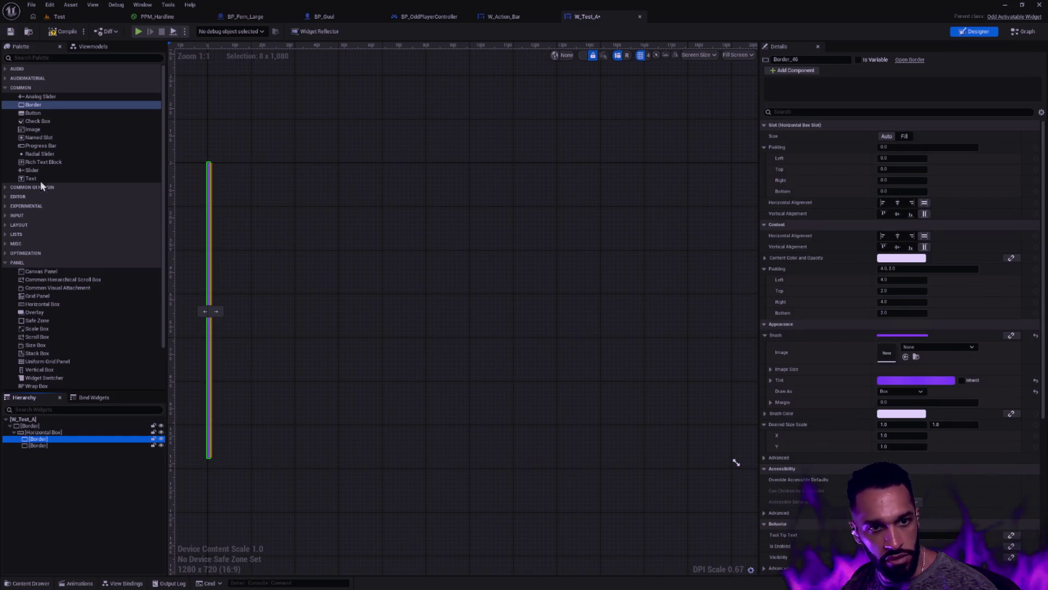
mouse_move(35, 178)
left_mouse_down()
mouse_move(61, 452)
mouse_move(39, 439)
mouse_move(63, 227)
mouse_move(45, 452)
left_mouse_up()
left_click(305, 509)
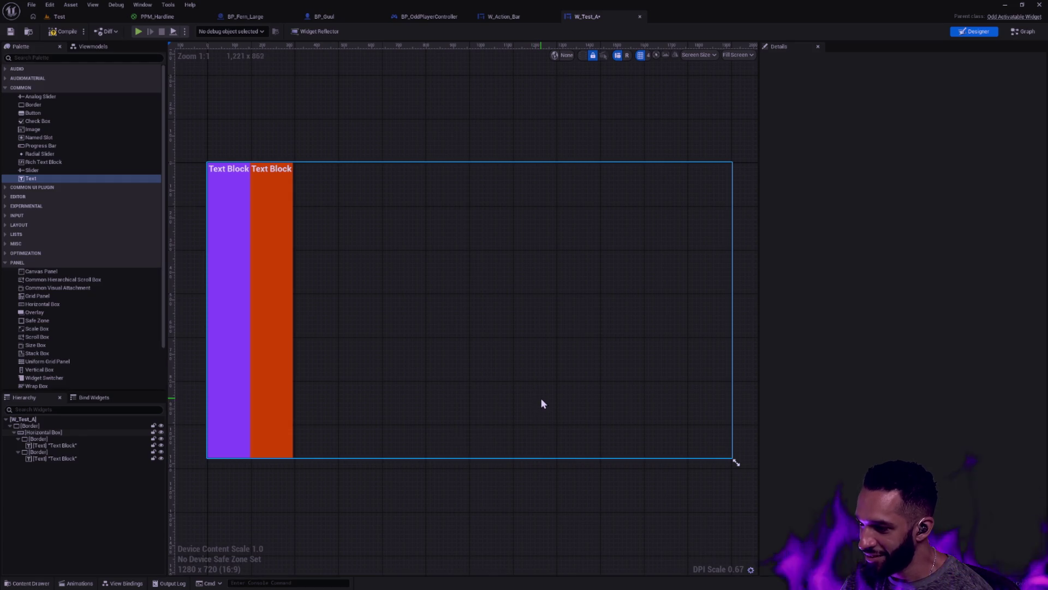
Set the orange Text Block's slot padding to 0.
left_click(263, 331)
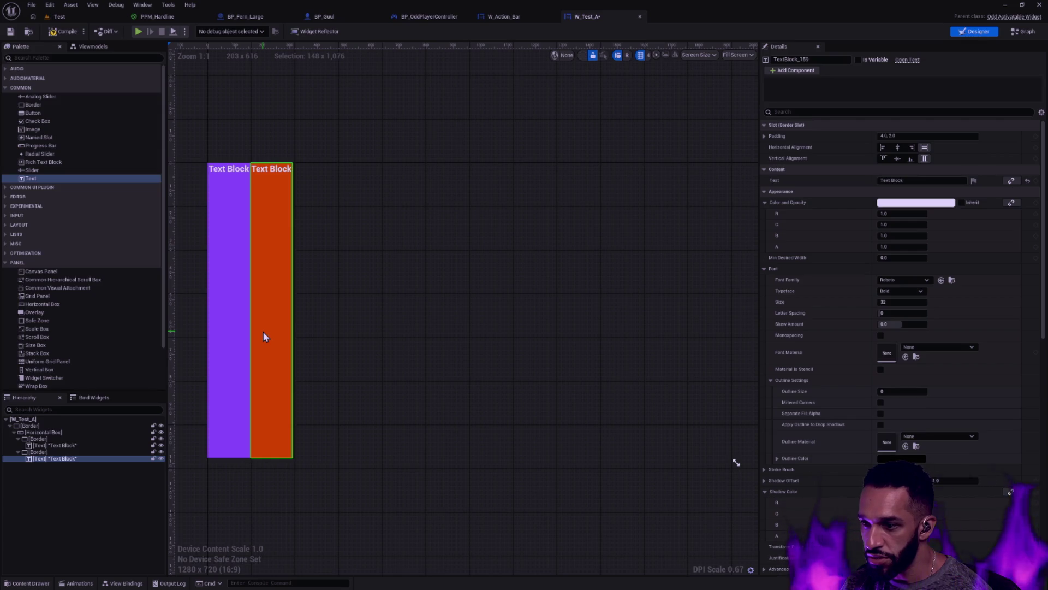
left_click(914, 136)
type("0")
key("Return")
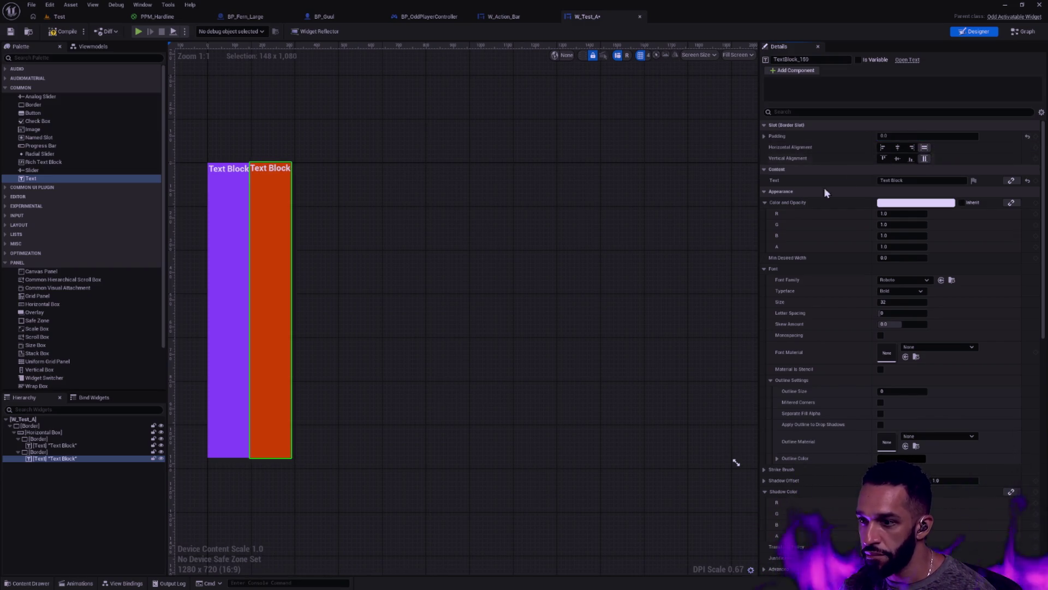
left_click(86, 440)
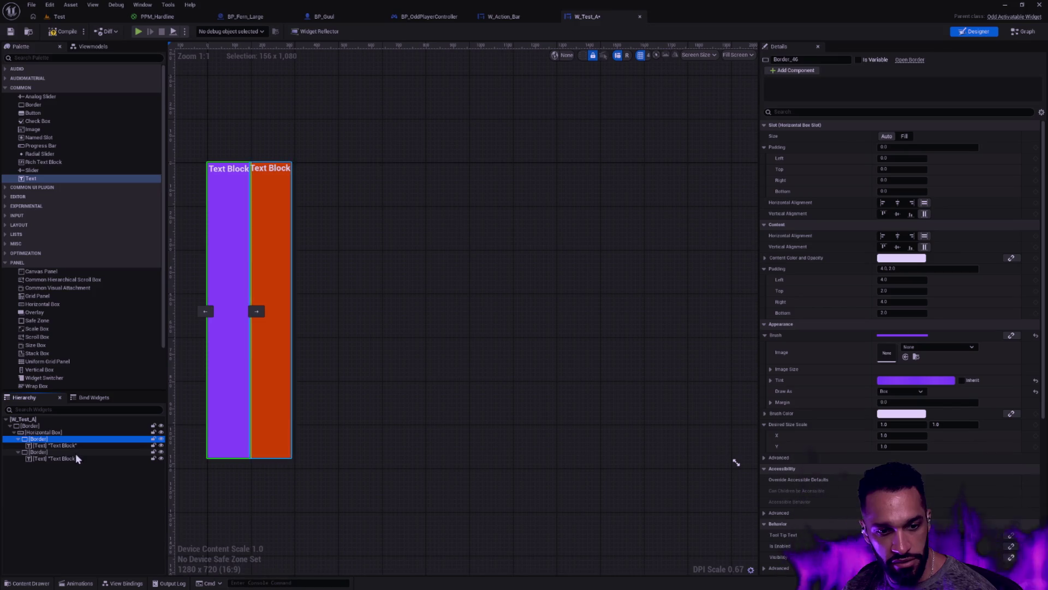
Set both the purple and orange Borders' slot Size to Fill.
left_click(904, 136)
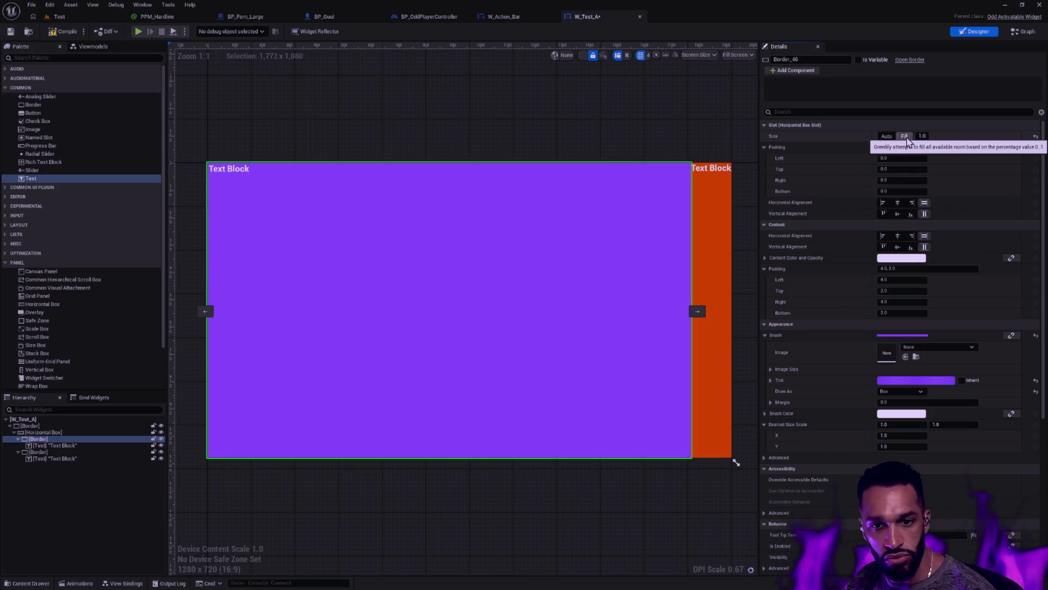
left_click(57, 452)
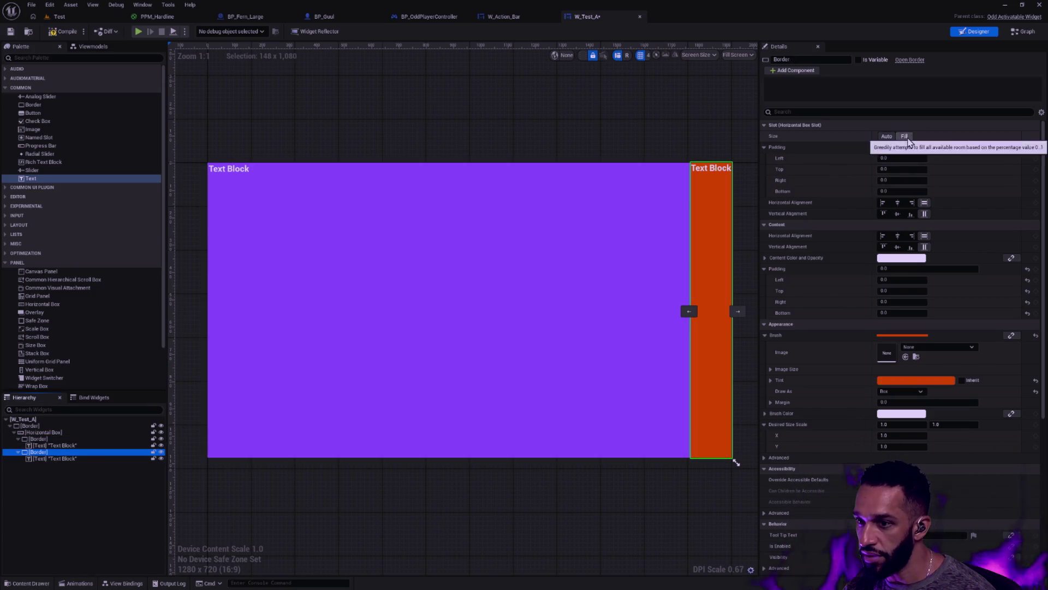
left_click(904, 137)
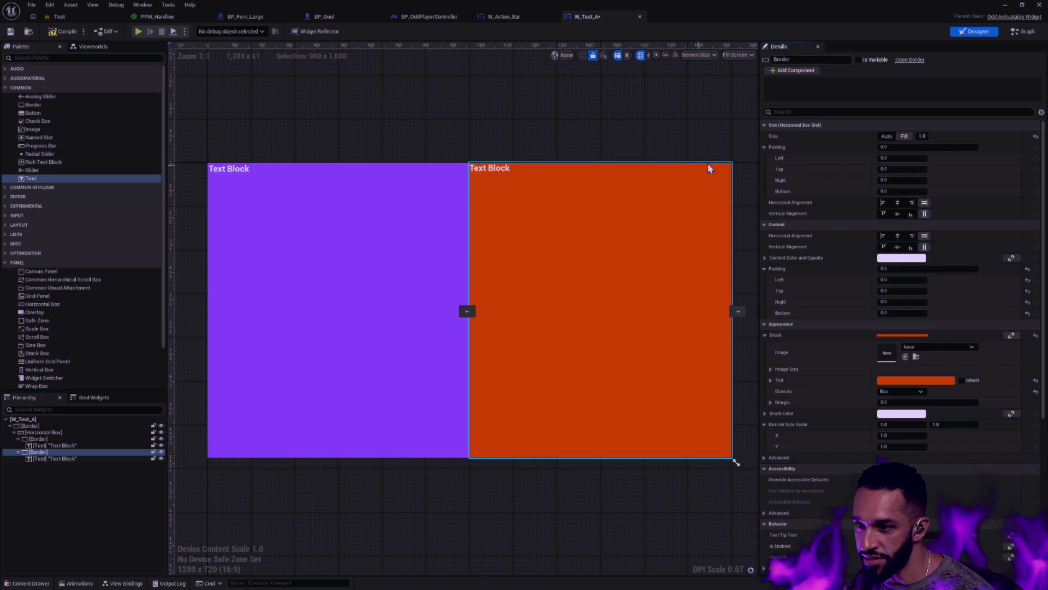
Delete the Text Blocks from the purple and orange Borders.
left_click(229, 171)
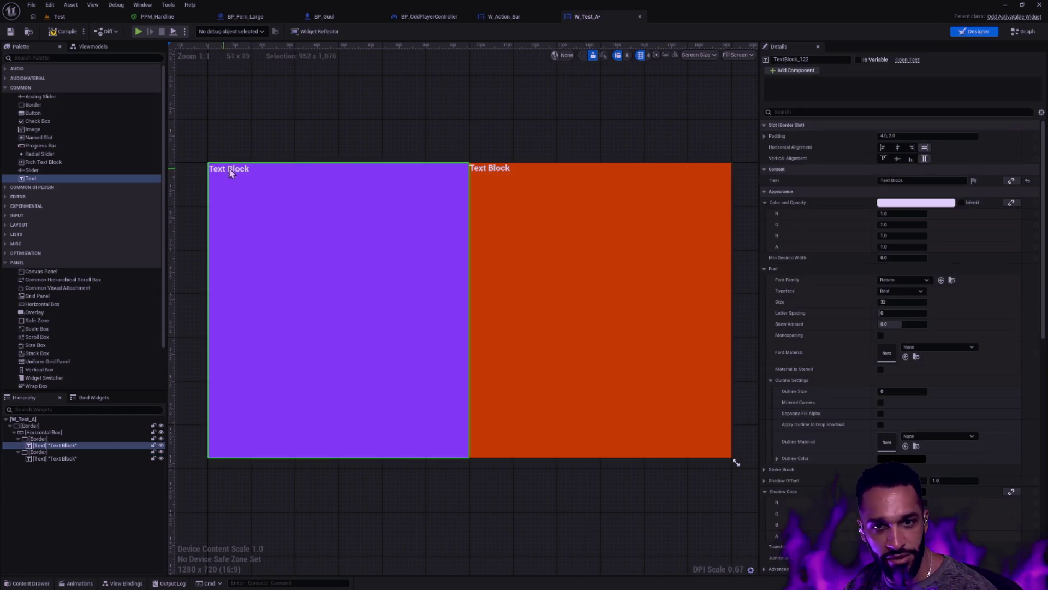
key("Delete")
left_click(60, 452)
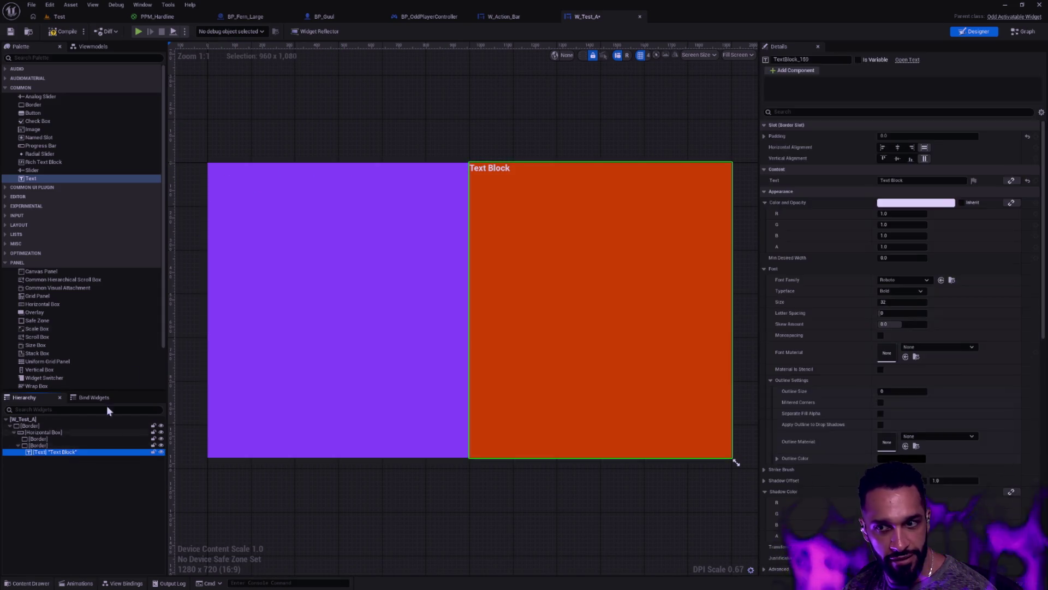
key("Delete")
left_click(44, 432)
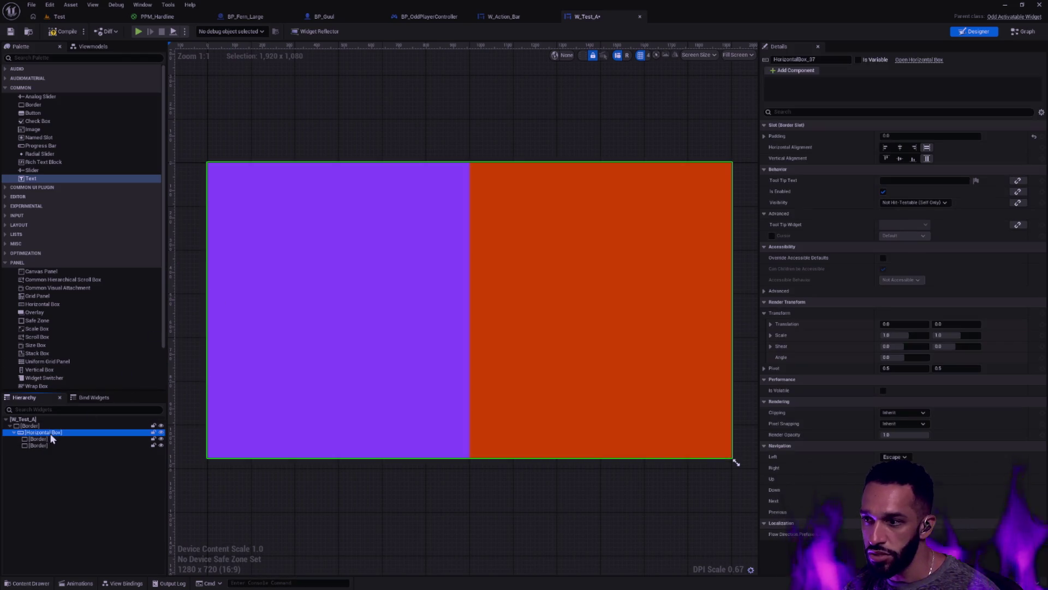
left_click(58, 424)
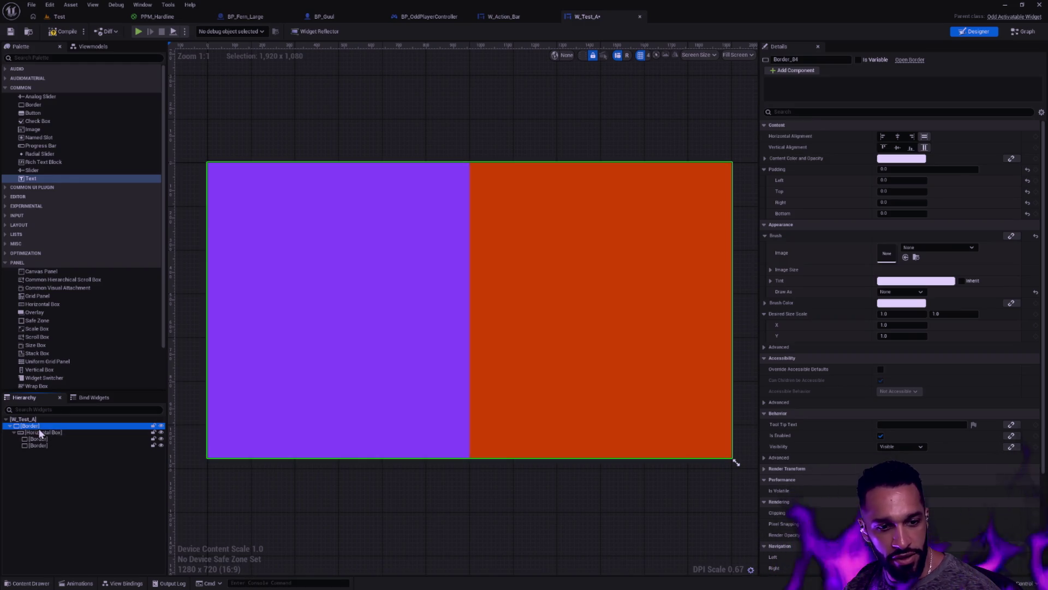
Replace the root Border with its Horizontal Box child using Replace With Child.
right_click(39, 427)
mouse_move(87, 513)
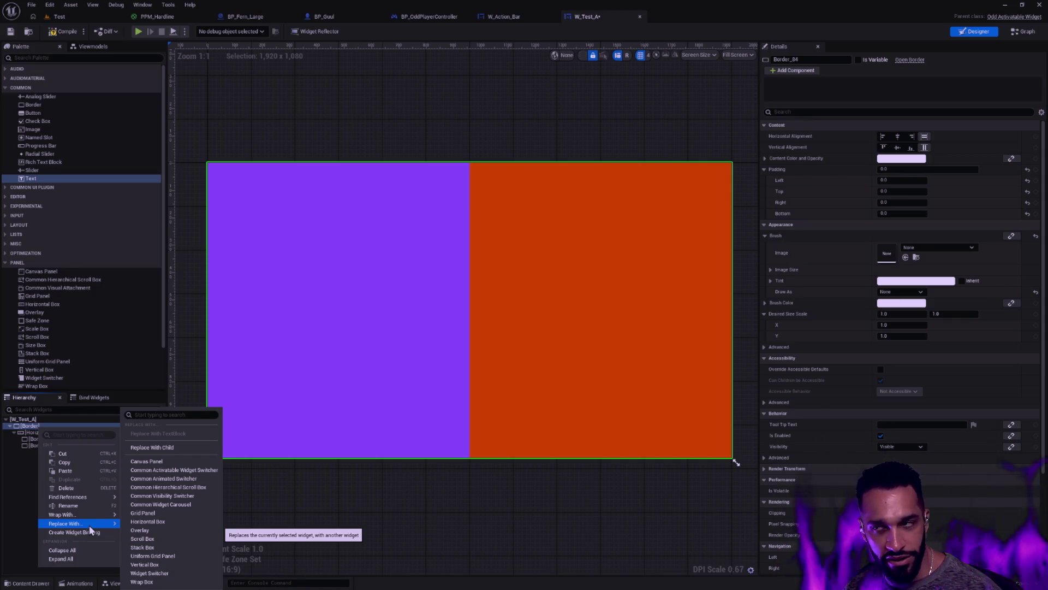
left_click(27, 507)
left_click_drag(32, 432, 33, 430)
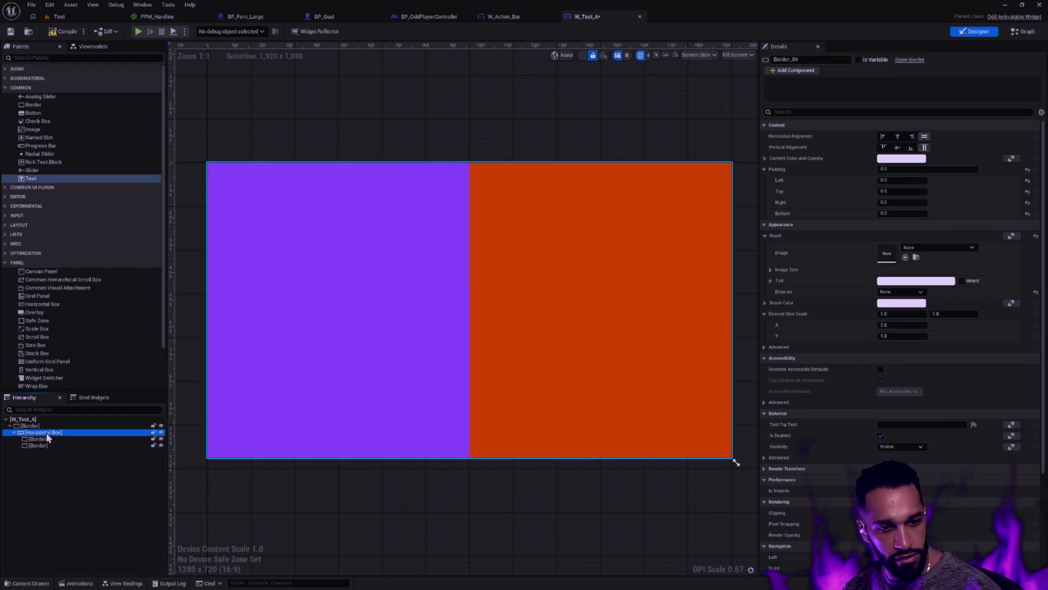
right_click(30, 427)
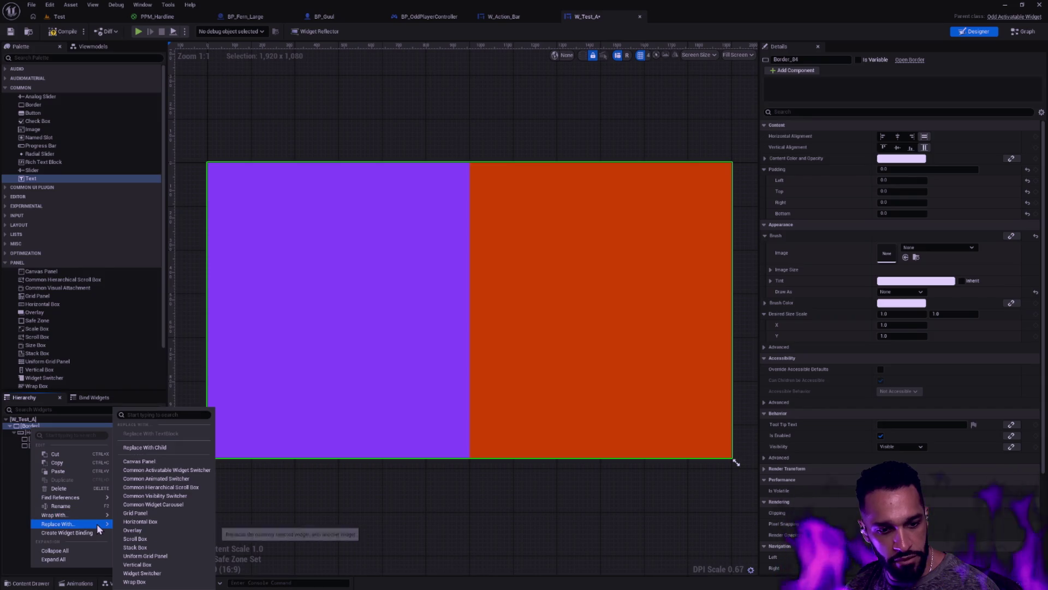
left_click(145, 448)
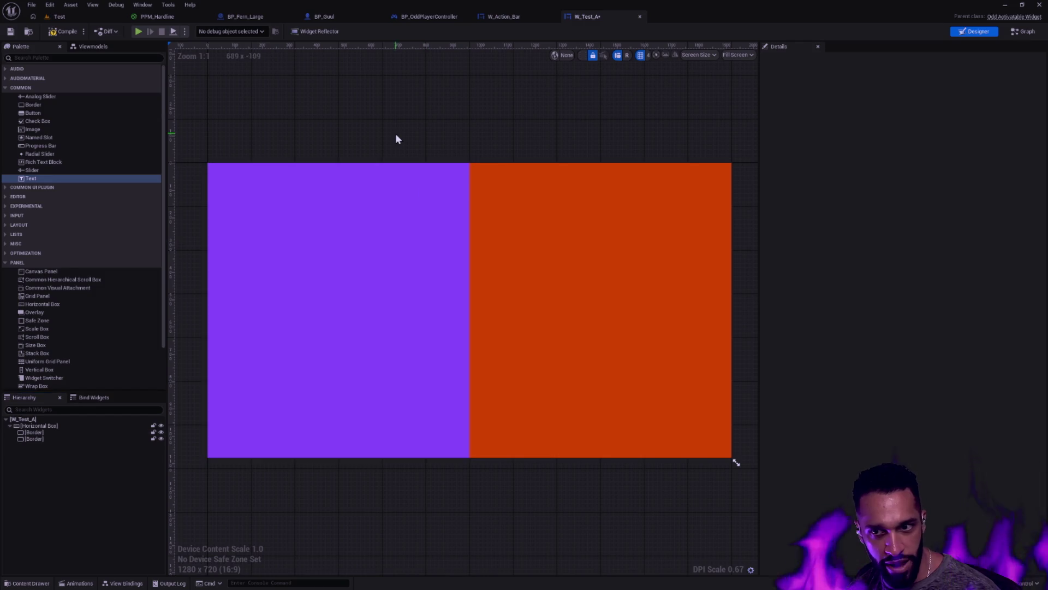
left_click(57, 427)
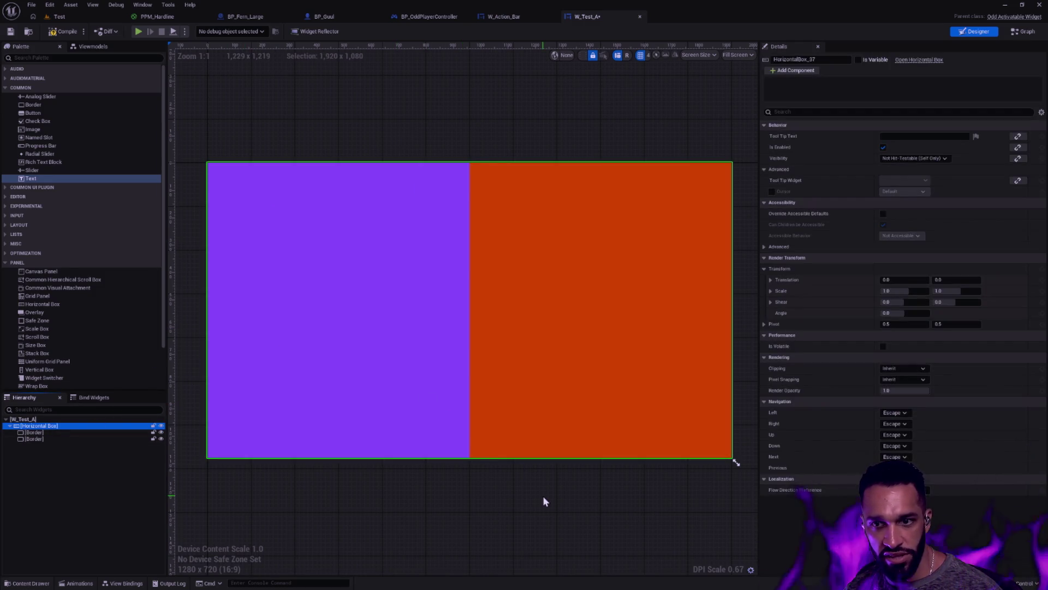
Check the purple and orange Borders under the Horizontal Box and save W_Test_A.
left_click(386, 516)
left_click(53, 428)
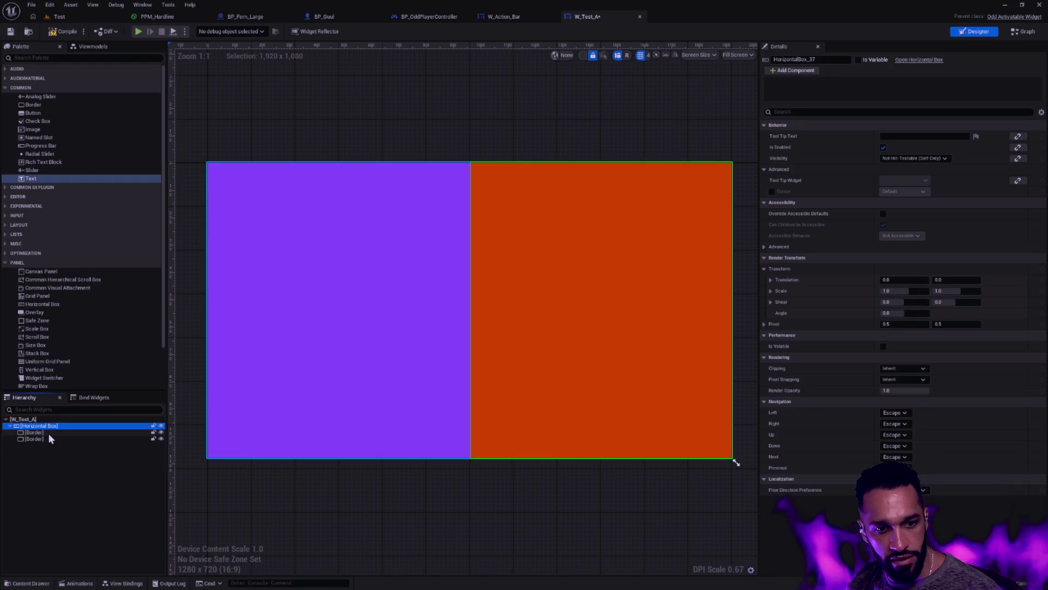
left_click(48, 433)
left_click(44, 440)
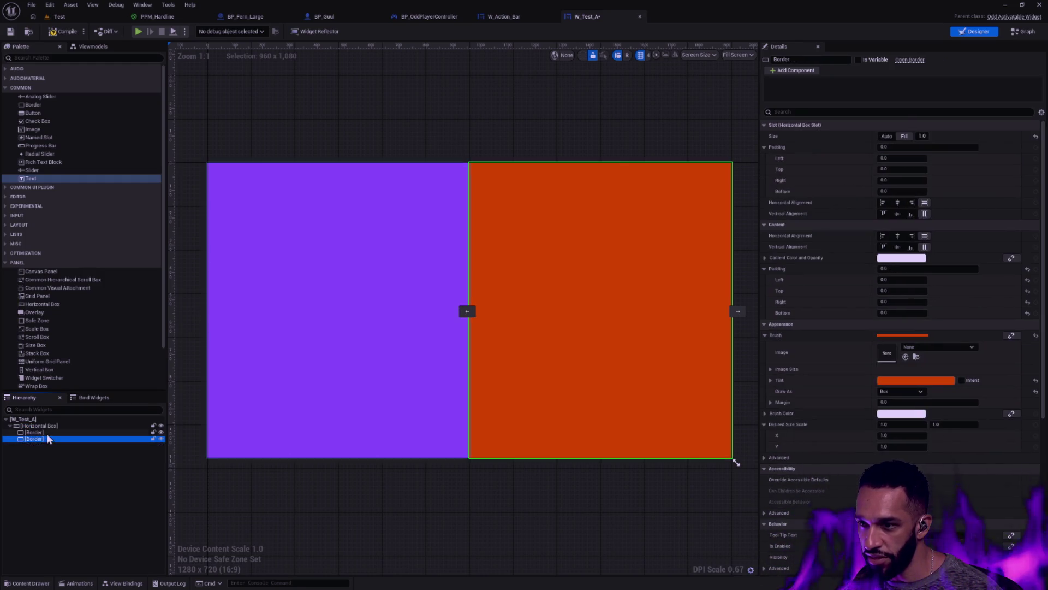
left_click(47, 435)
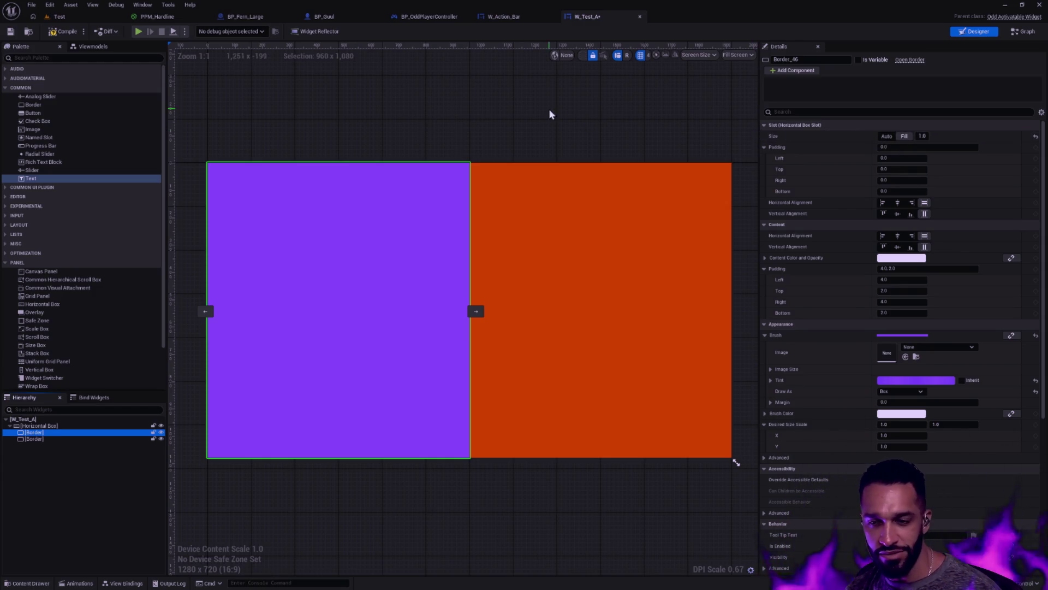
left_click(566, 135)
left_click(10, 31)
left_click(71, 4)
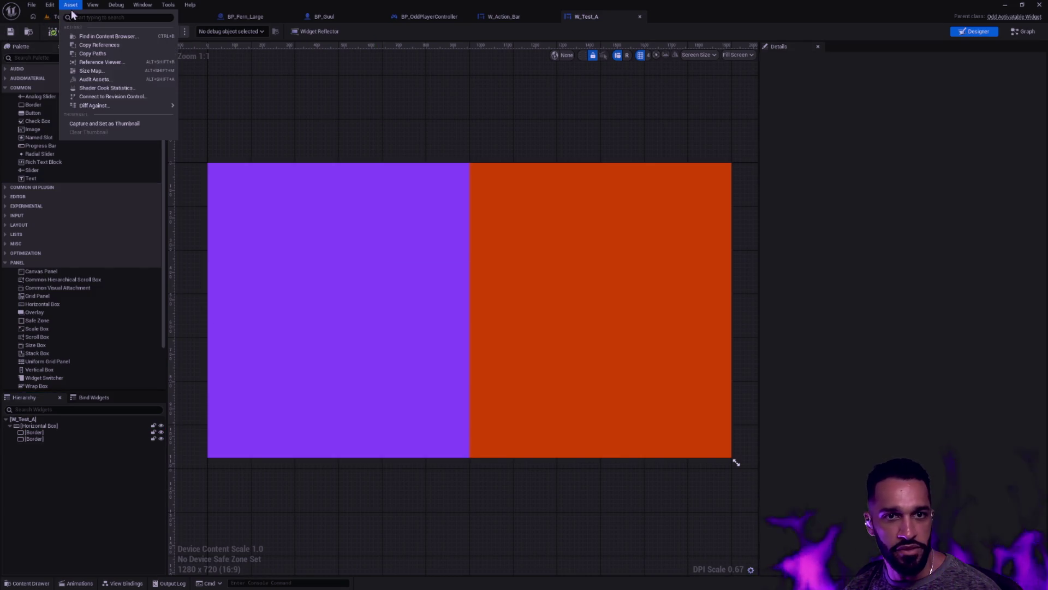
left_click(60, 17)
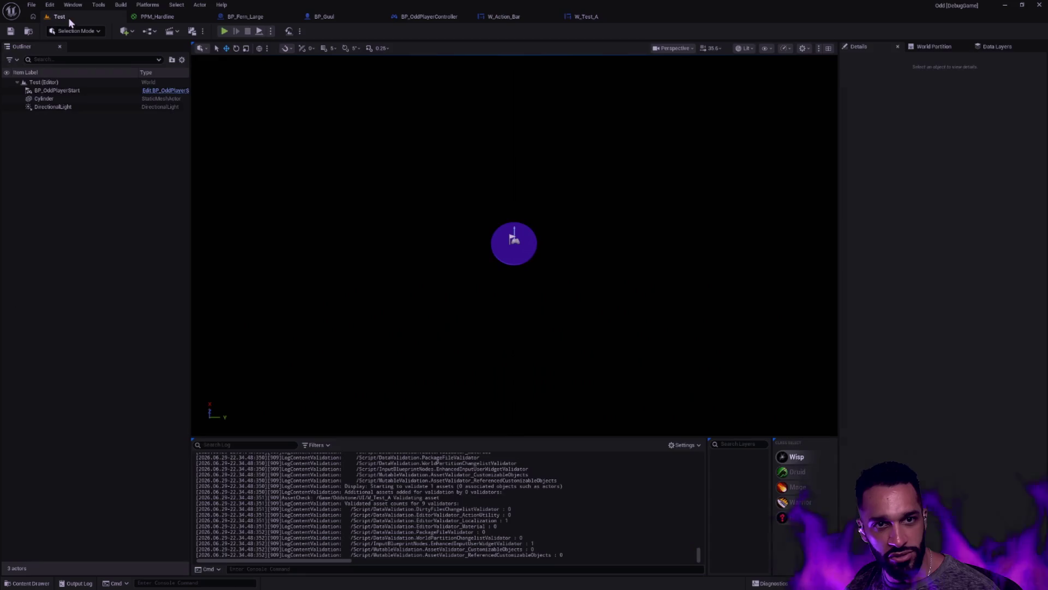
left_click(224, 31)
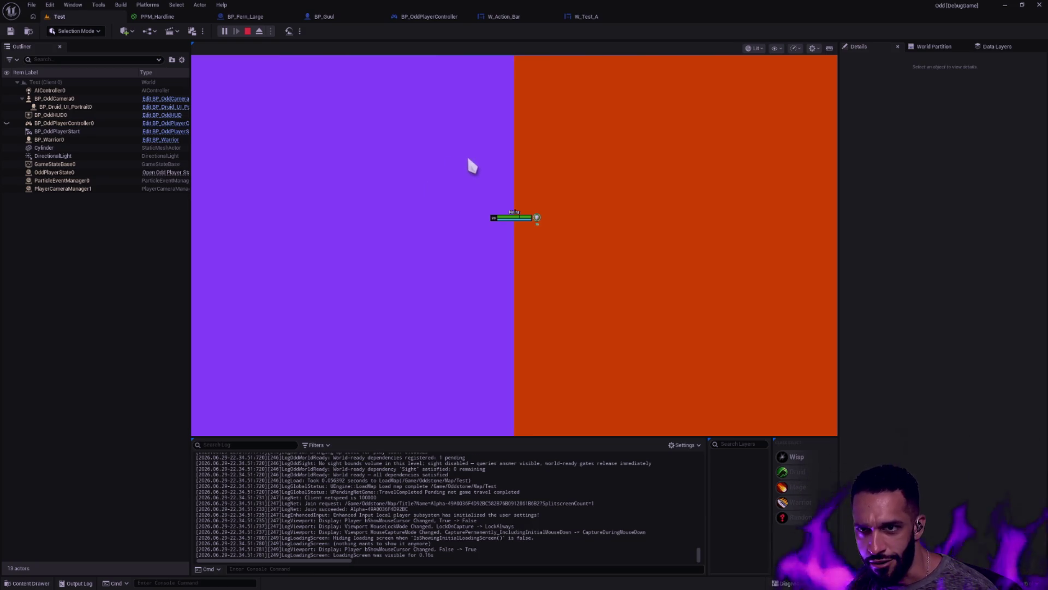
key("Escape")
left_click(600, 17)
left_click(523, 295)
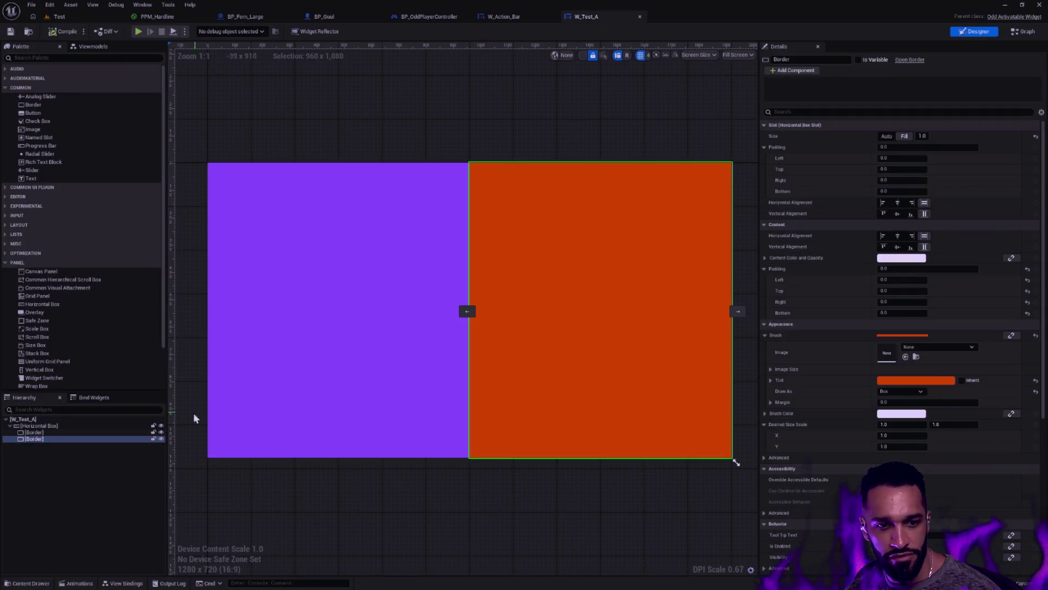
Duplicate the orange Border and tint the copy dark maroon.
key("ctrl+d")
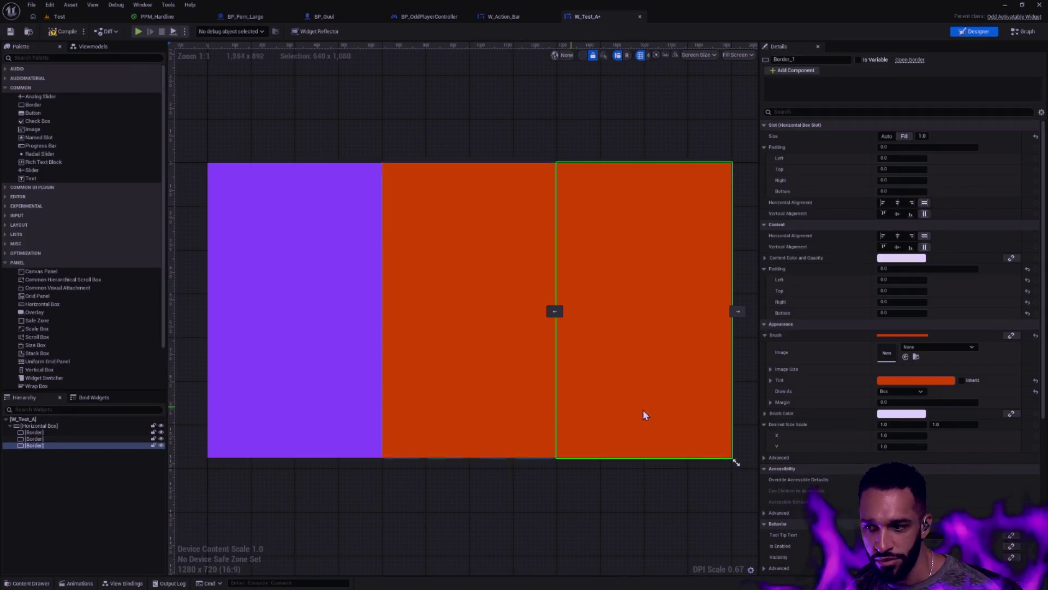
left_click(916, 381)
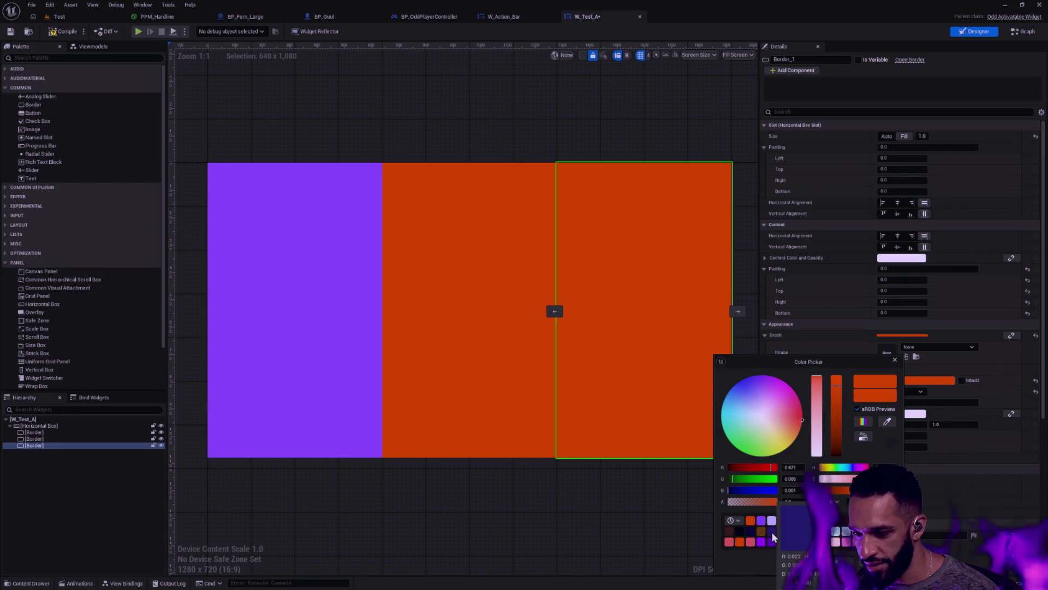
left_click(730, 531)
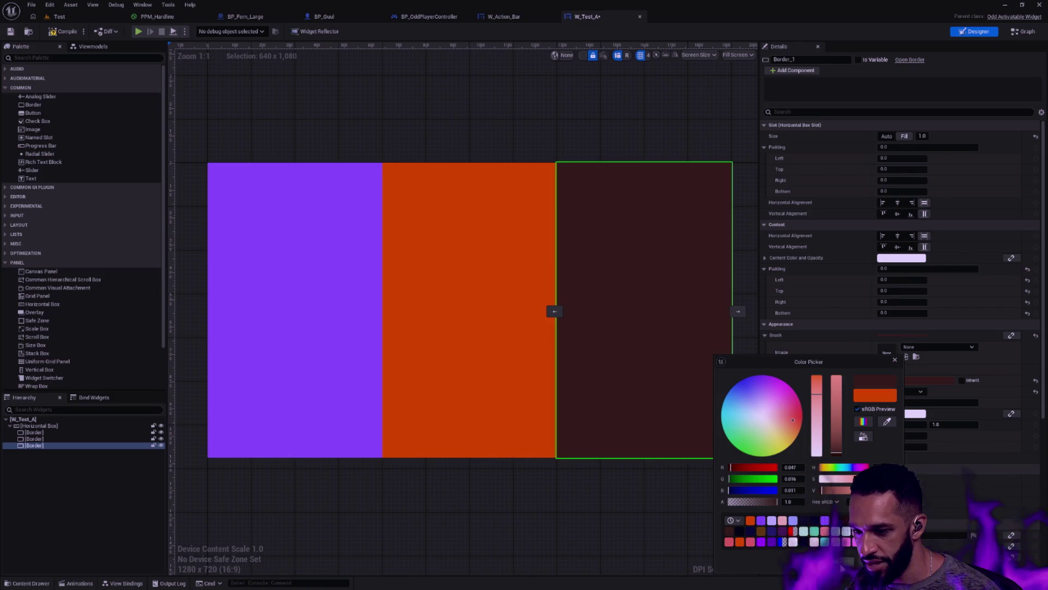
left_click(624, 469)
Set Draw As to None on the middle and right Borders, save, and open the Content Drawer.
left_click(493, 381)
left_click(587, 359, "ctrl")
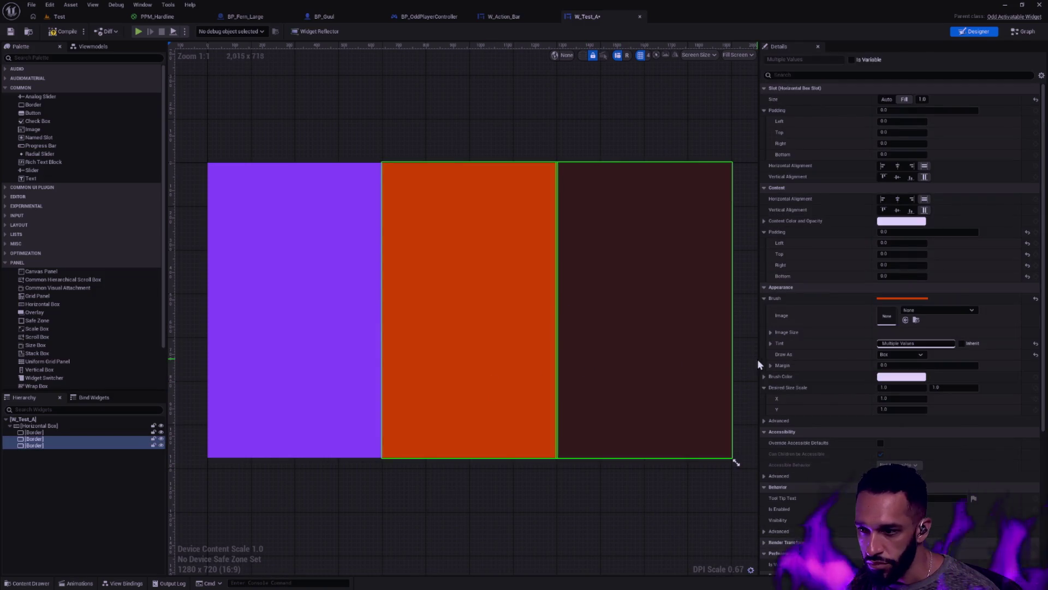
left_click(905, 356)
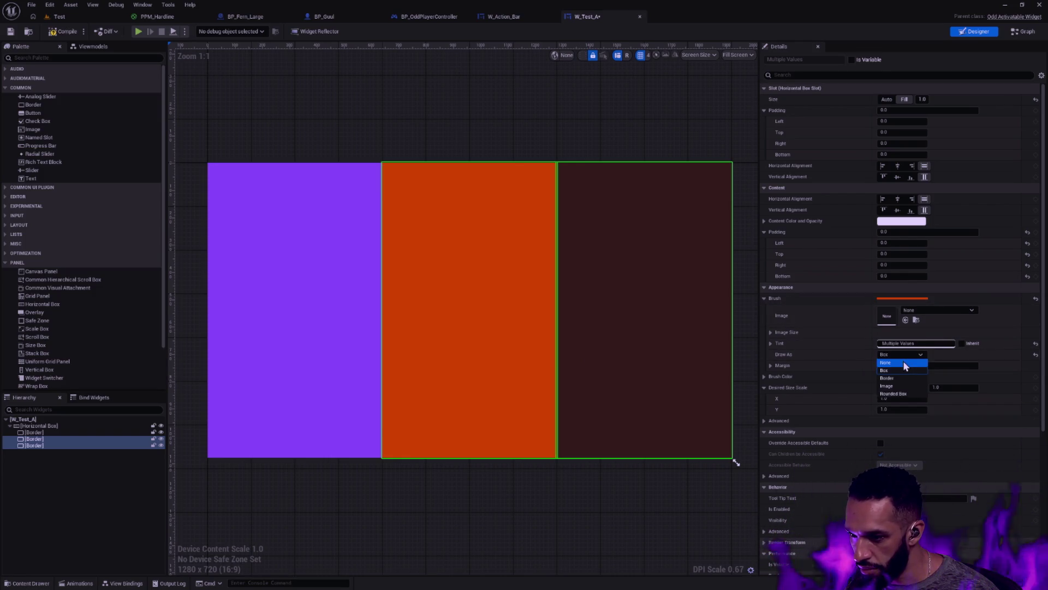
left_click(902, 365)
left_click(642, 486)
left_click(361, 303)
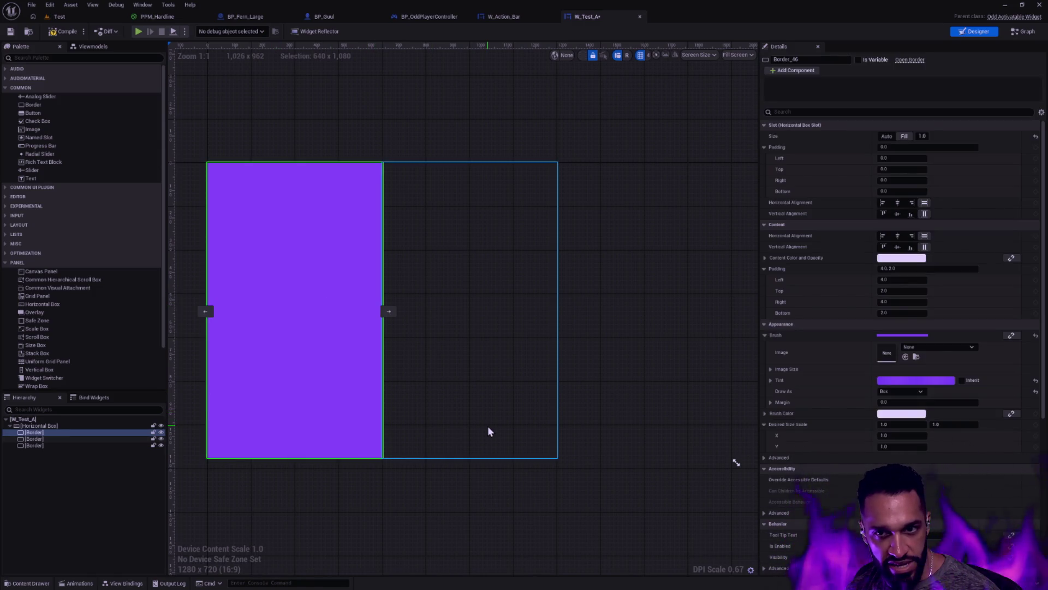
left_click(500, 496)
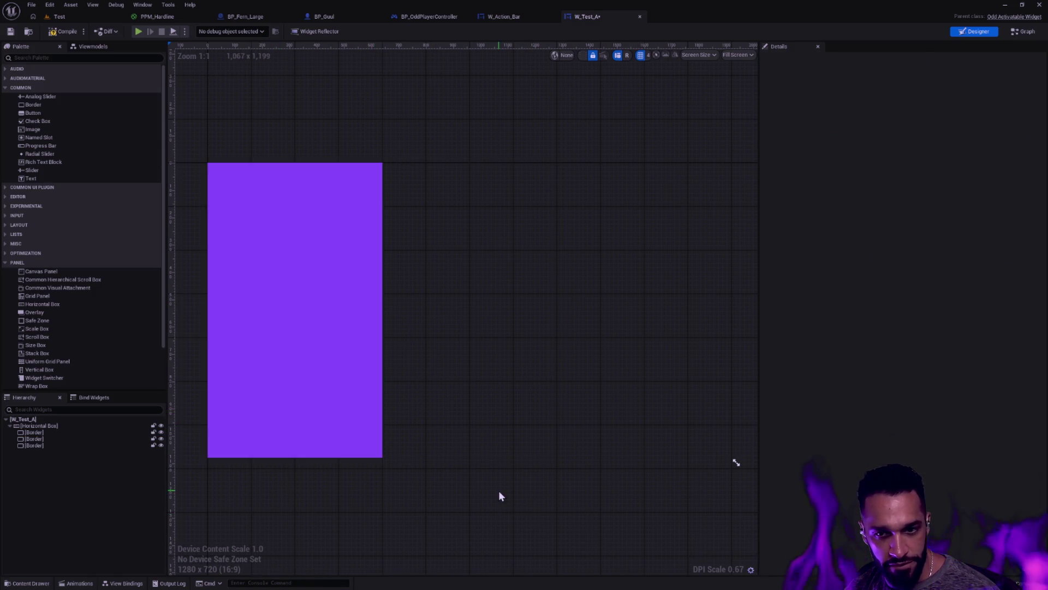
left_click(235, 404)
left_click(330, 475)
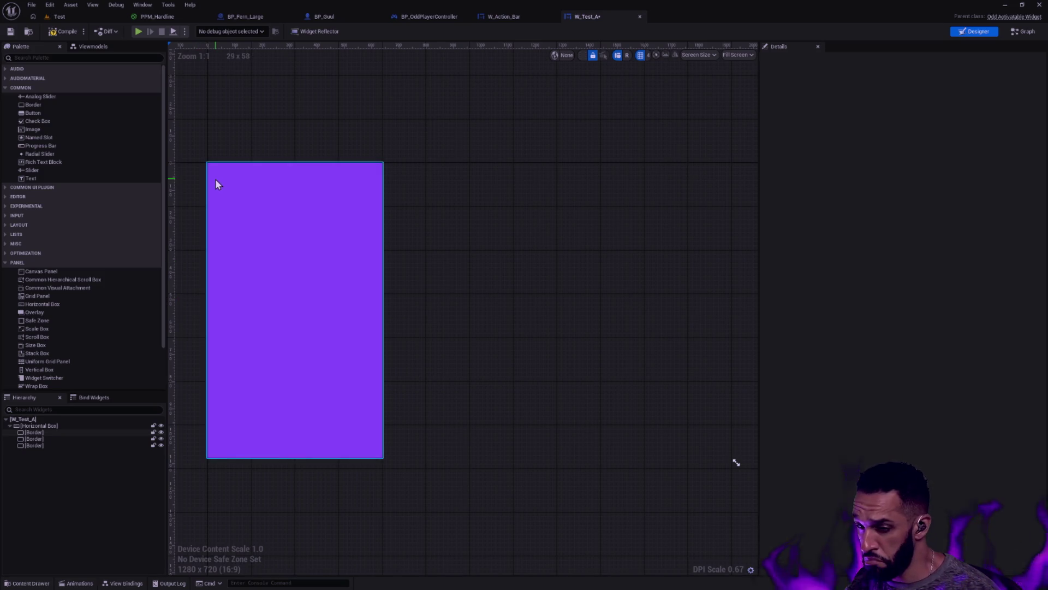
left_click(10, 31)
key("ctrl+space")
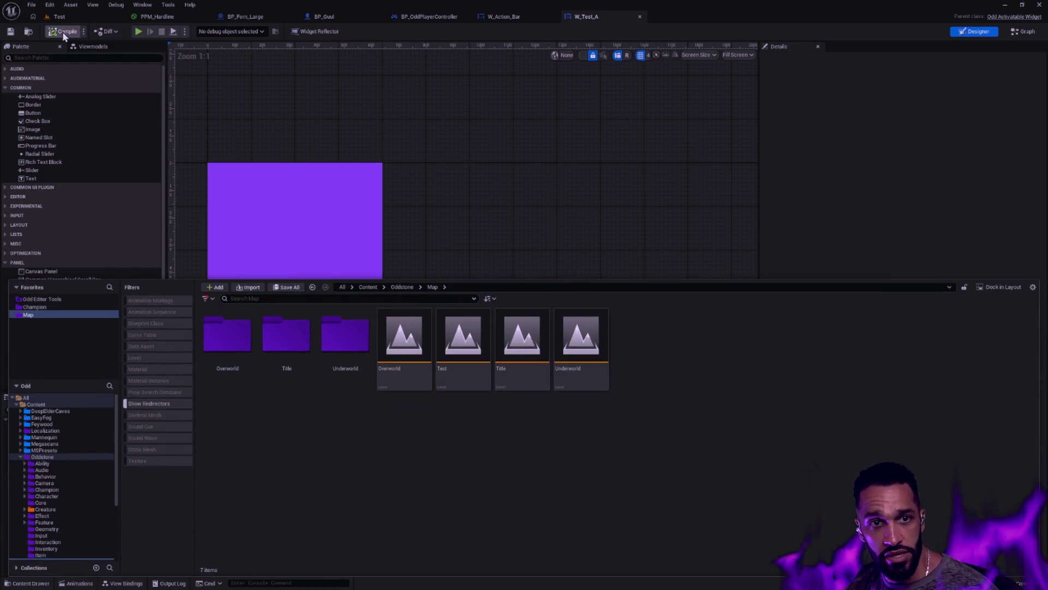
Duplicate W_Test_A as W_Test_B and open it.
left_click(28, 31)
left_click(655, 464)
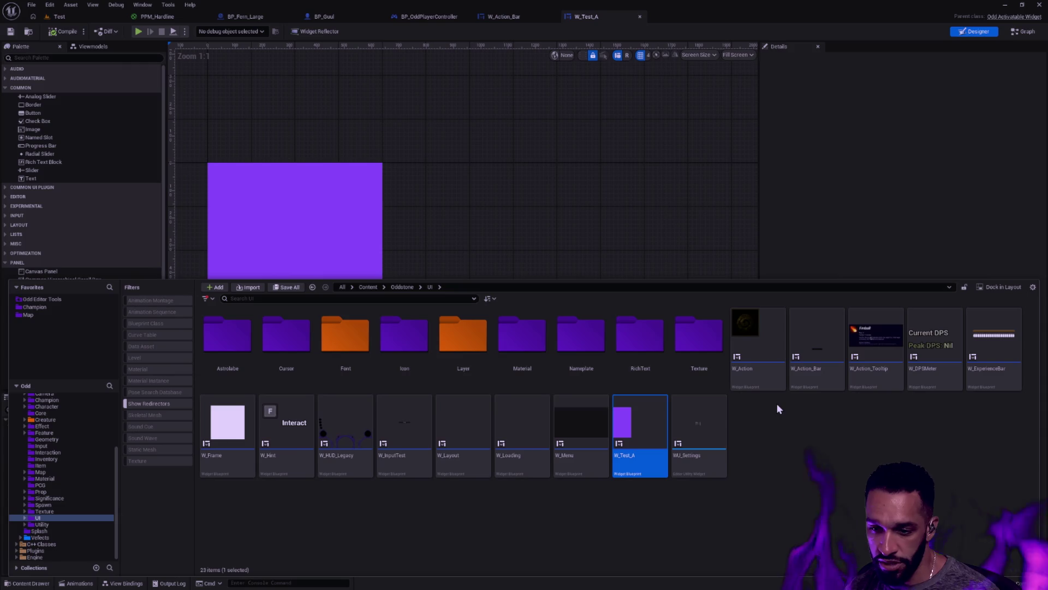
key("ctrl+d")
key("BackSpace")
key("BackSpace")
type("B")
key("Return")
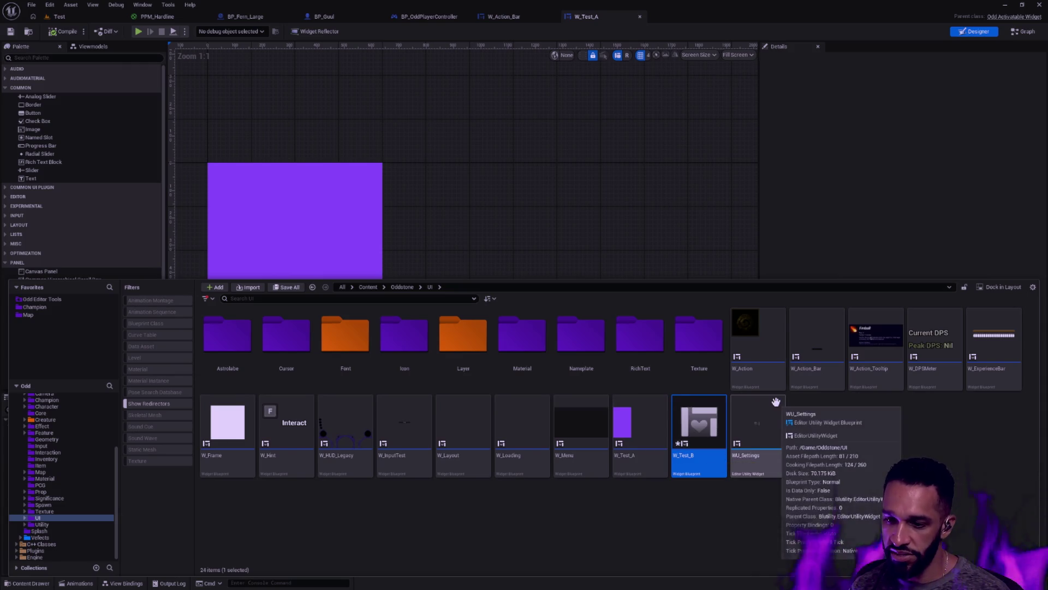
key("Return")
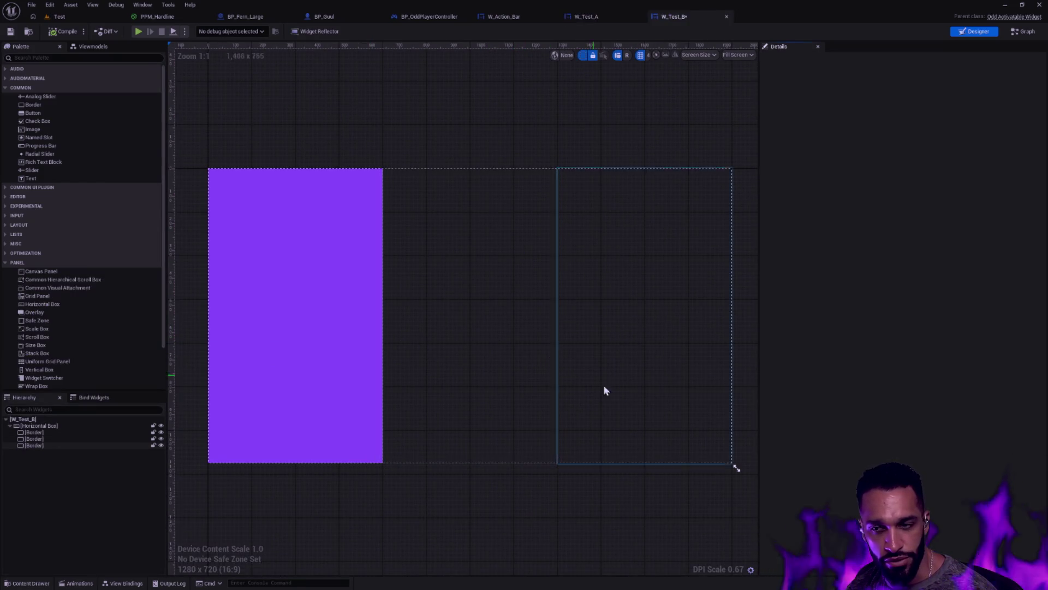
Delete the Horizontal Box and its Borders from W_Test_B and save.
left_click(41, 426)
key("Delete")
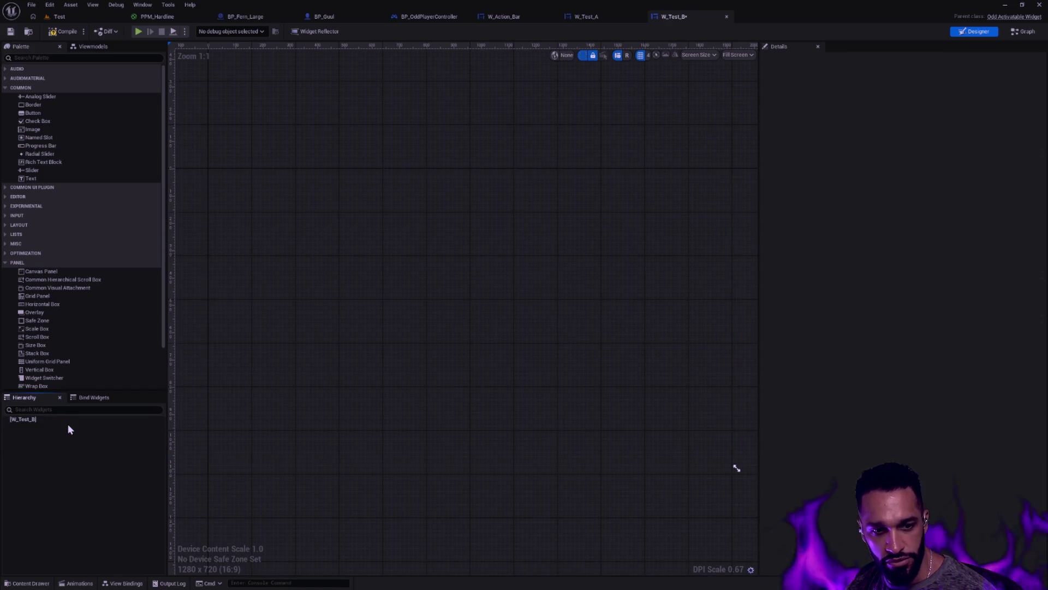
left_click(69, 421)
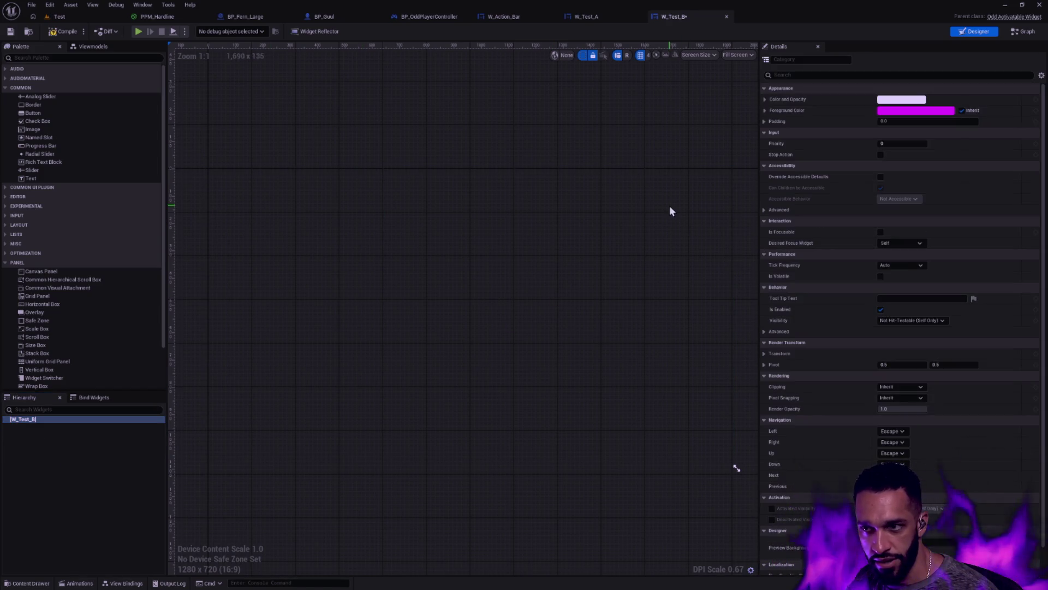
left_click(10, 33)
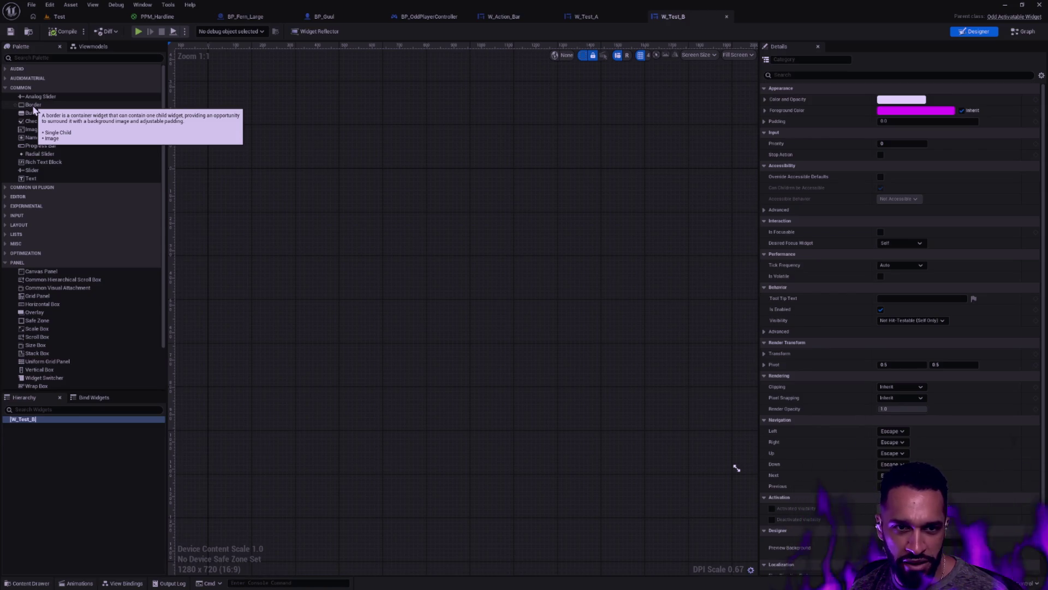
Add an Image widget (Image_75) filling the canvas.
mouse_move(33, 107)
left_mouse_down()
mouse_move(76, 366)
mouse_move(51, 416)
mouse_move(155, 217)
left_mouse_up()
mouse_move(33, 130)
left_mouse_down()
mouse_move(70, 203)
mouse_move(59, 419)
left_mouse_up()
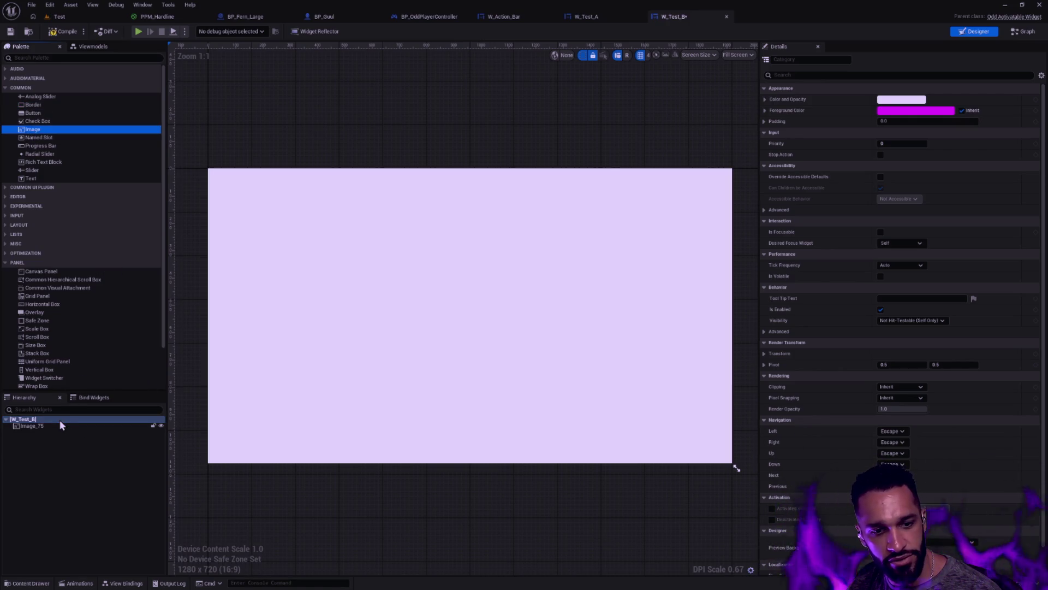
left_click(375, 295)
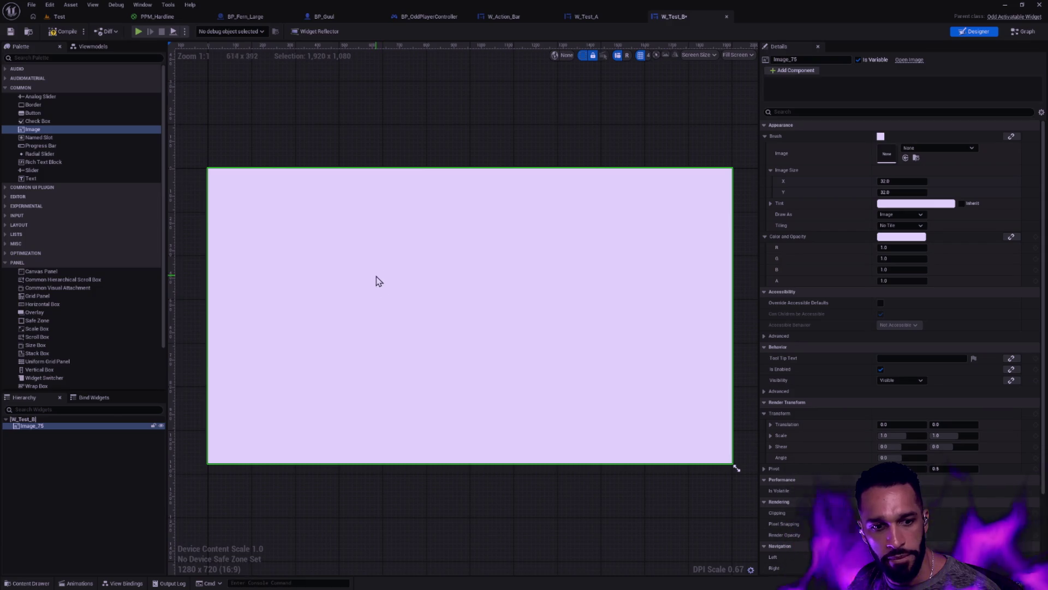
Set Image_75's brush image to T_RadialFlare_001, found by searching 'radial'.
left_click(930, 148)
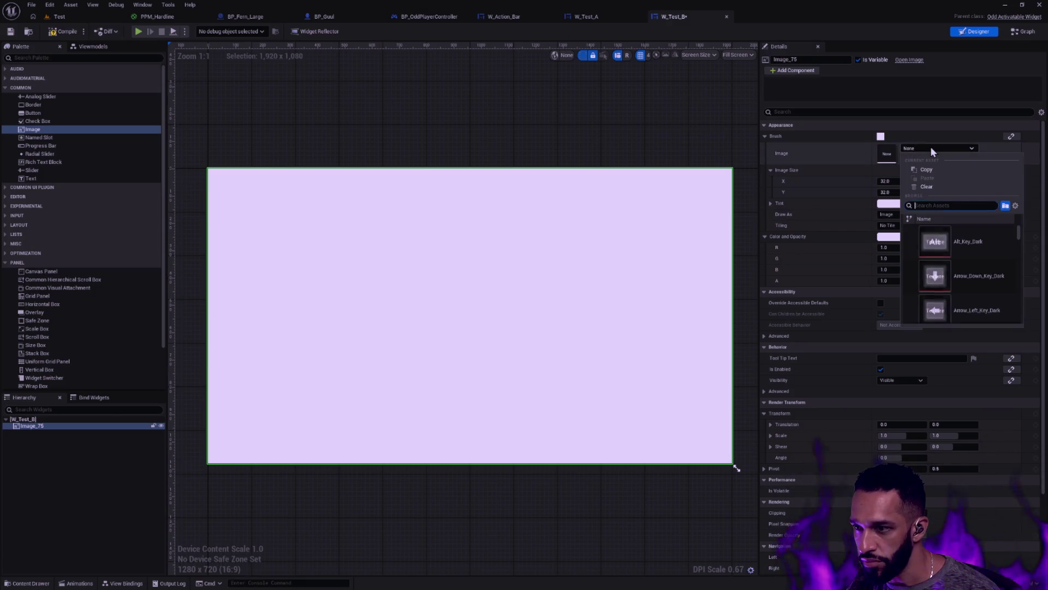
type("spark")
type("burst")
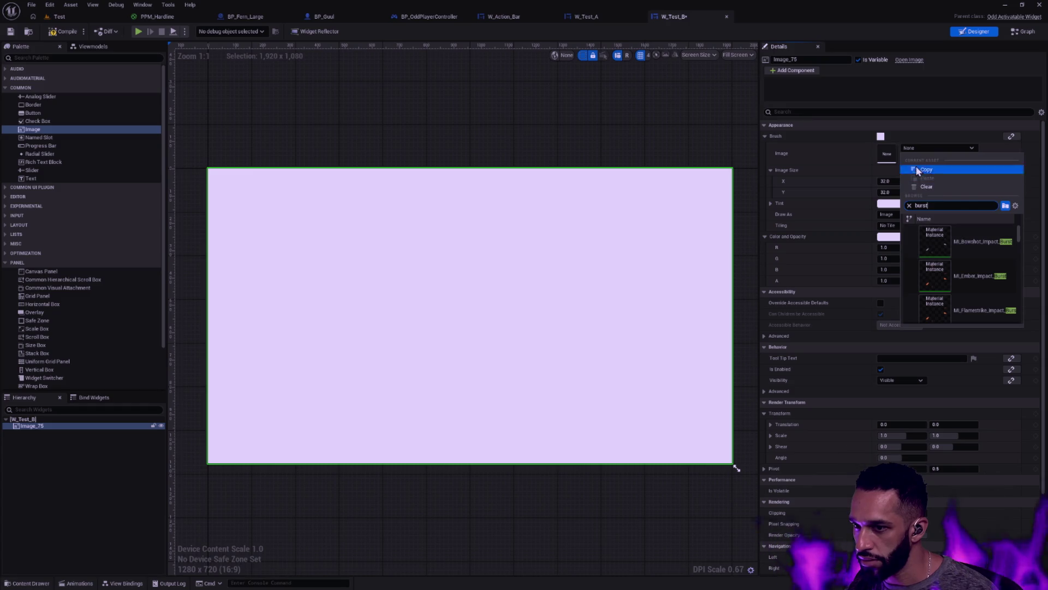
key("Escape")
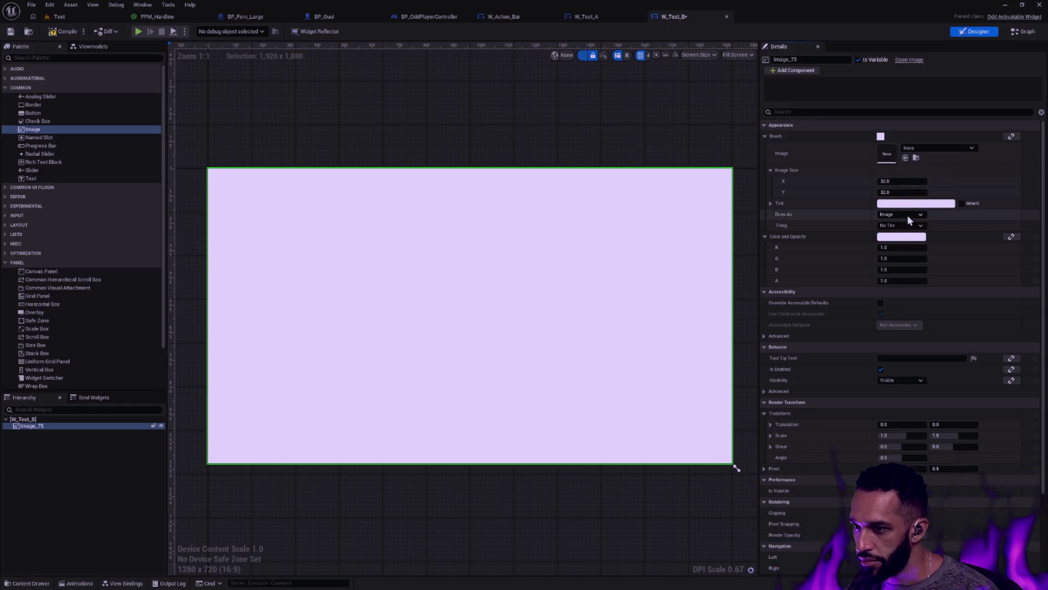
left_click(943, 149)
scroll(1018, 243, "down", 5)
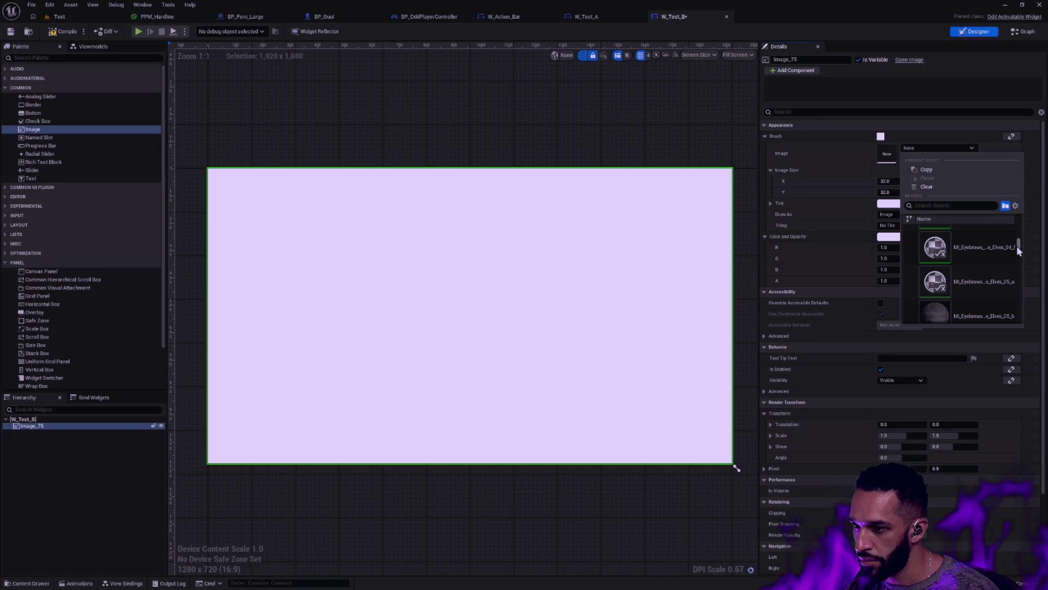
left_click(959, 205)
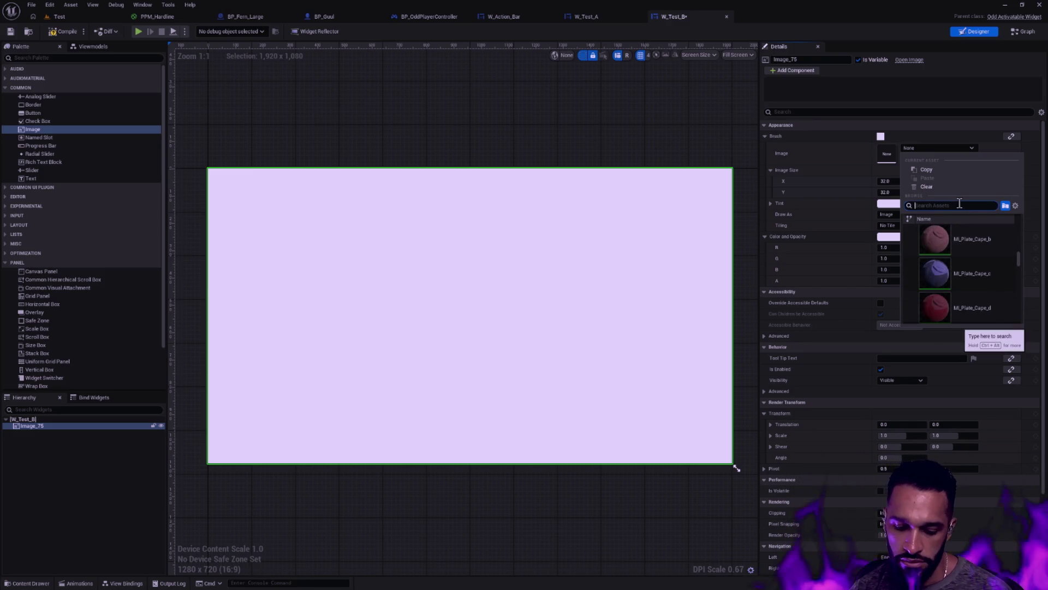
type("radial")
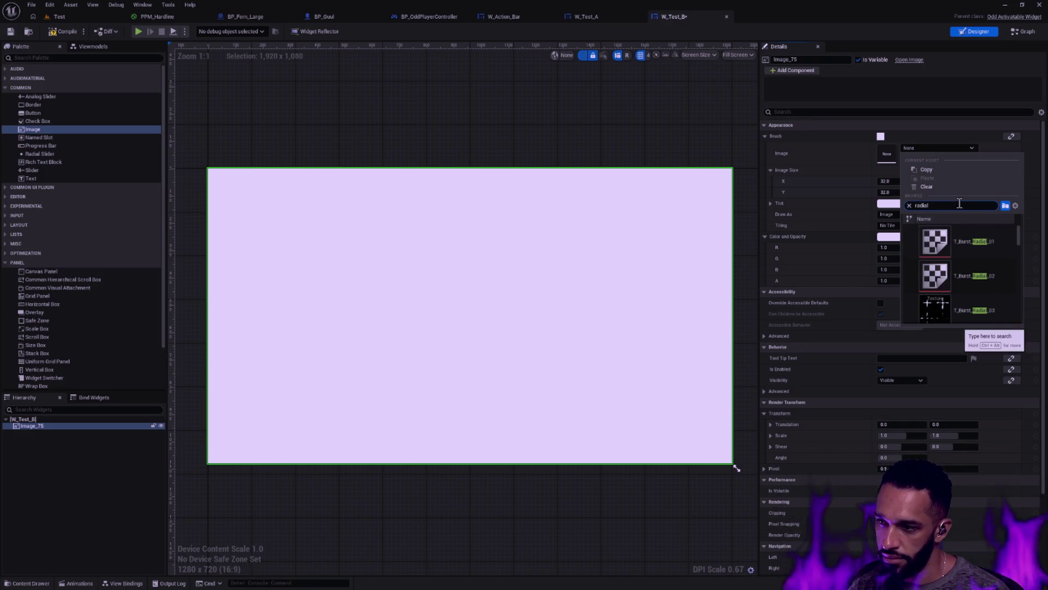
scroll(974, 262, "down", 5)
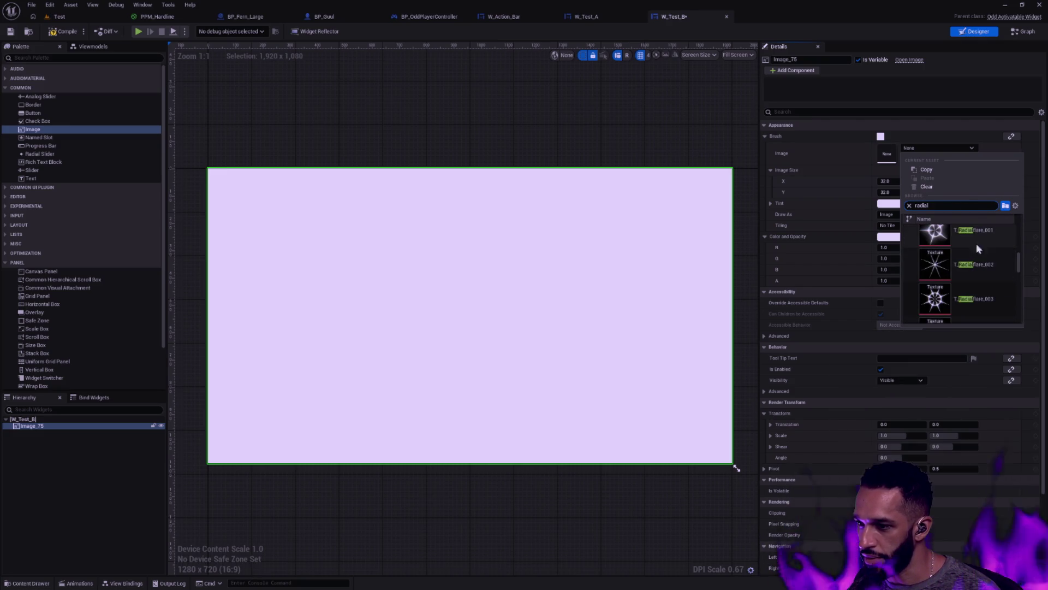
left_click(986, 260)
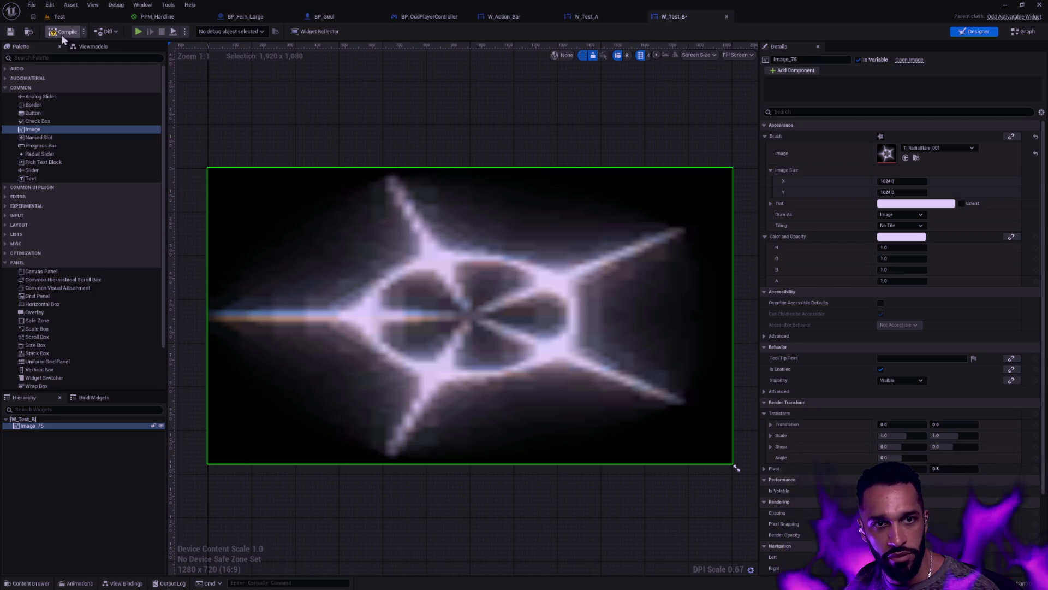
Save W_Test_B, return to W_Test_A, and open the Content Drawer.
left_click(10, 32)
left_click(586, 17)
key("ctrl+space")
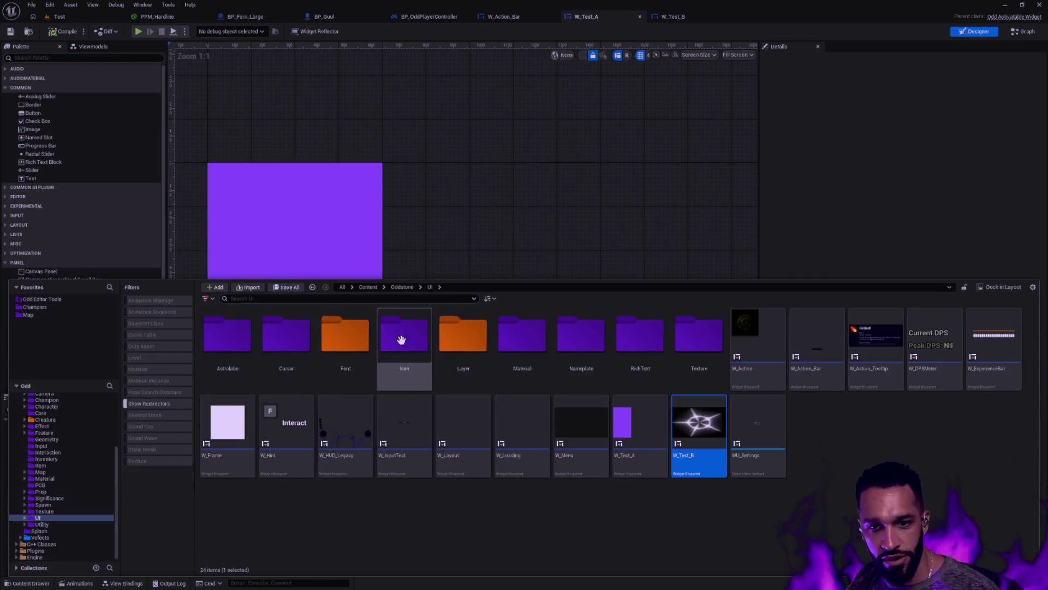
Place W_Test_B inside W_Test_A's first Border and give its slot zero padding.
left_click_drag(712, 444, 303, 276)
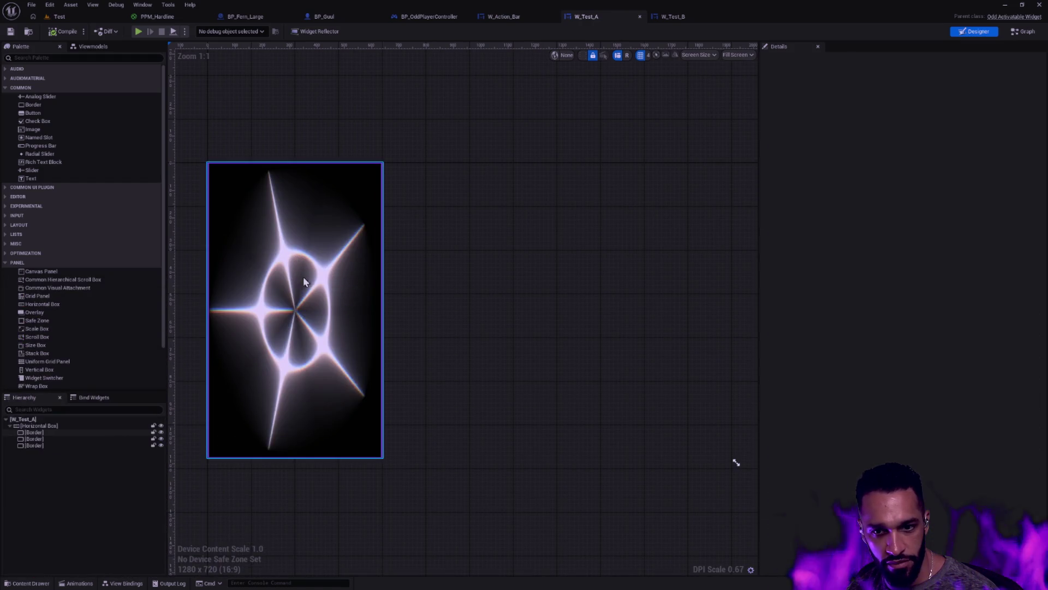
left_click(614, 296)
left_click(458, 140)
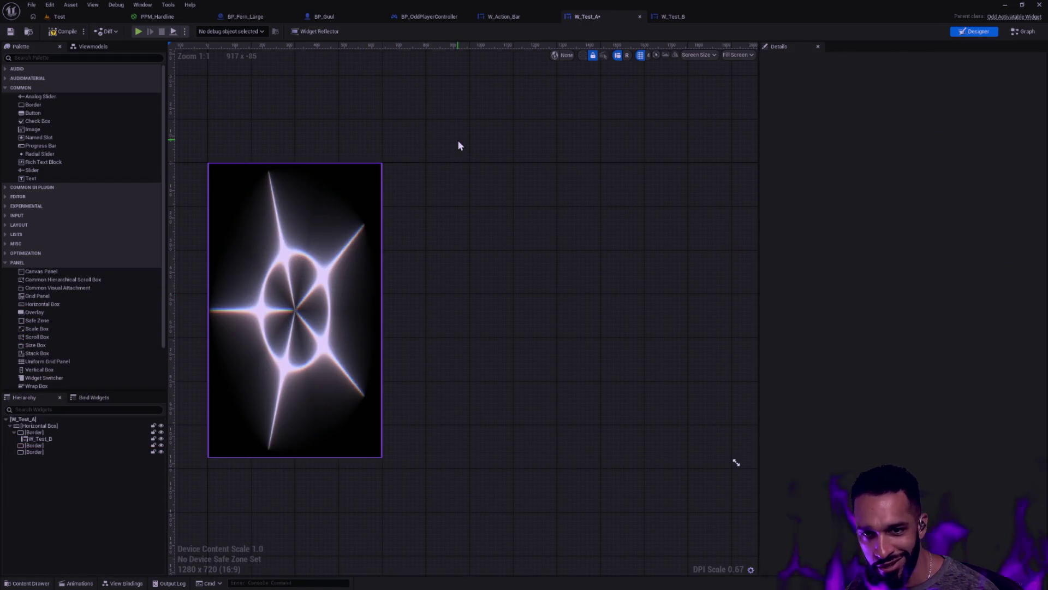
left_click(375, 240)
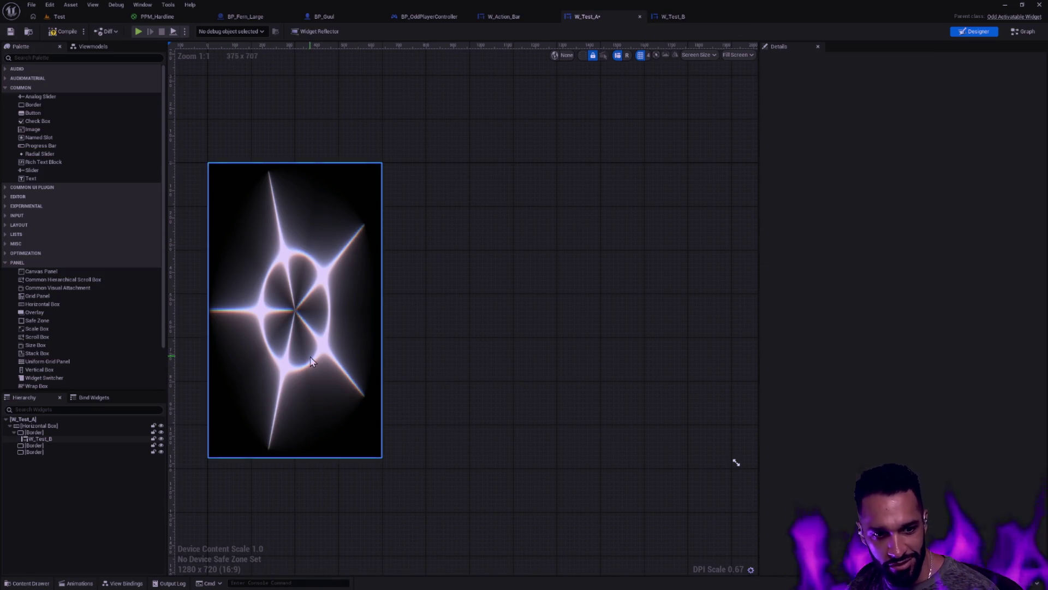
left_click(918, 135)
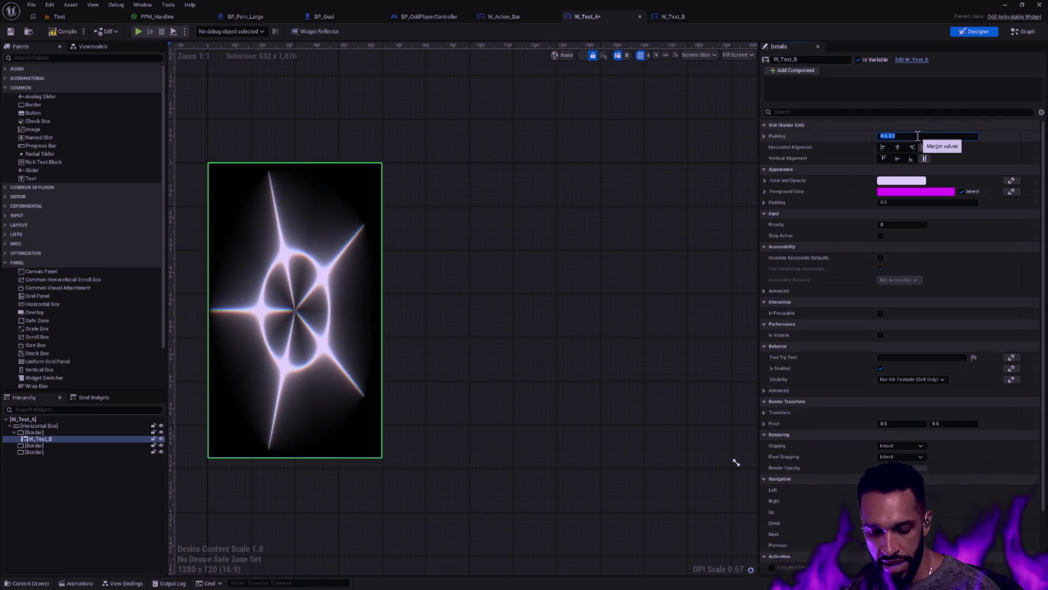
type("0")
key("Return")
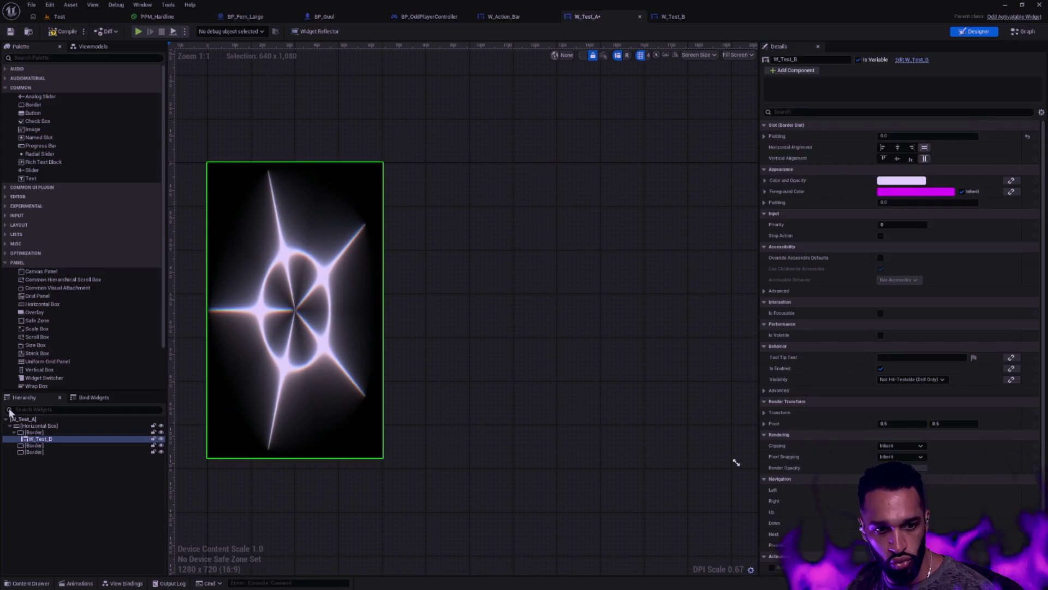
Set the wrapping Border's padding to 5 on every side, then select W_Test_B's padding field.
left_click(50, 432)
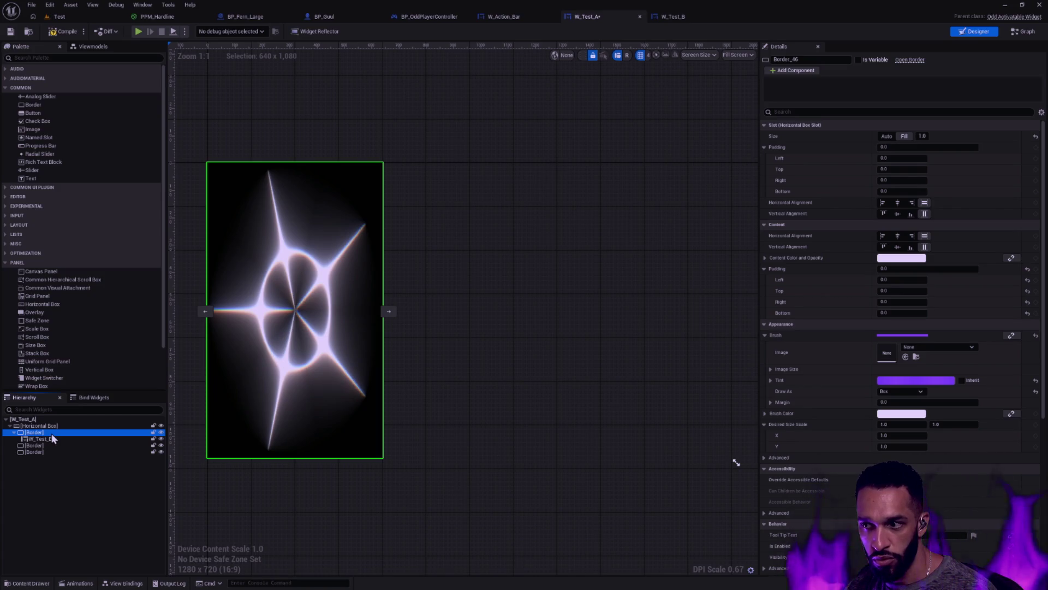
left_click(910, 147)
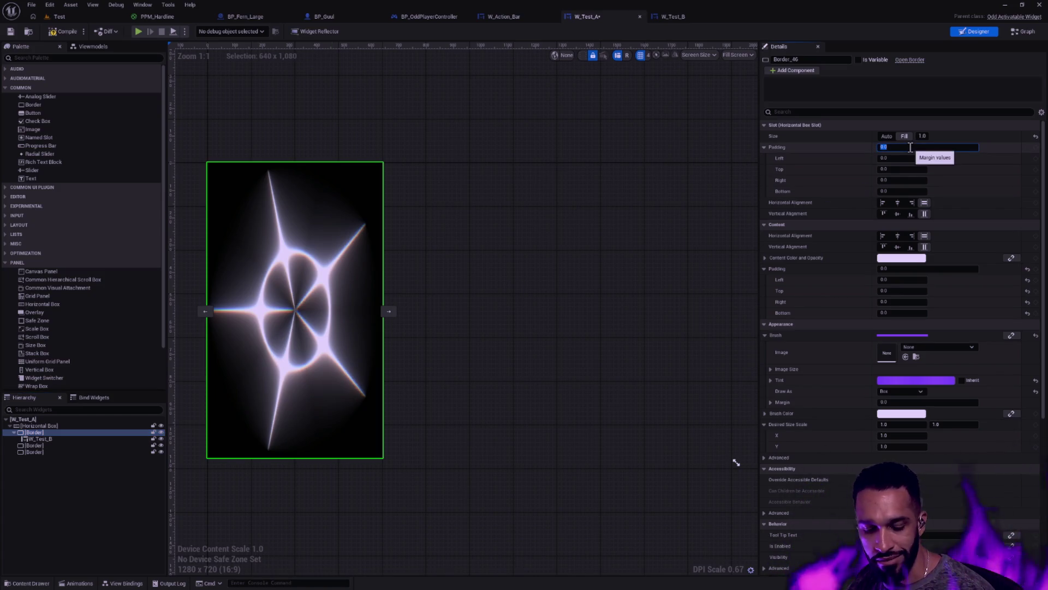
type("5")
key("Return")
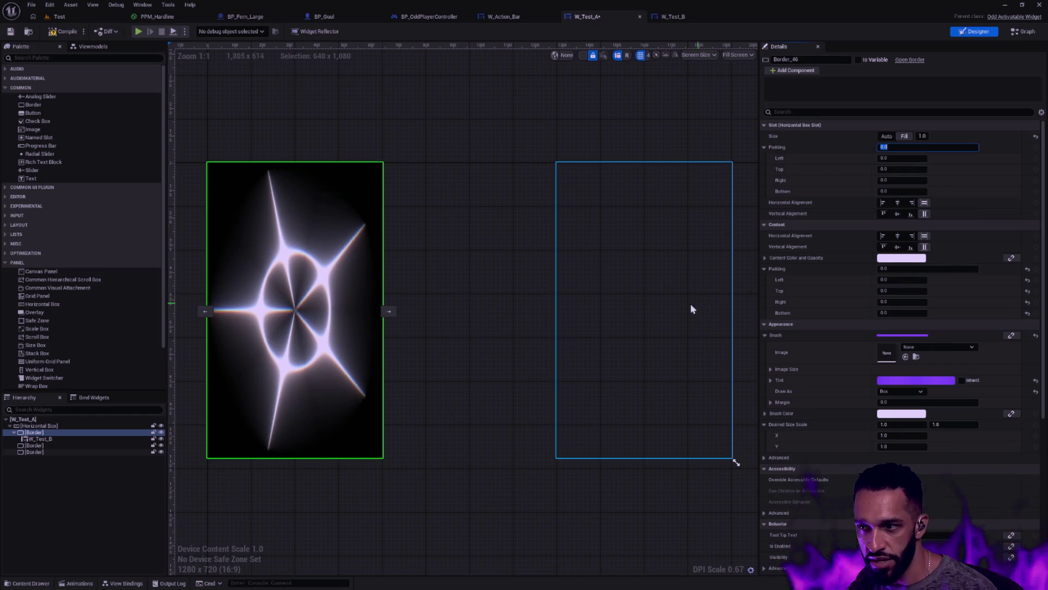
left_click(416, 144)
left_click(34, 438)
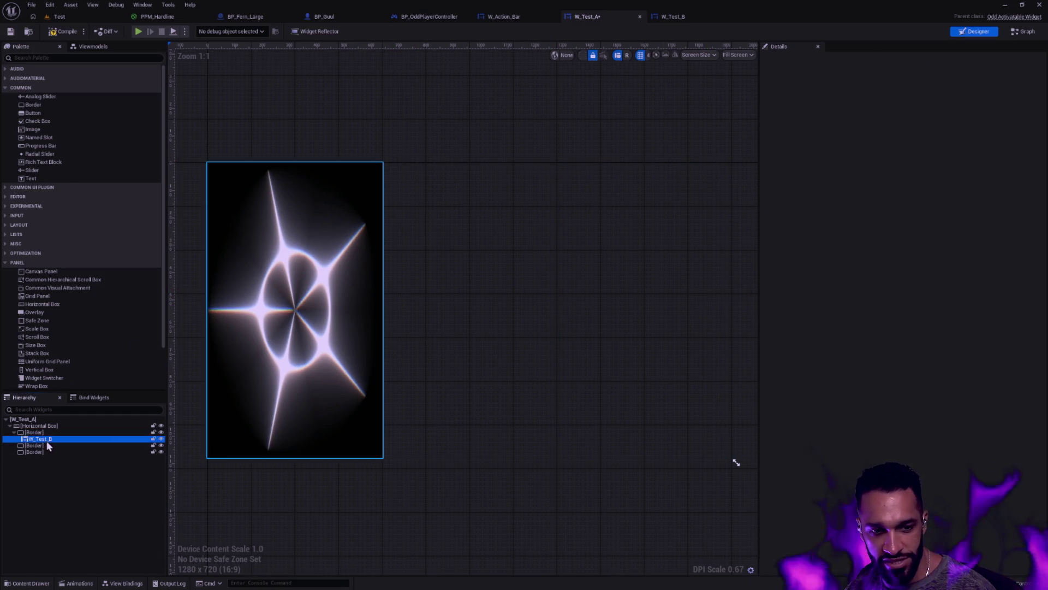
left_click(893, 136)
Give W_Test_B a slot padding of 5 so the flare sits inset within its Border.
type("5")
key("Return")
left_click(587, 143)
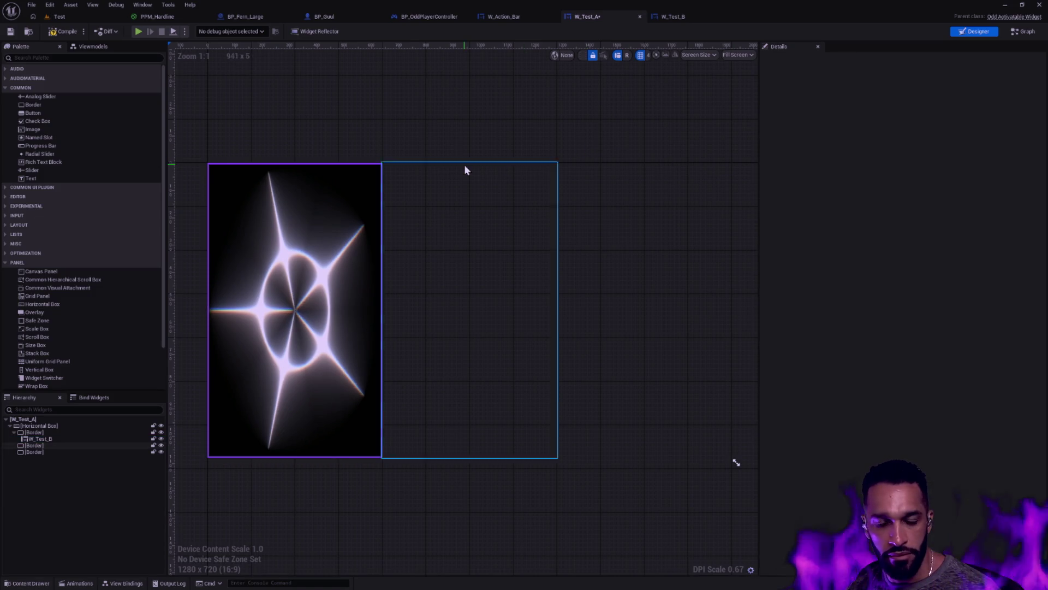
left_click(345, 227)
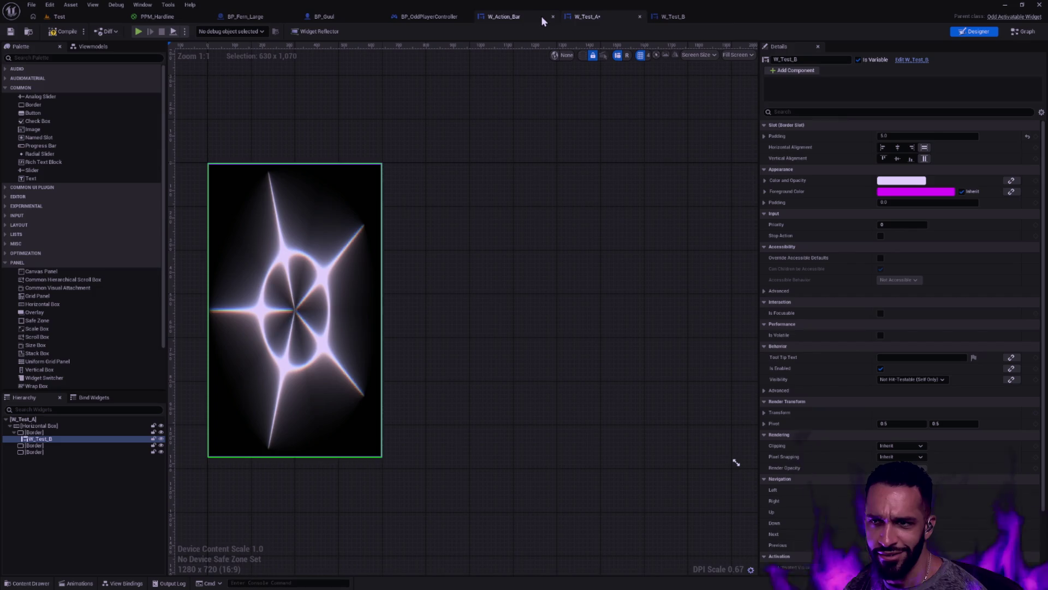
left_click(469, 246)
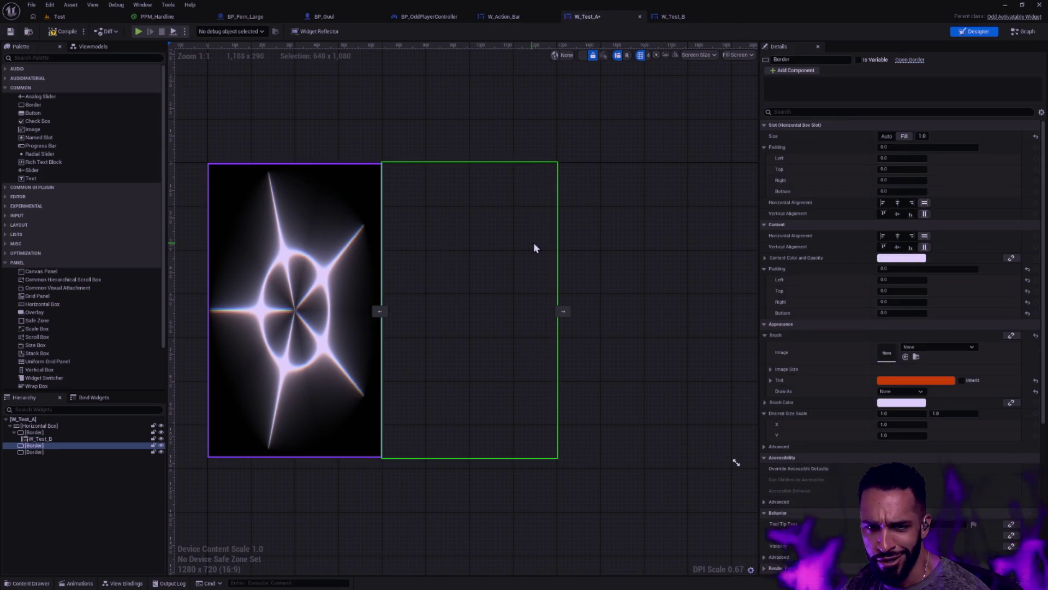
left_click(630, 268, "ctrl")
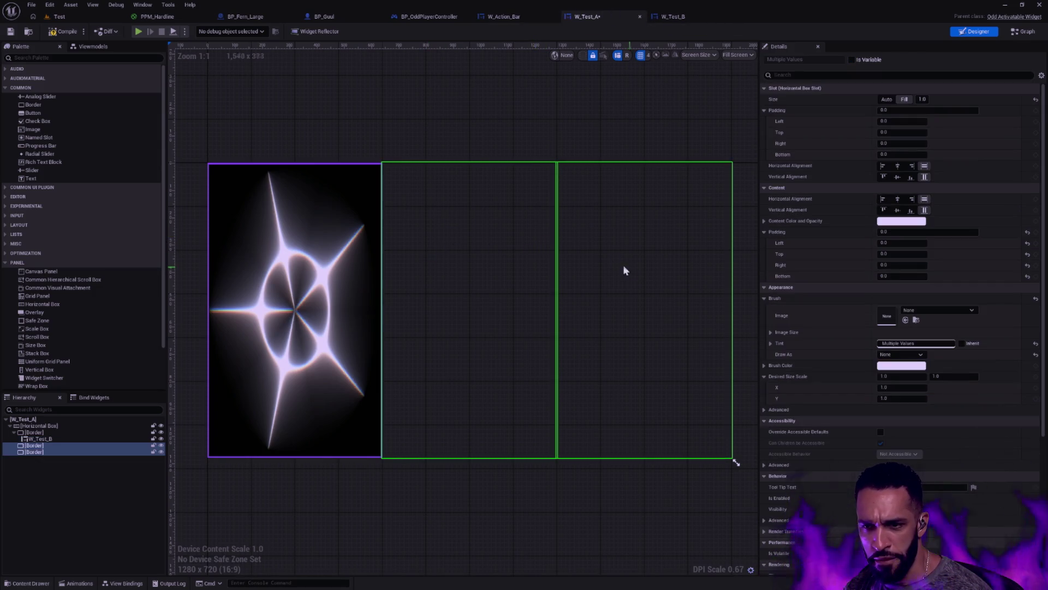
key("Delete")
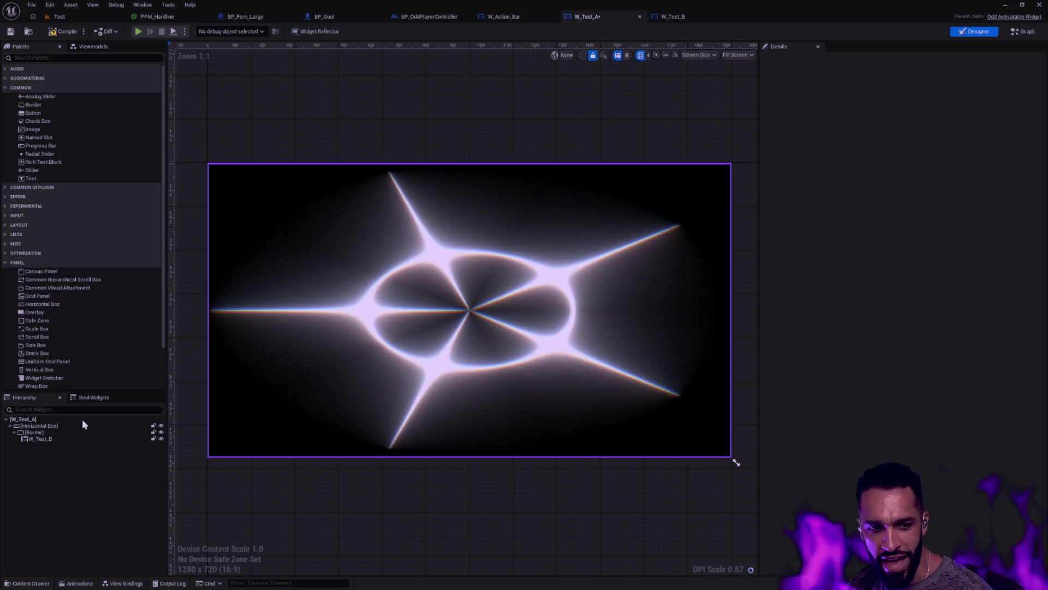
left_click(65, 432)
left_click(923, 136)
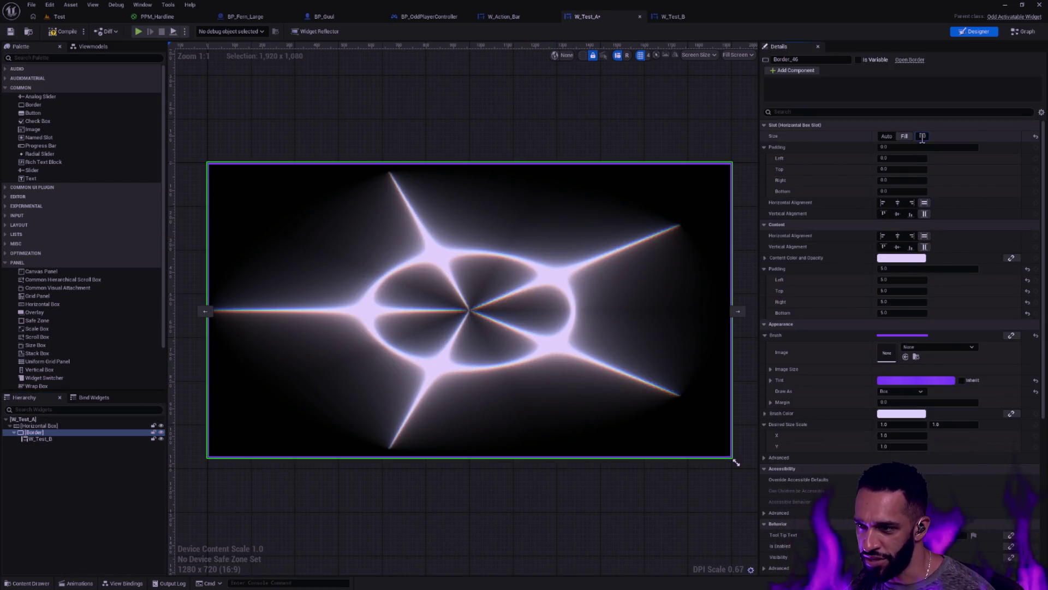
type(".333")
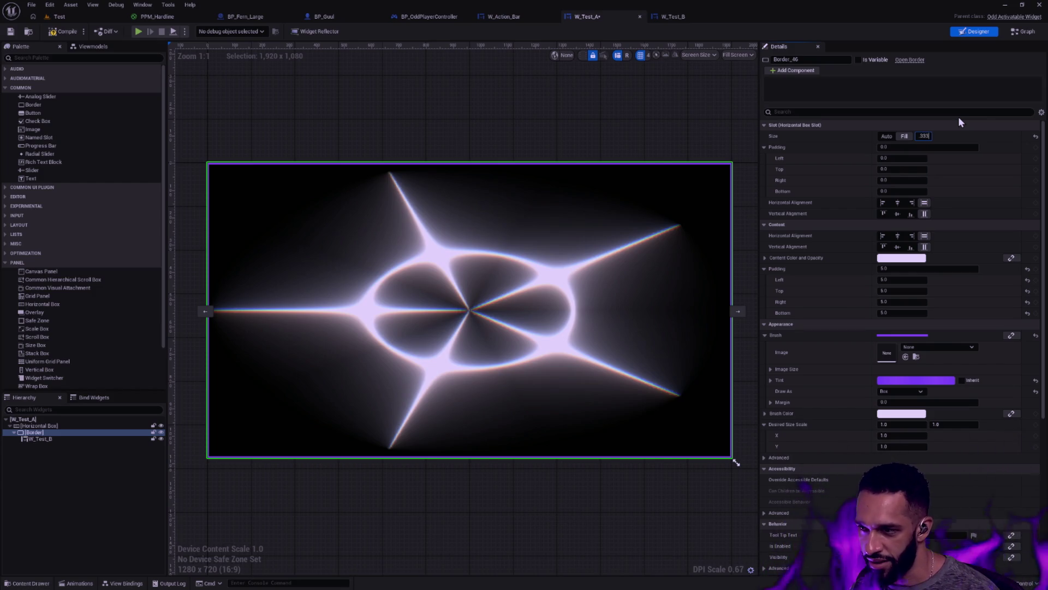
key("Return")
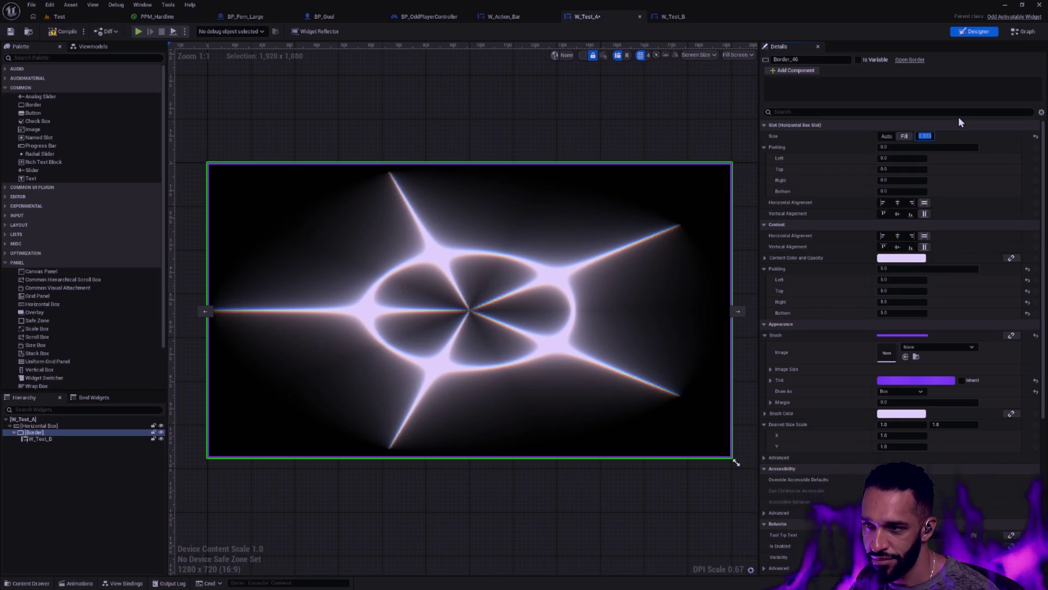
left_click(886, 136)
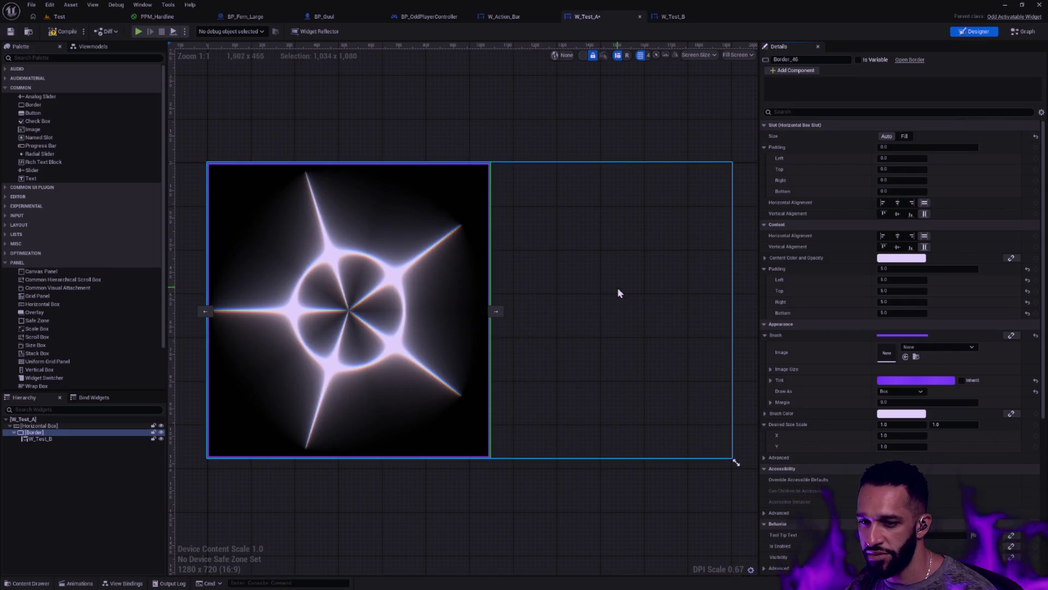
left_click(905, 137)
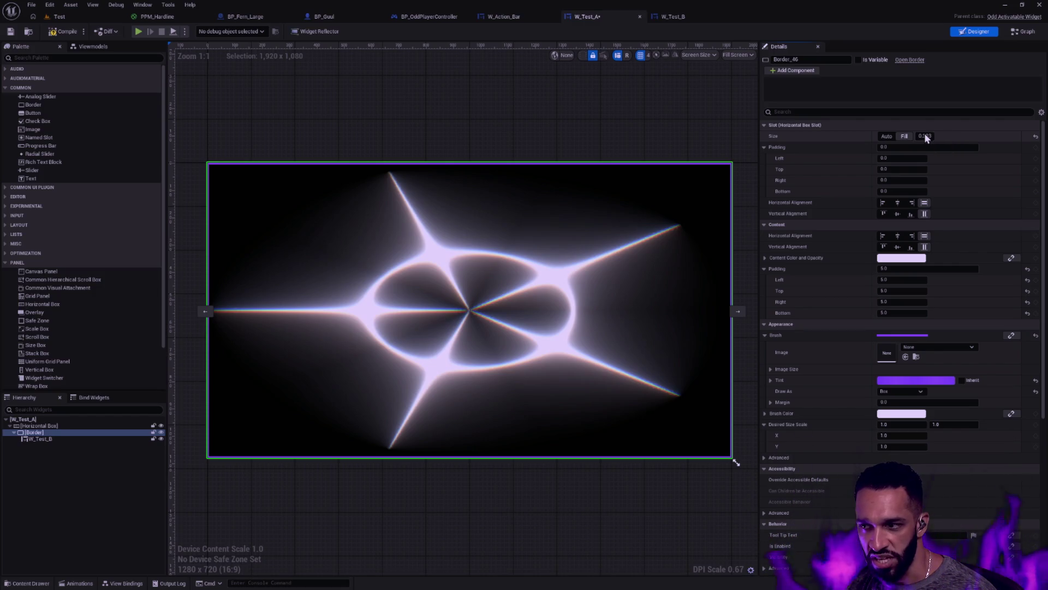
left_click(929, 136)
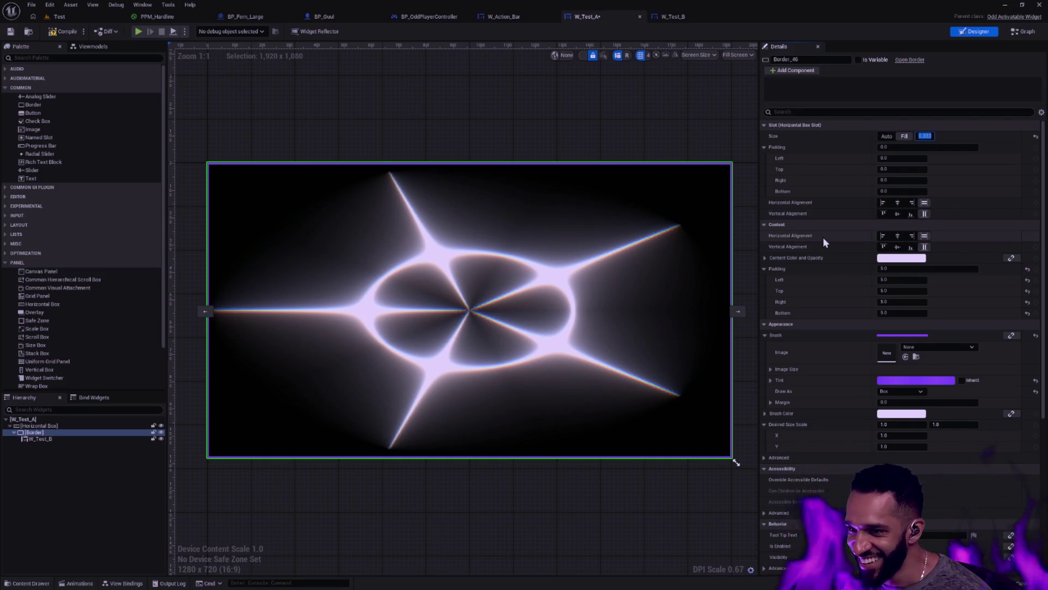
left_click(675, 129)
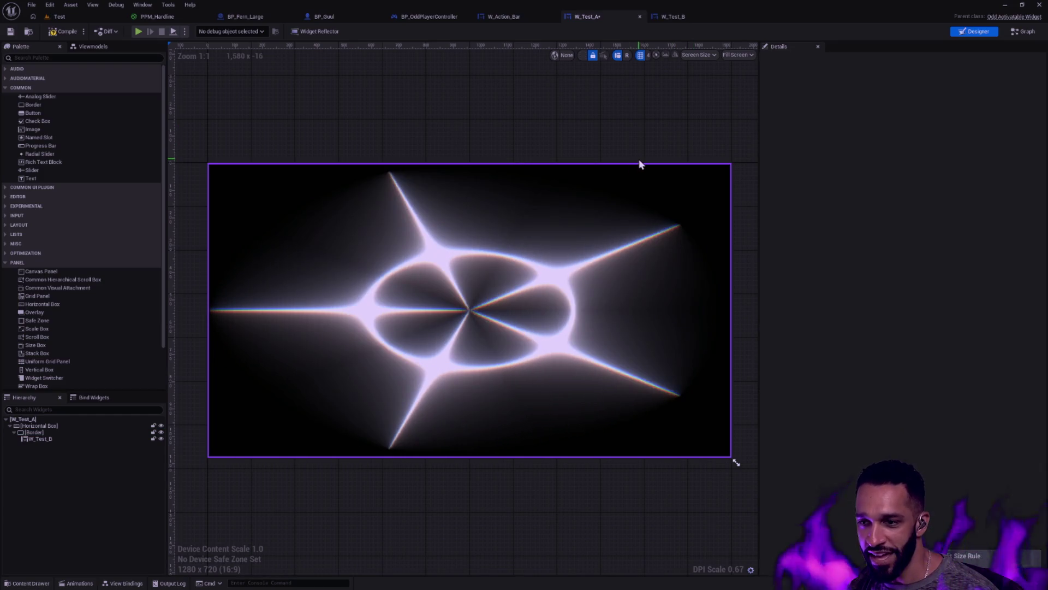
key("ctrl+v")
key("ctrl+v")
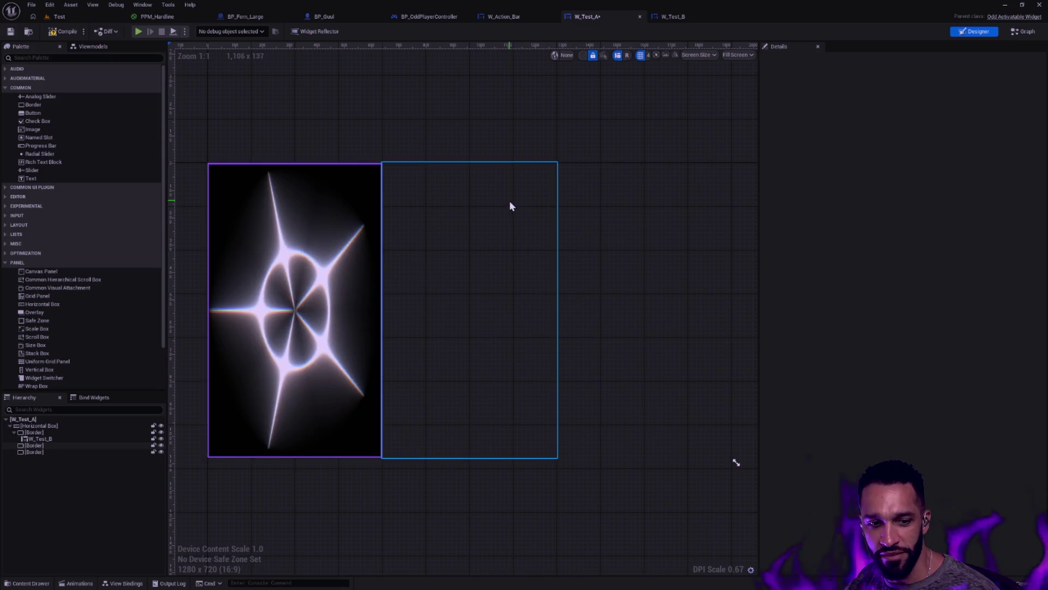
left_click(461, 307)
key("Delete")
left_click(568, 303)
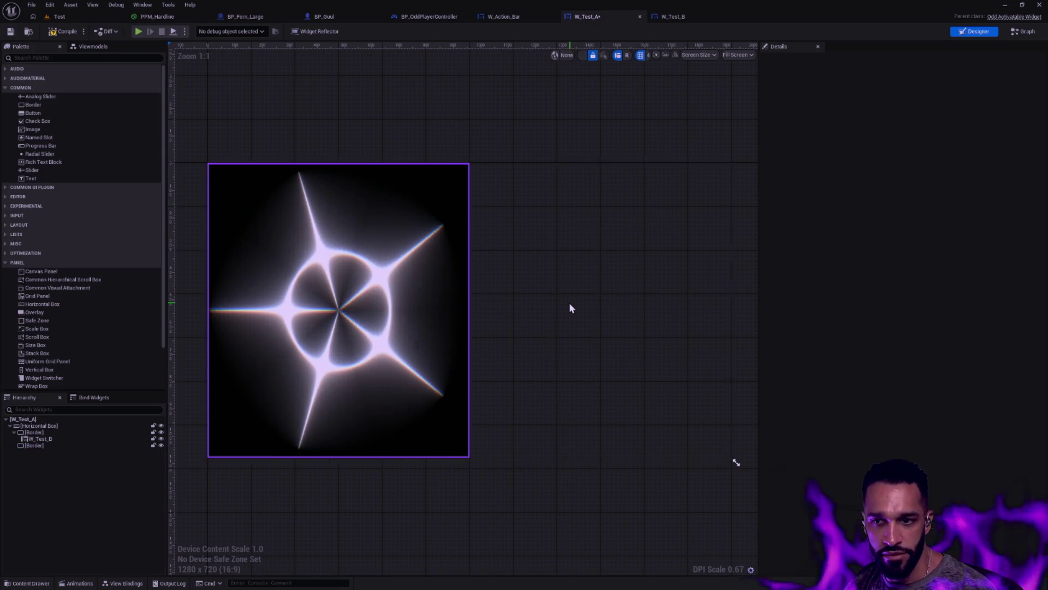
left_click(430, 289)
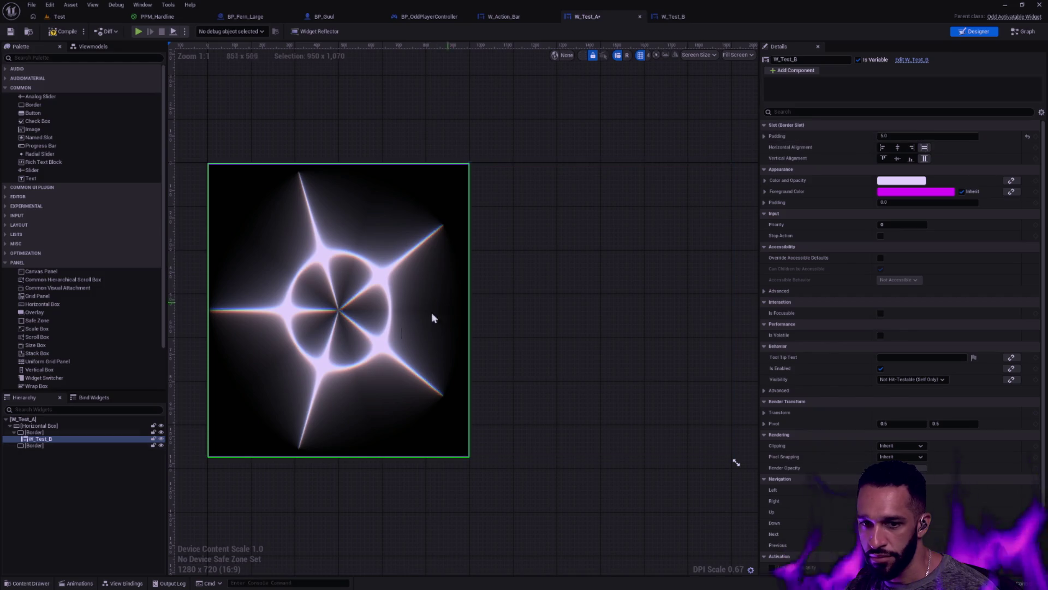
left_click(34, 432)
left_click(923, 136)
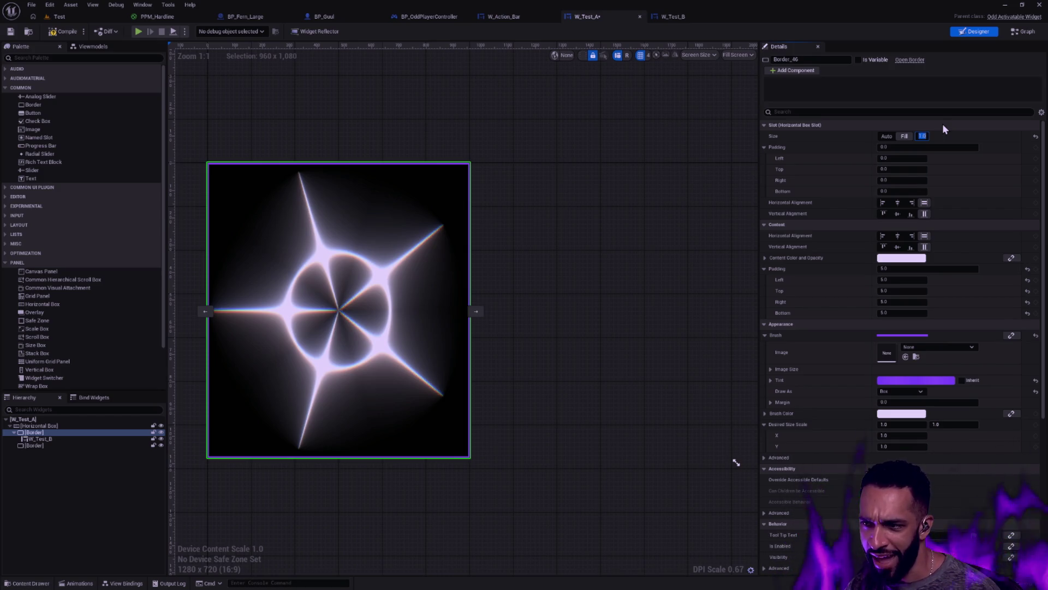
key("Return")
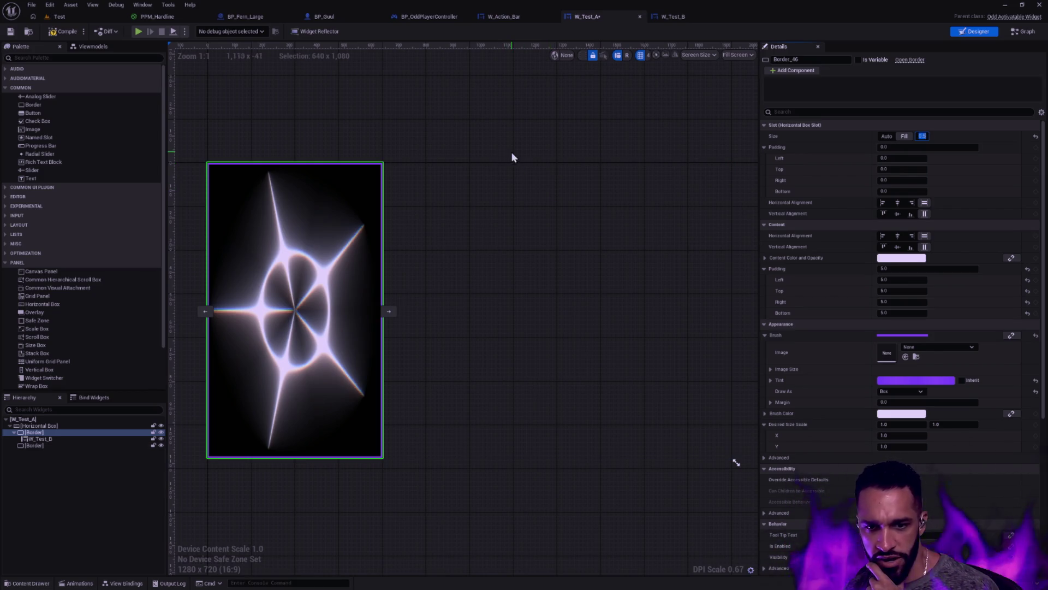
key("ctrl+z")
key("ctrl+z")
key("ctrl+z")
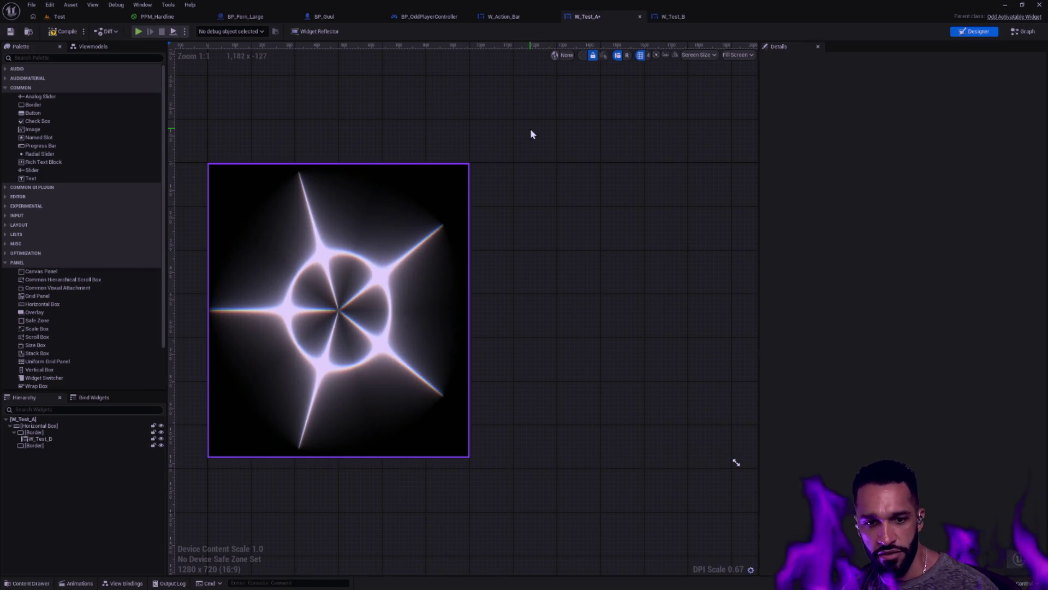
left_click(92, 432)
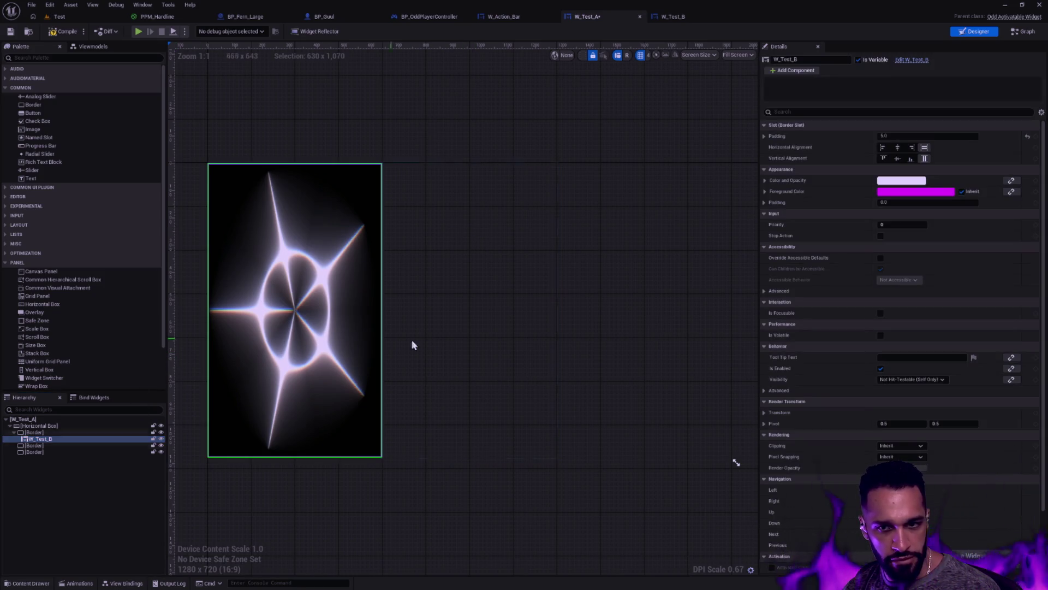
left_click(547, 524)
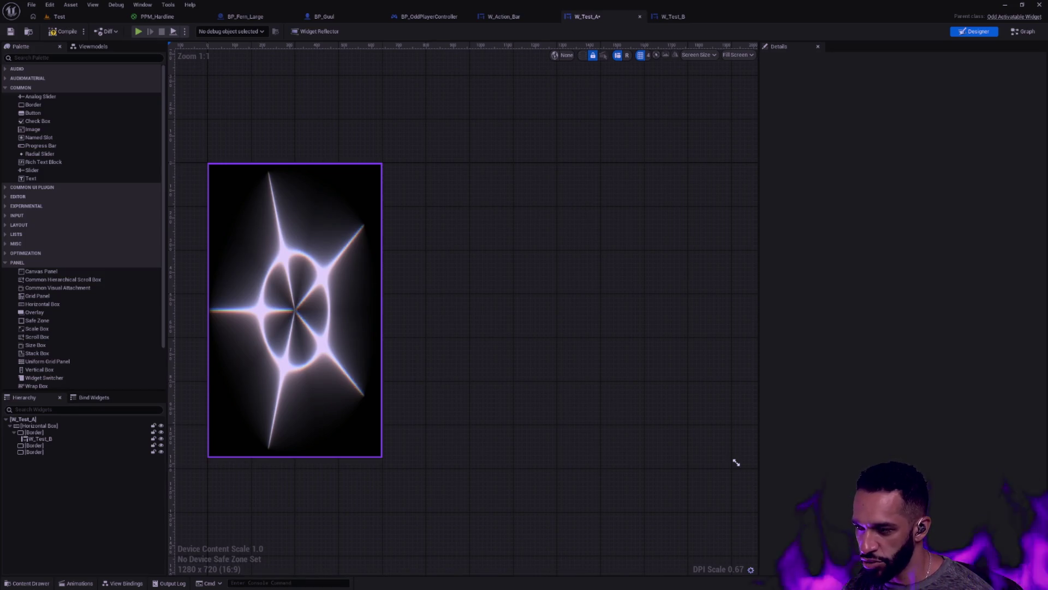
left_click_drag(526, 227, 617, 230)
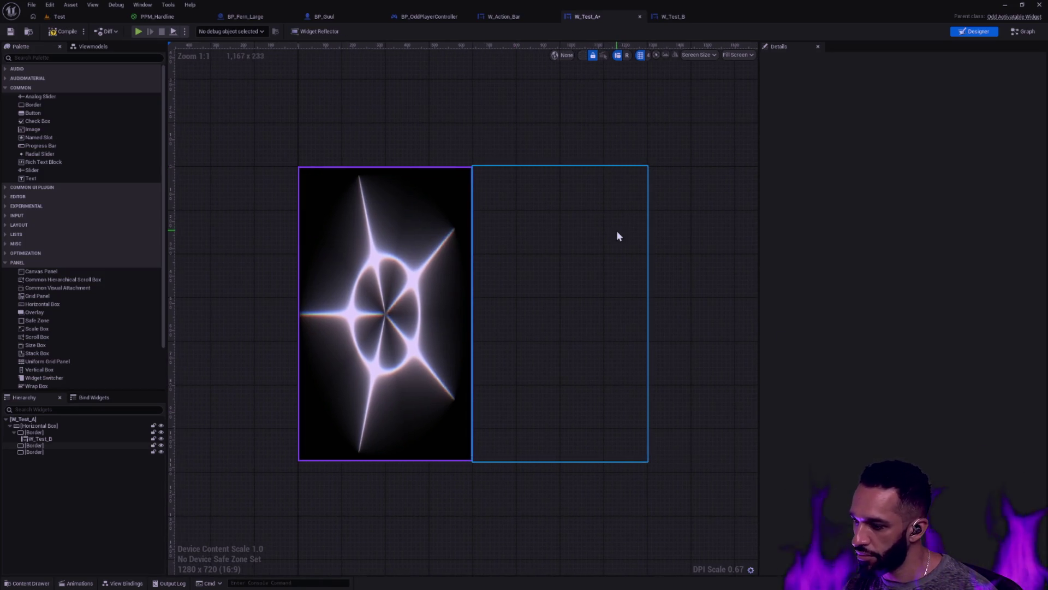
Save W_Test_A from the toolbar and bring up the W_Test_B designer.
left_click_drag(625, 300, 535, 280)
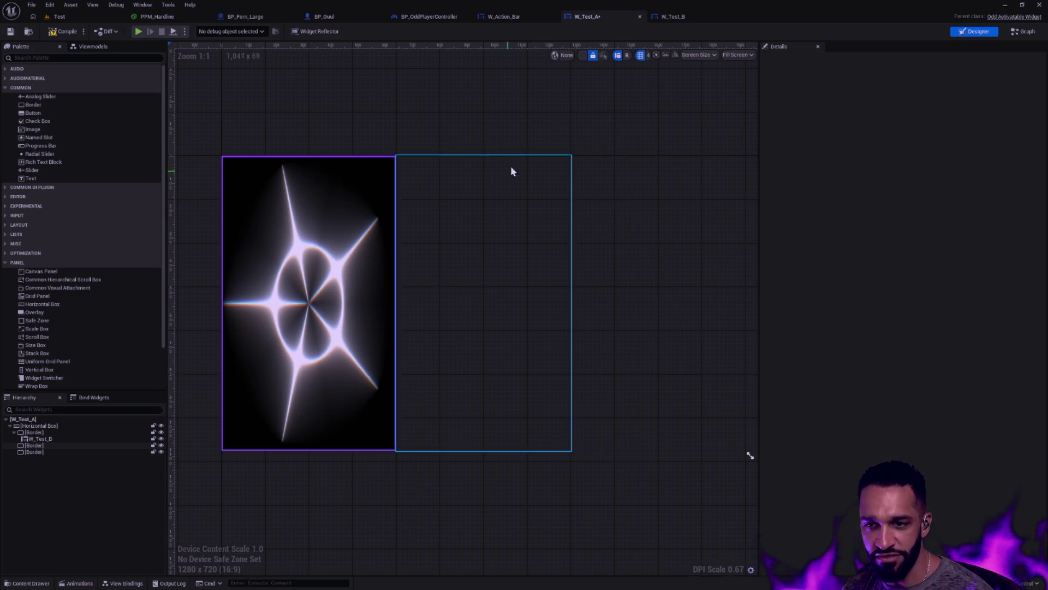
left_click(514, 164)
left_click(12, 31)
left_click(568, 145)
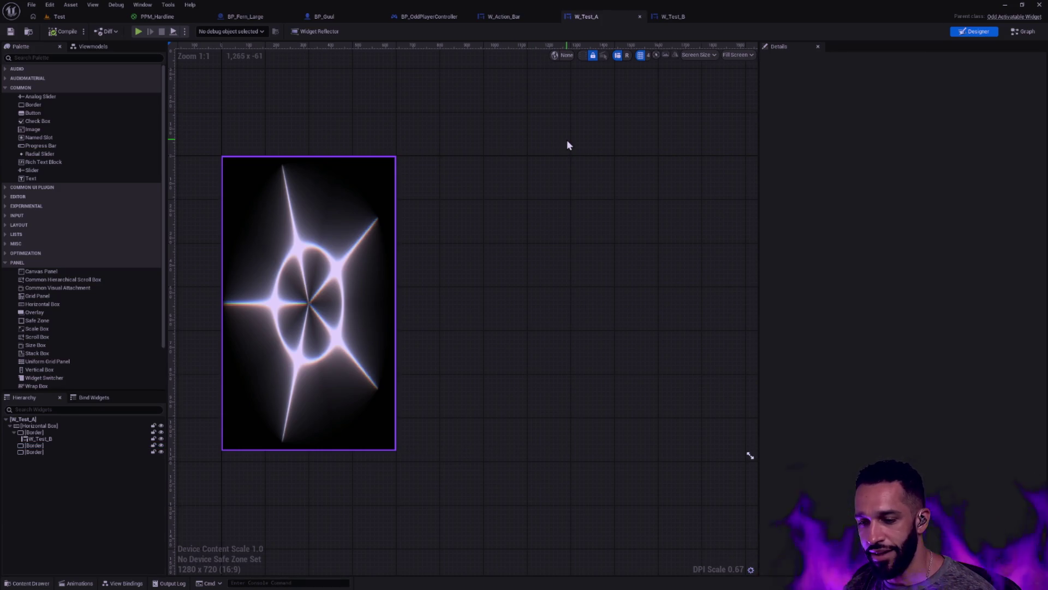
left_click(687, 17)
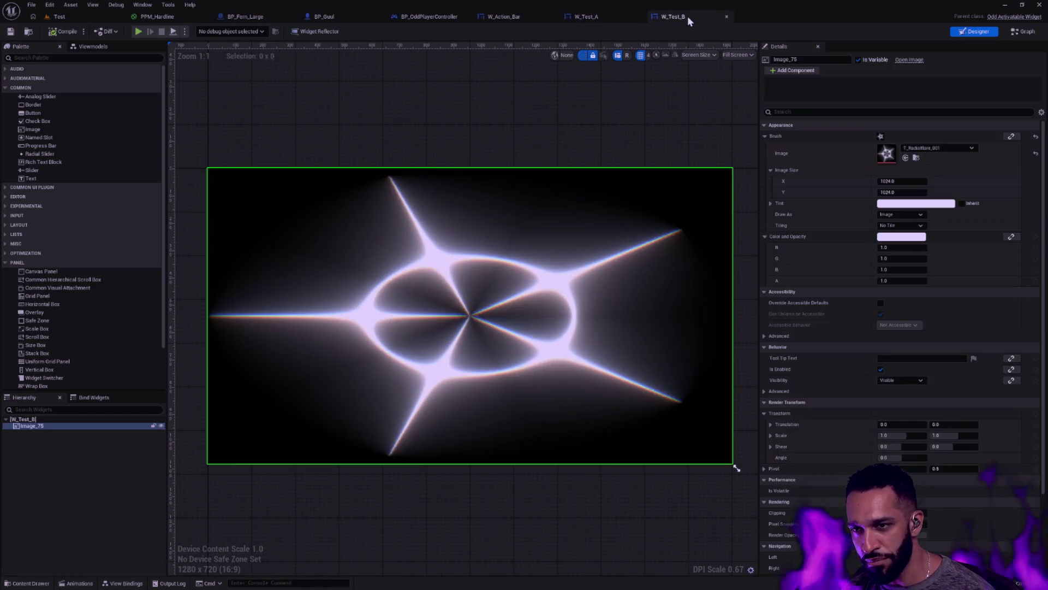
left_click(585, 140)
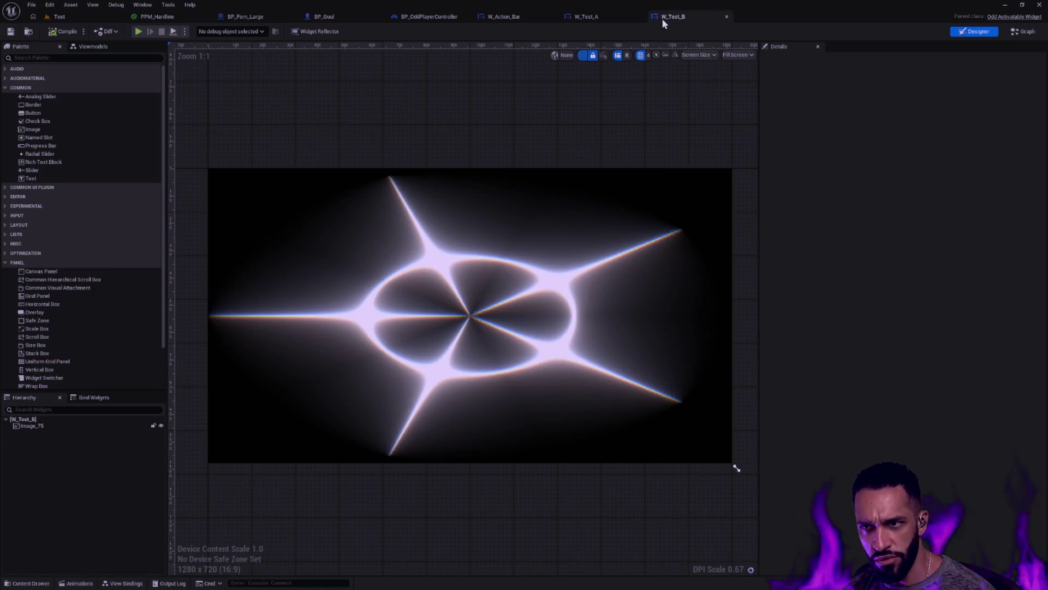
left_click(424, 228)
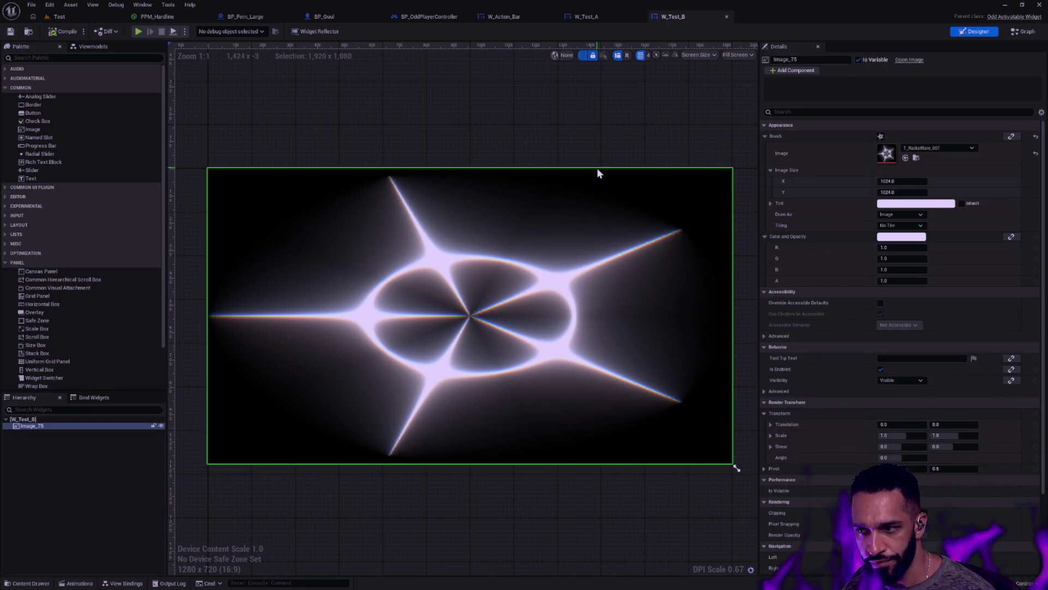
left_click(70, 424)
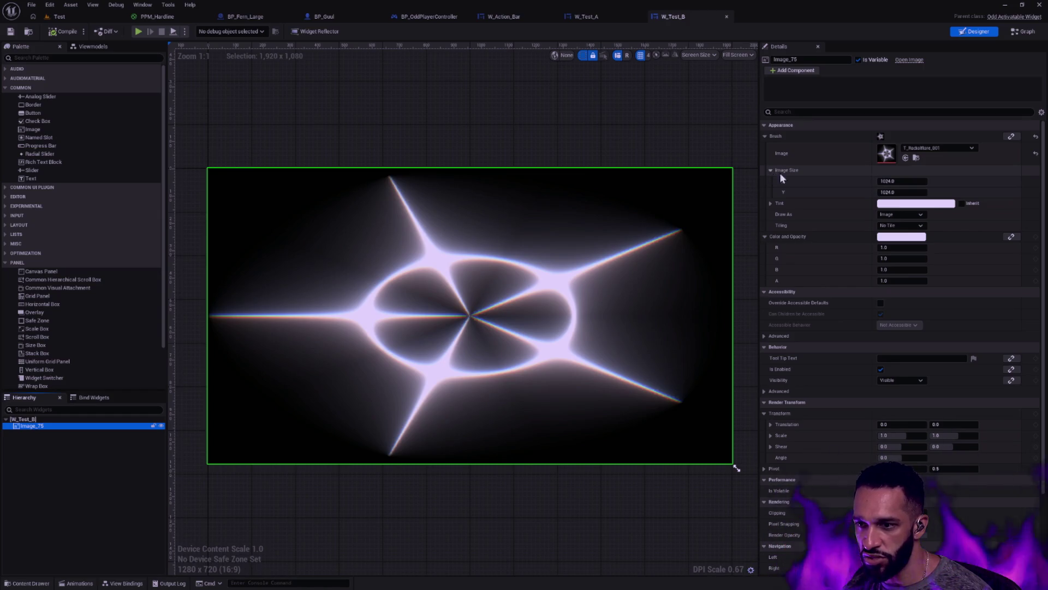
left_click(908, 192)
type("512")
key("Return")
key("shift+Tab")
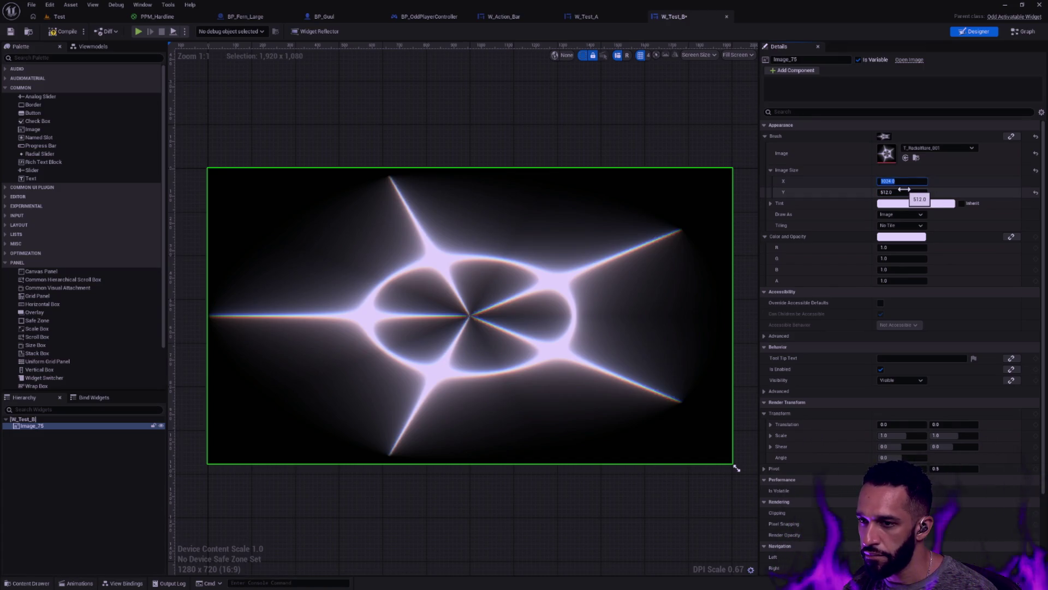
left_click(910, 191)
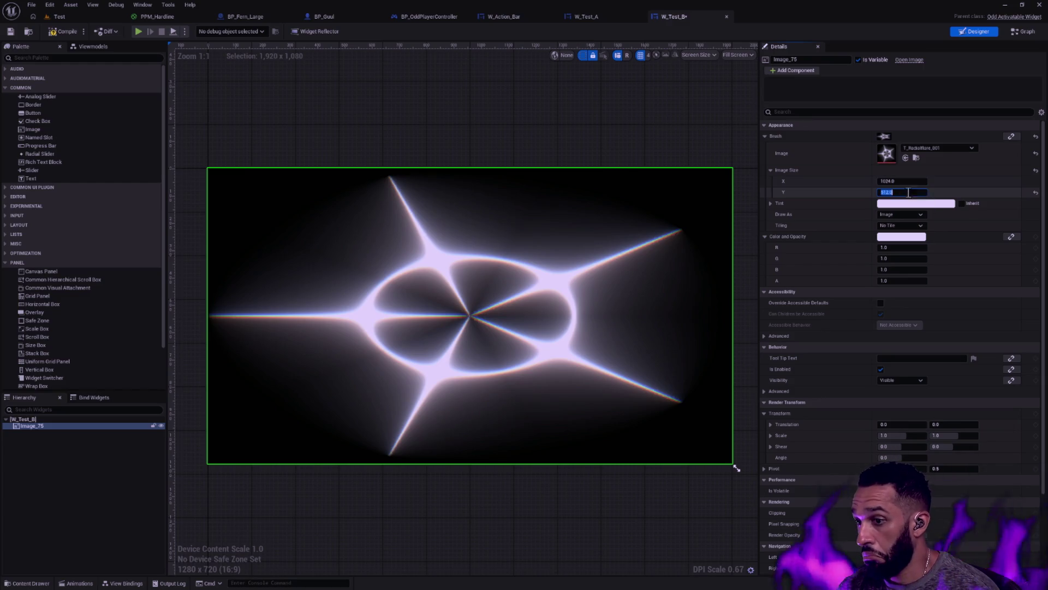
type("1024")
key("Return")
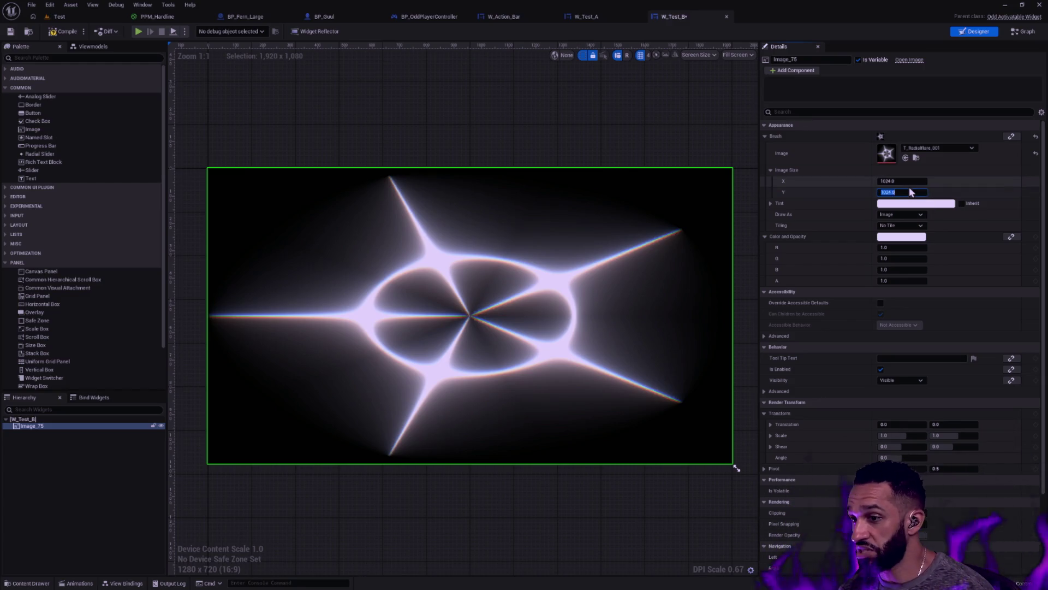
left_click(840, 187)
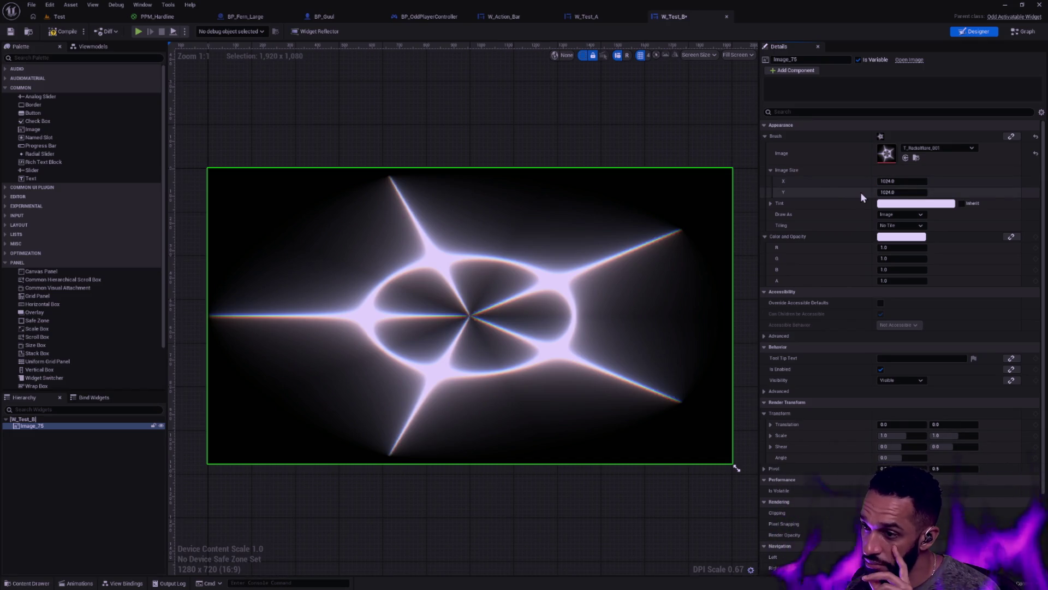
left_click(771, 170)
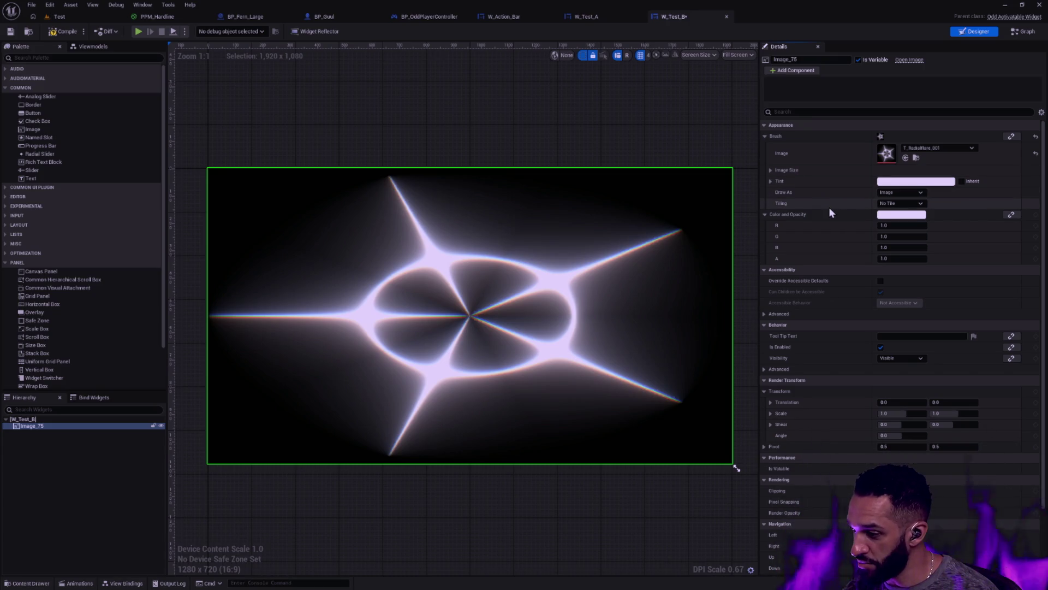
left_click(770, 170)
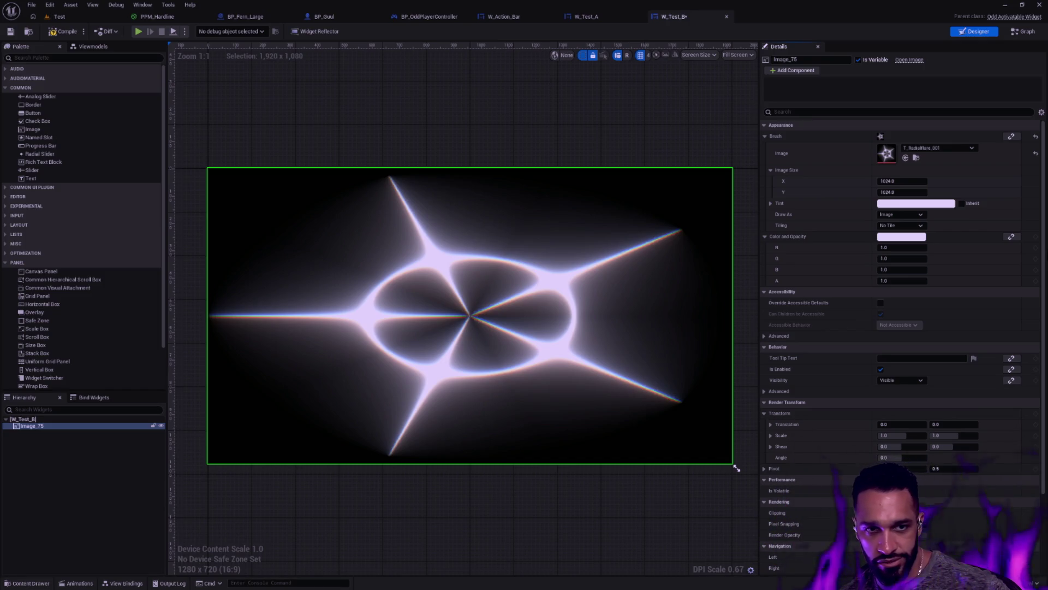
left_click(608, 129)
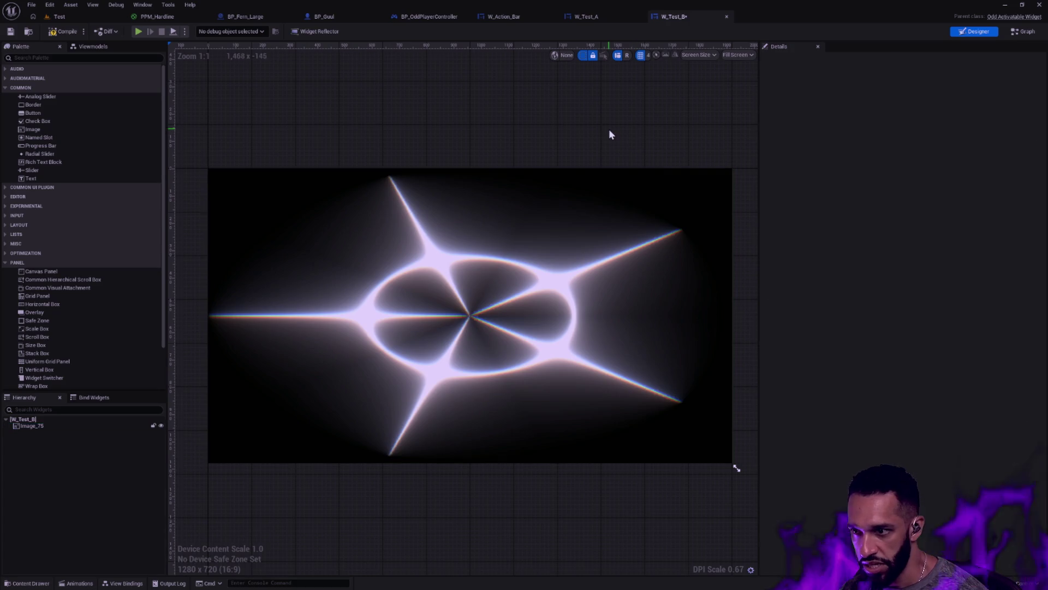
left_click(587, 17)
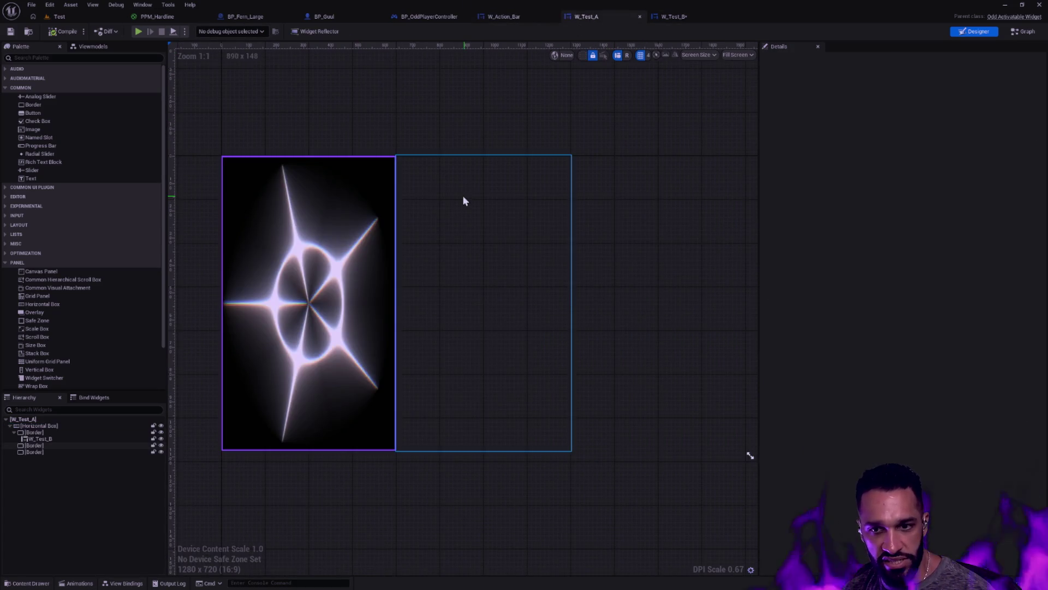
left_click(362, 188)
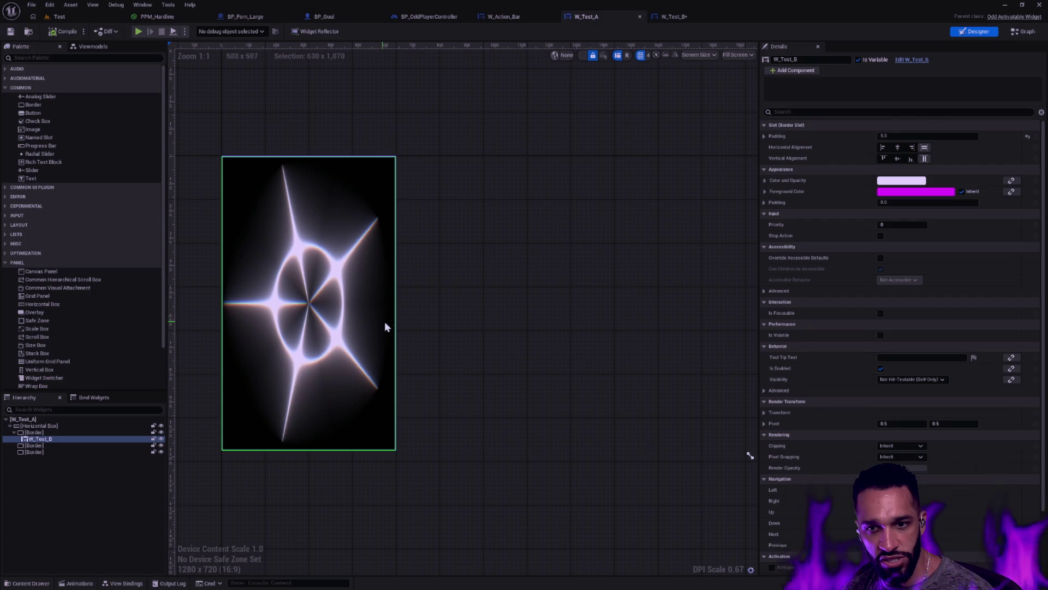
left_click(684, 19)
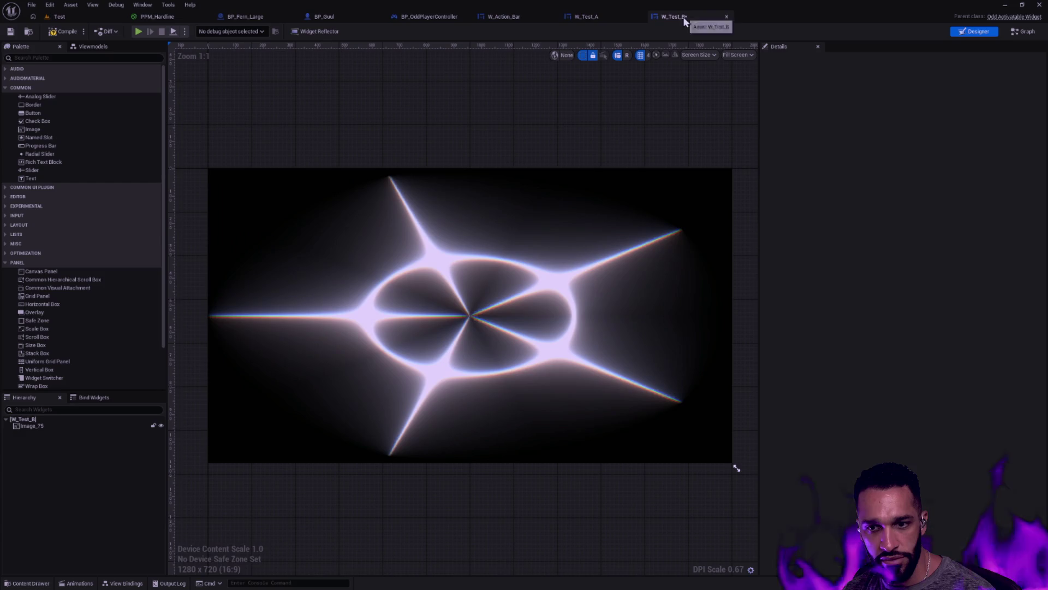
left_click(593, 209)
key("Delete")
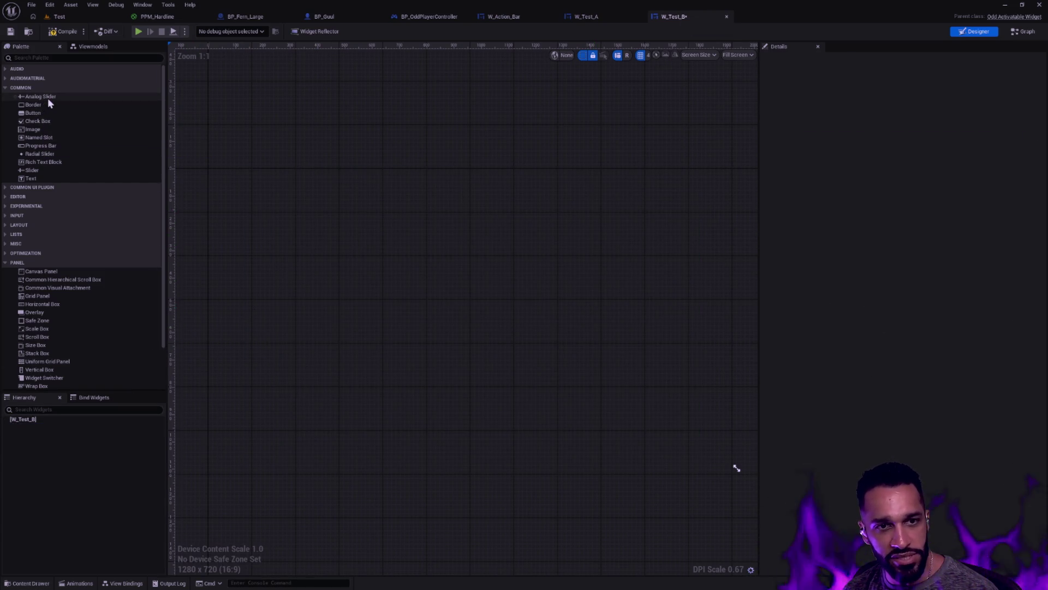
Add an Analog Slider to W_Test_B, save, preview it in W_Test_A, then delete it.
mouse_move(47, 97)
left_mouse_down()
mouse_move(141, 136)
mouse_move(34, 418)
left_mouse_up()
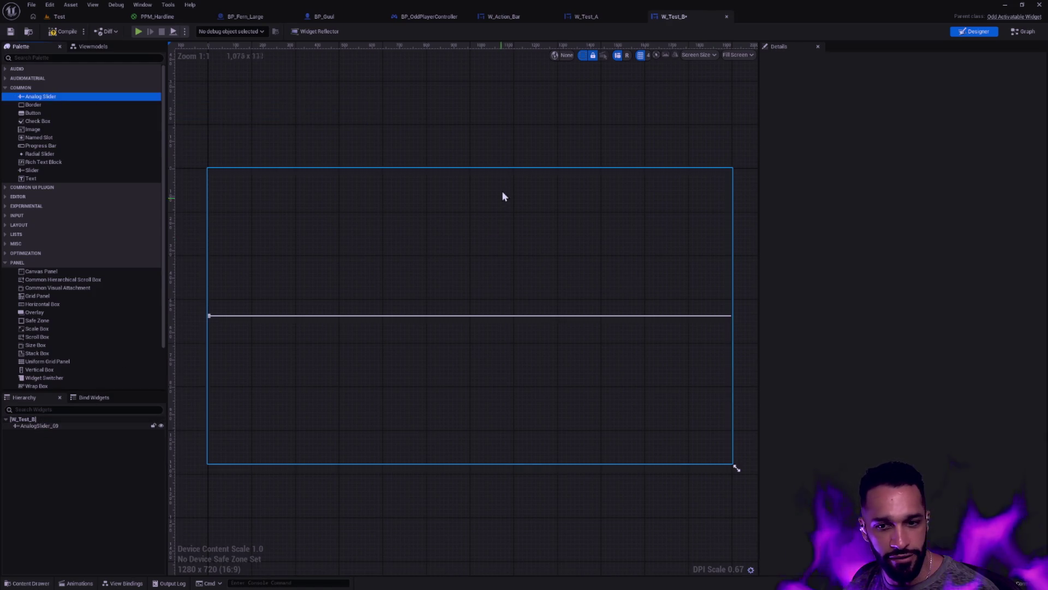
left_click(12, 31)
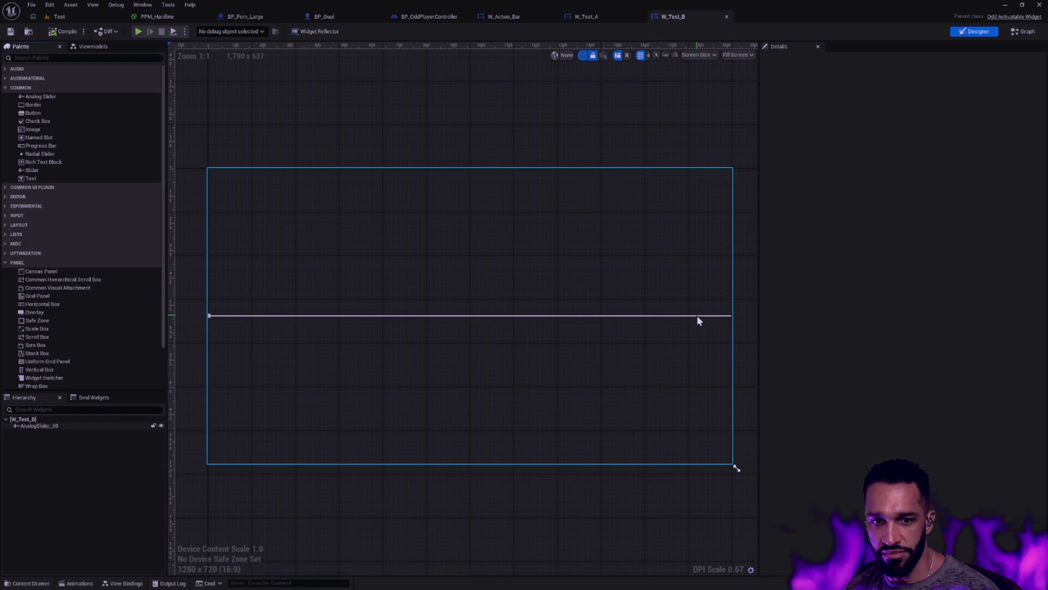
left_click(594, 19)
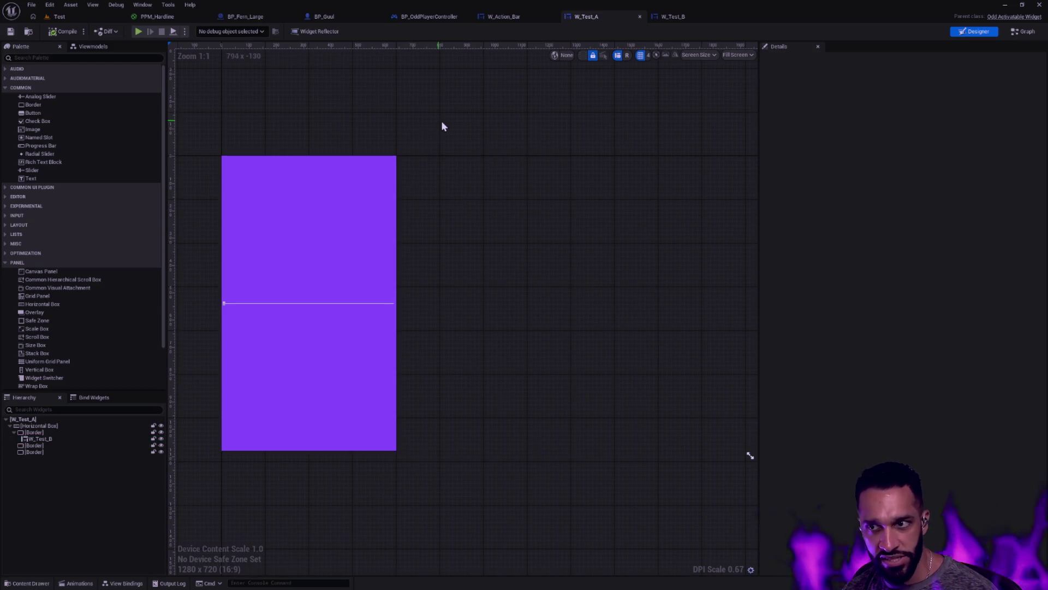
left_click(691, 28)
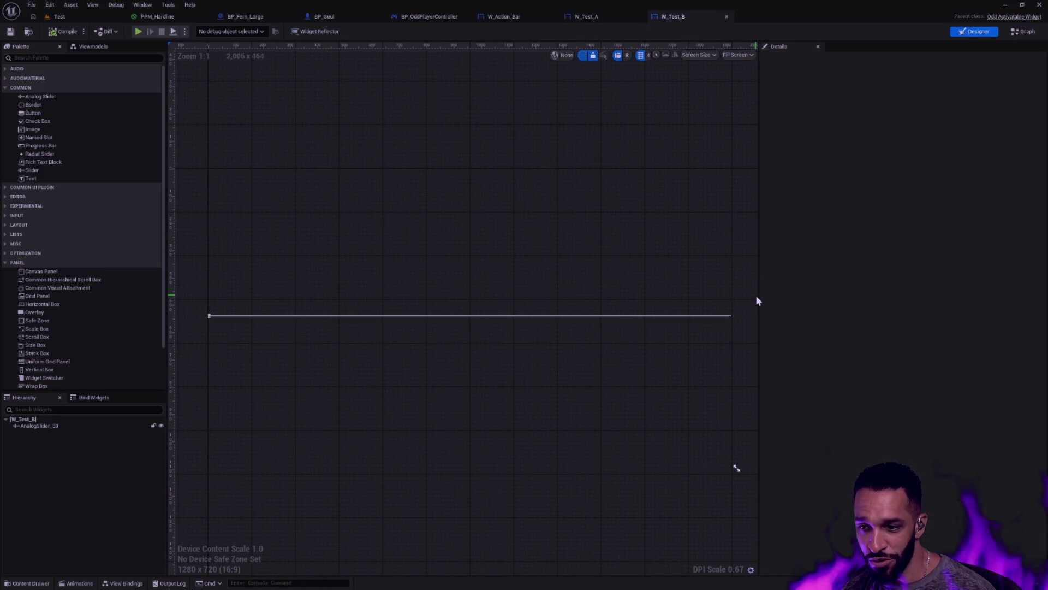
left_click(711, 306)
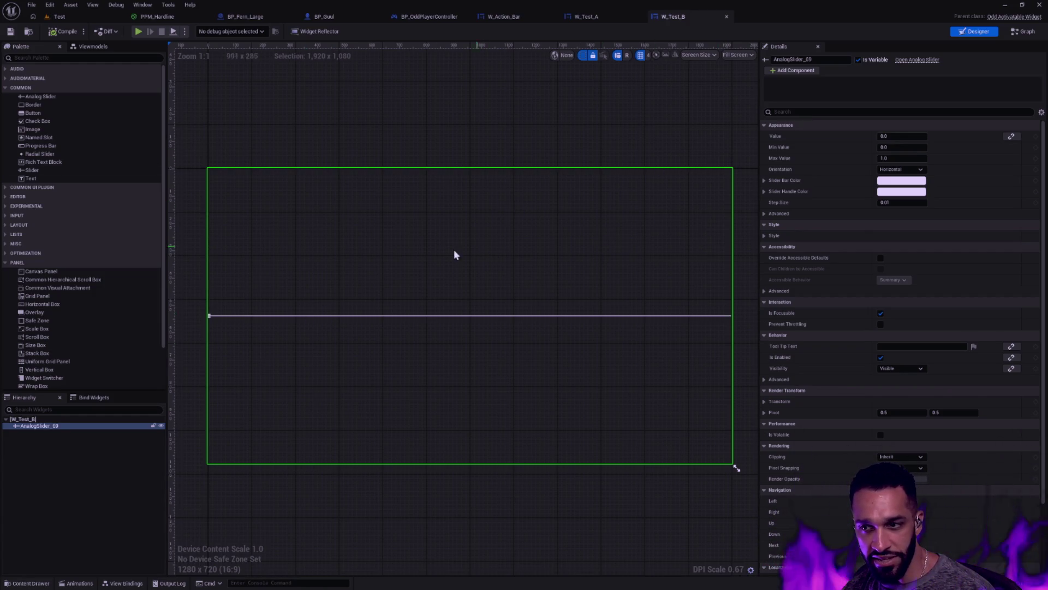
key("Delete")
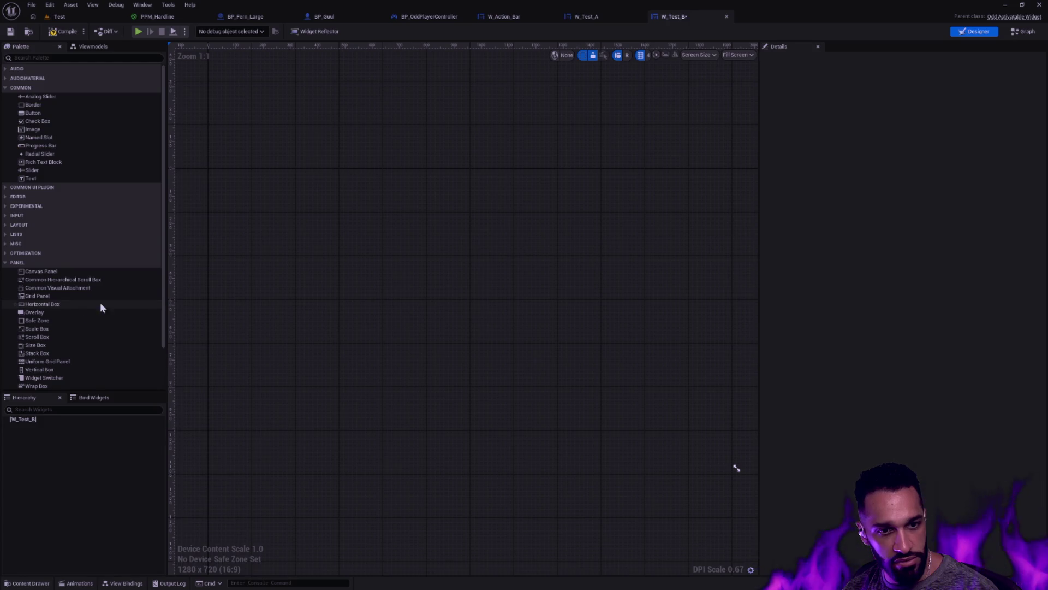
left_click_drag(39, 179, 33, 420)
left_click(50, 426)
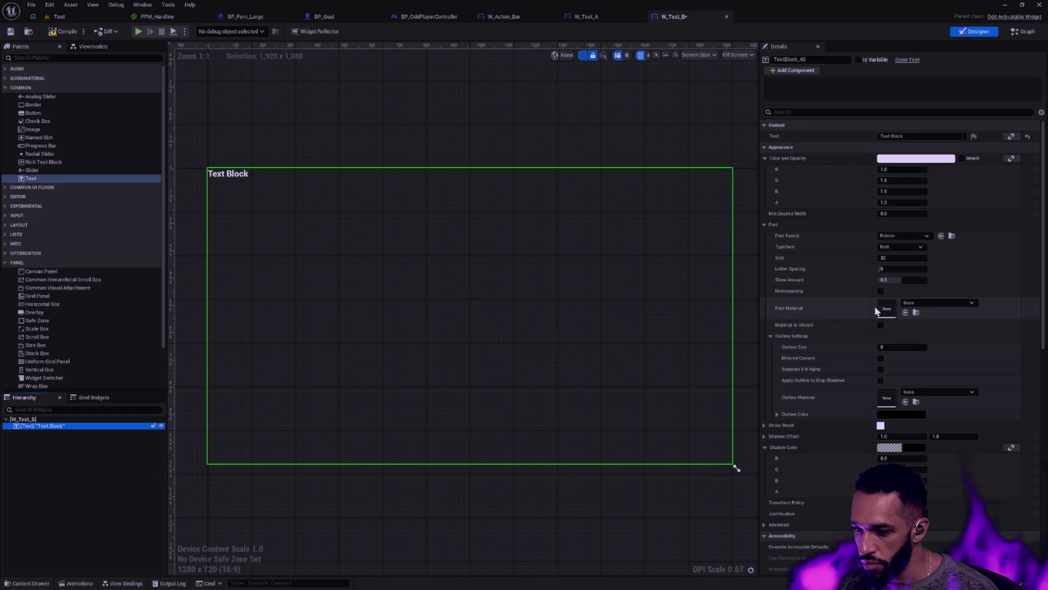
scroll(842, 287, "down", 5)
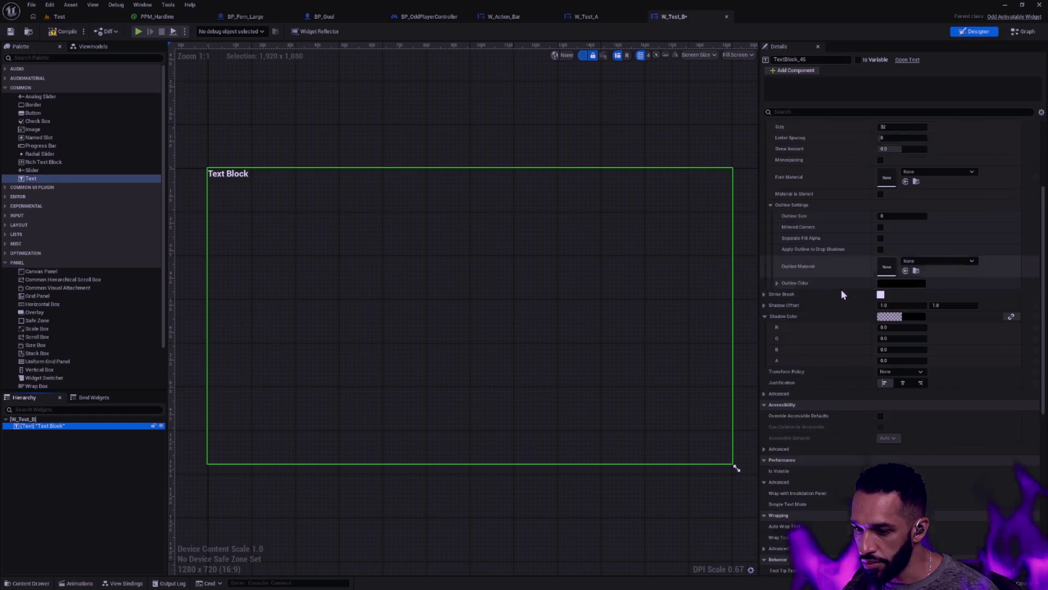
scroll(835, 284, "down", 2)
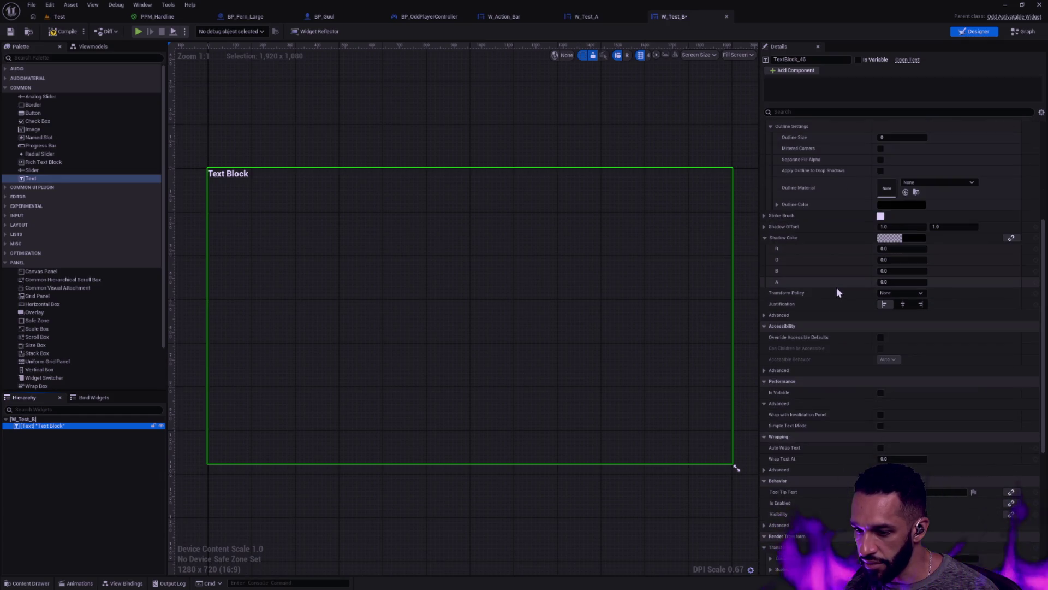
scroll(835, 296, "up", 6)
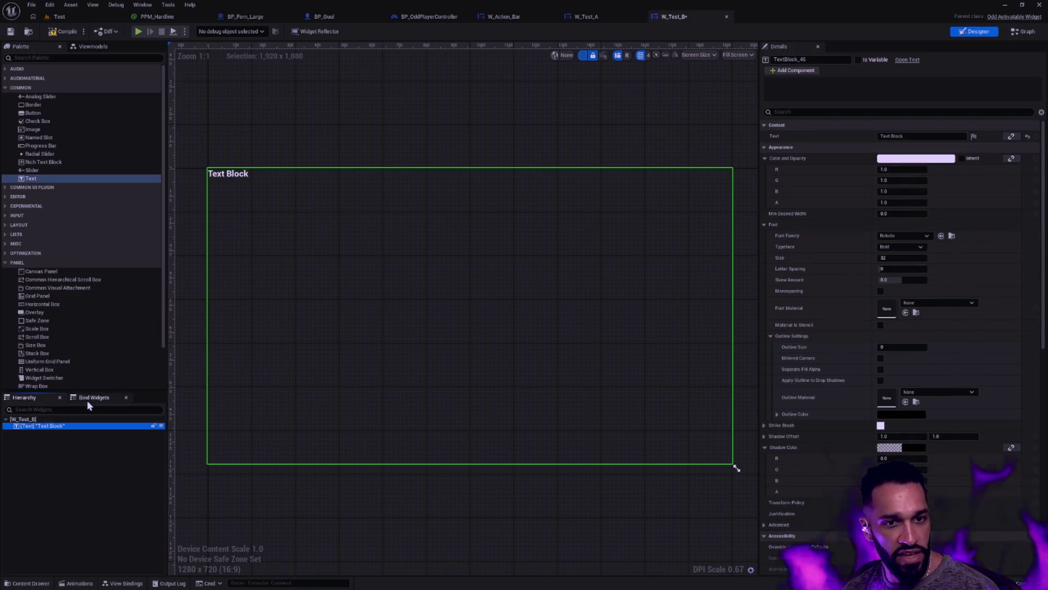
key("Delete")
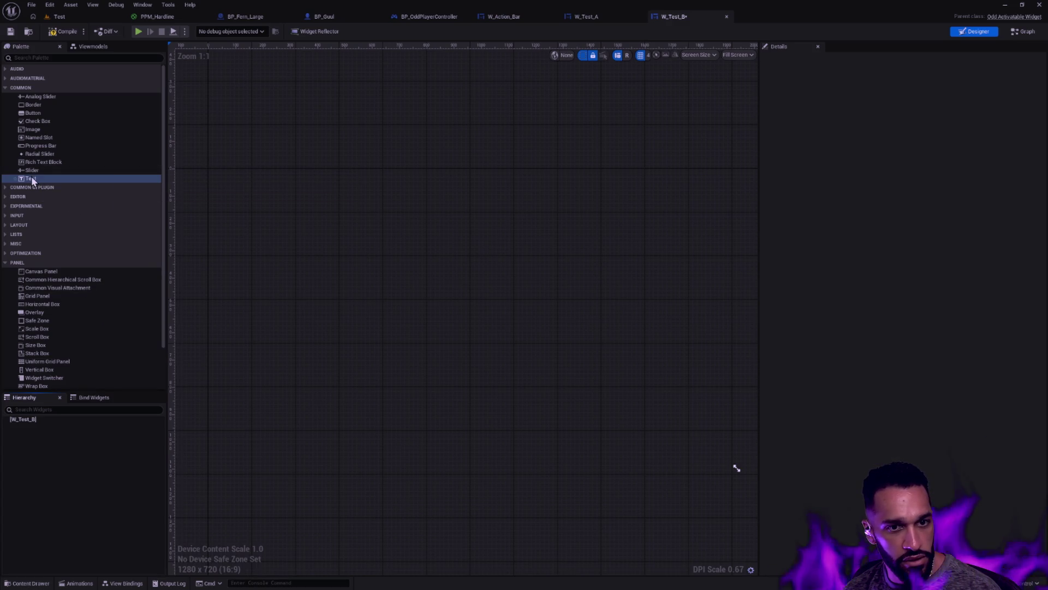
mouse_move(33, 178)
left_mouse_down()
mouse_move(58, 192)
mouse_move(57, 178)
mouse_move(72, 377)
mouse_move(48, 424)
left_mouse_up()
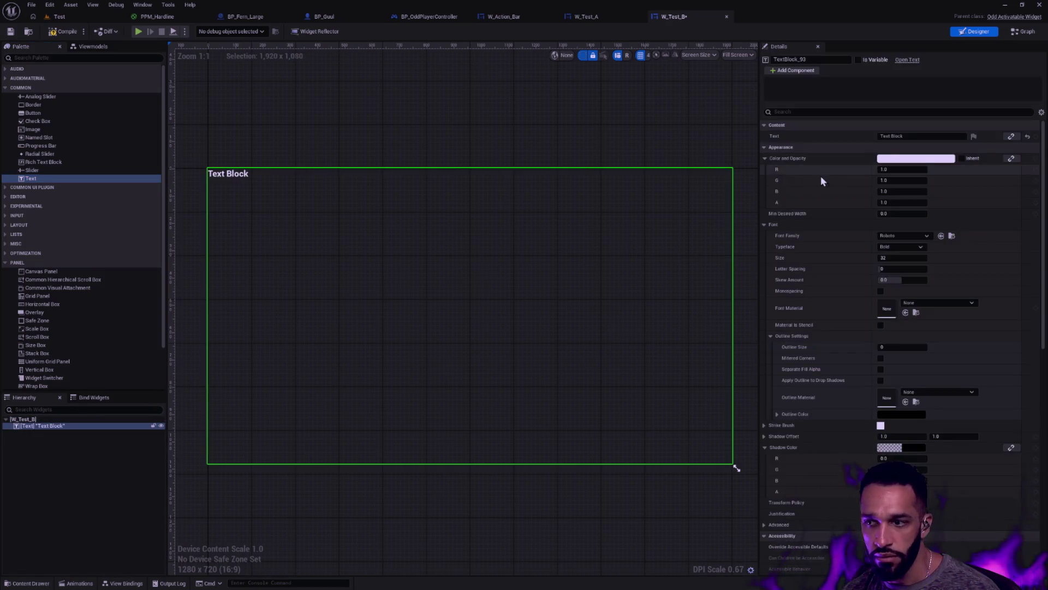
Set the text block to 'Very long sentence of arcane power that musn't be uttered.'.
left_click(902, 136)
type("Yes")
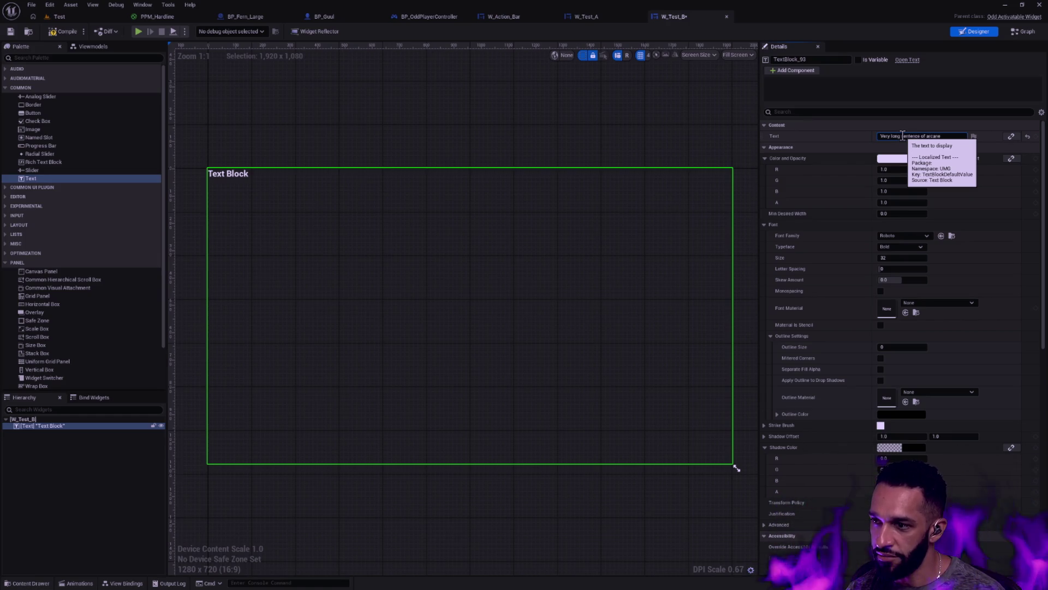
type("at mu")
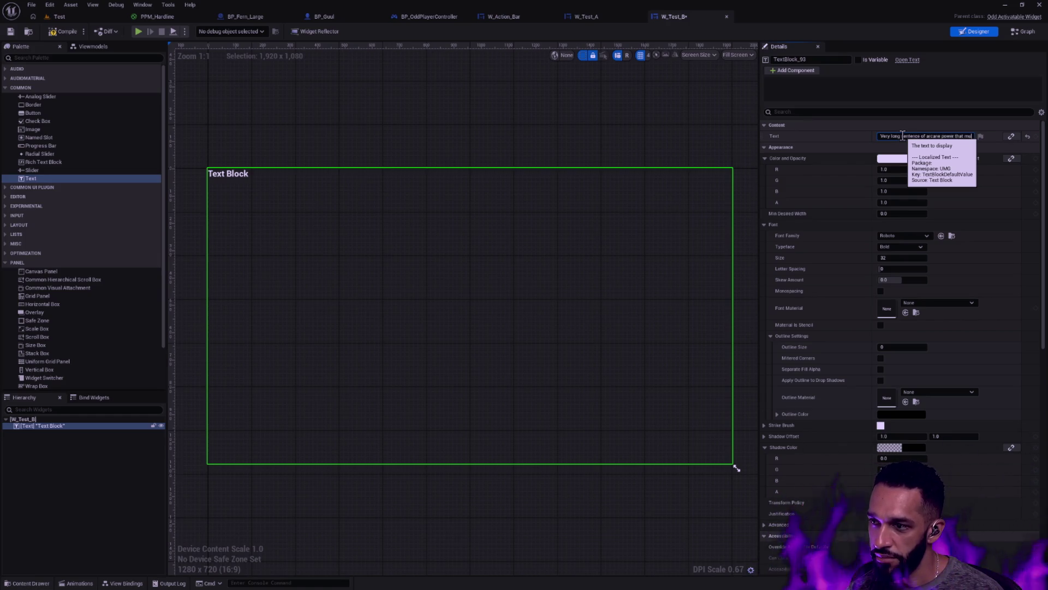
type("sttn't")
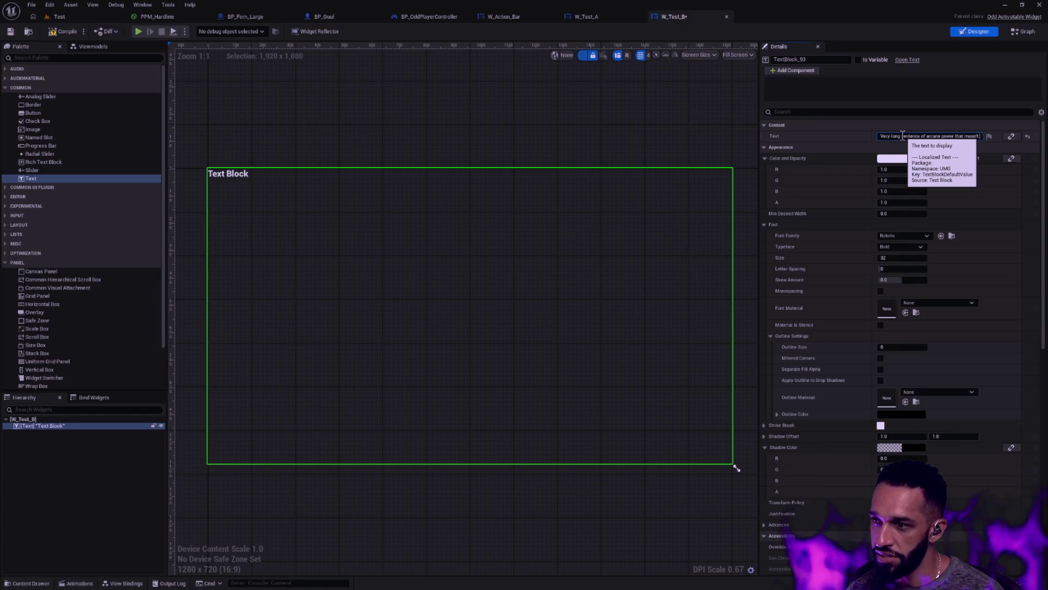
type(" be uttered.")
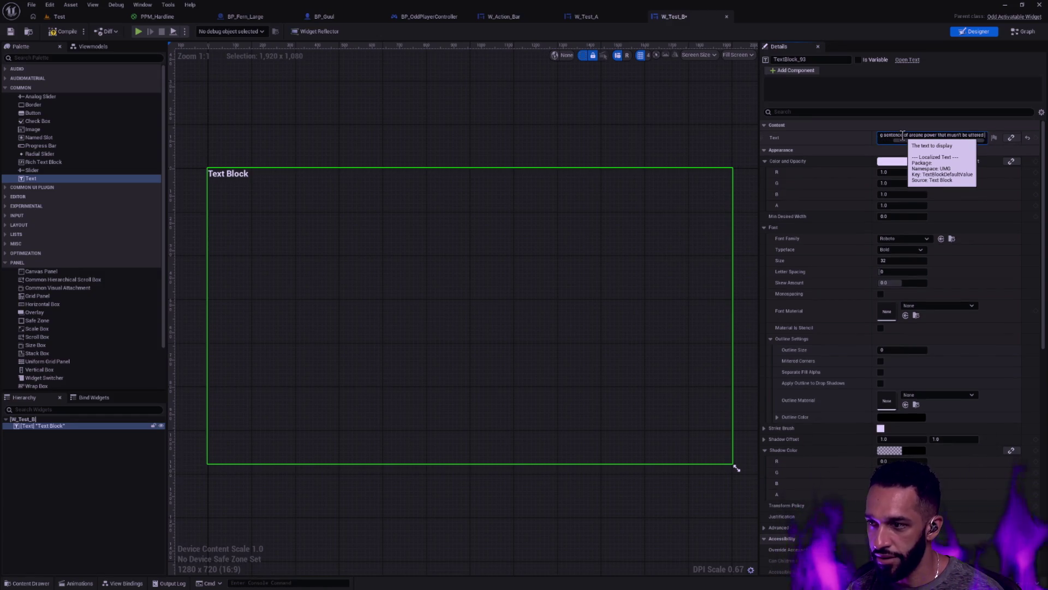
key("Return")
left_click(464, 105)
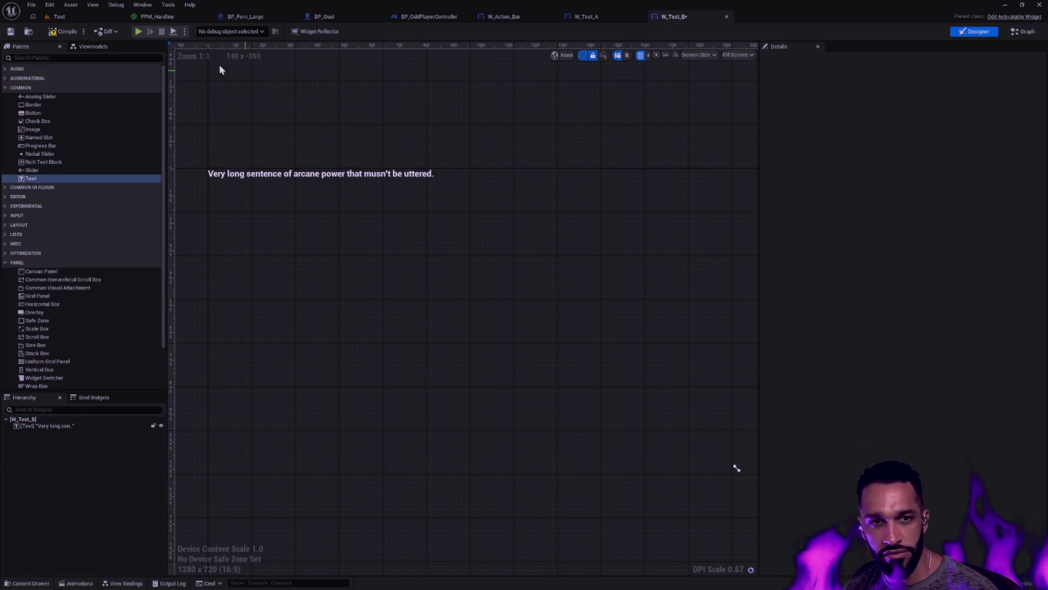
Preview the widget in a play session, then reselect the text block in W_Test_B.
left_click(138, 31)
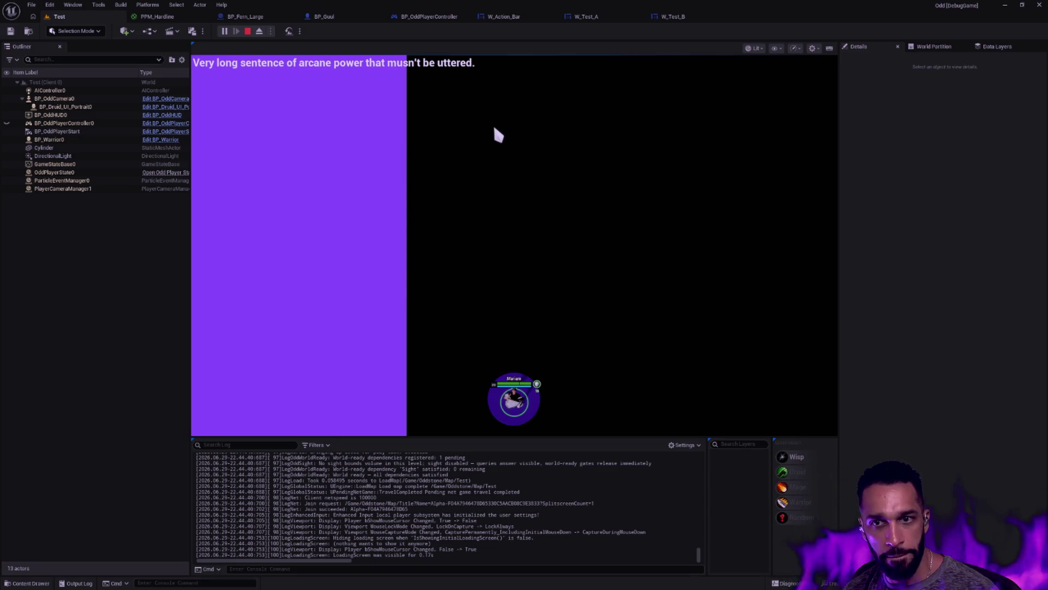
key("Escape")
left_click(673, 16)
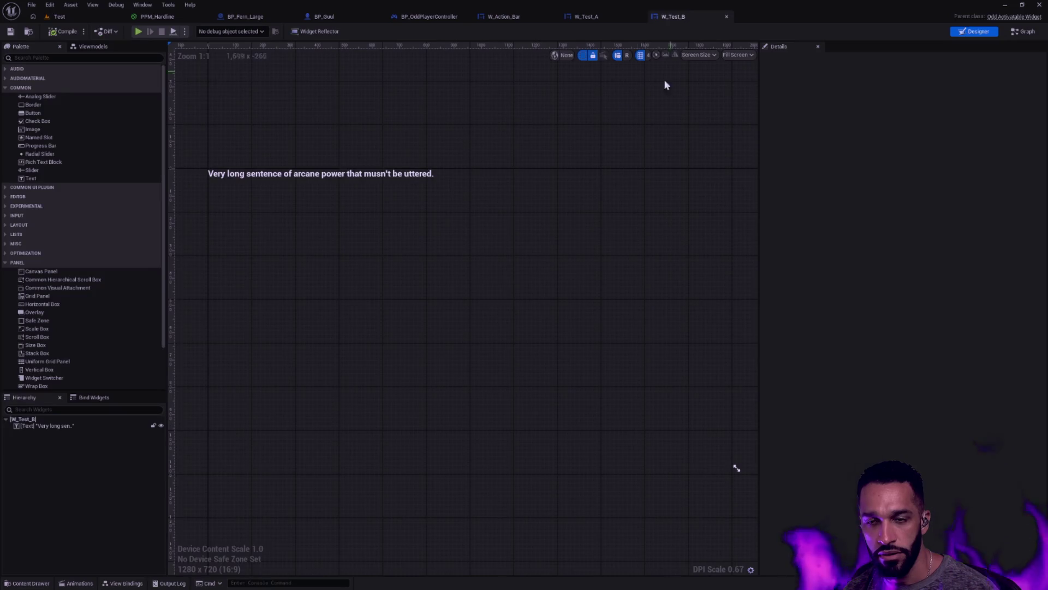
left_click(387, 173)
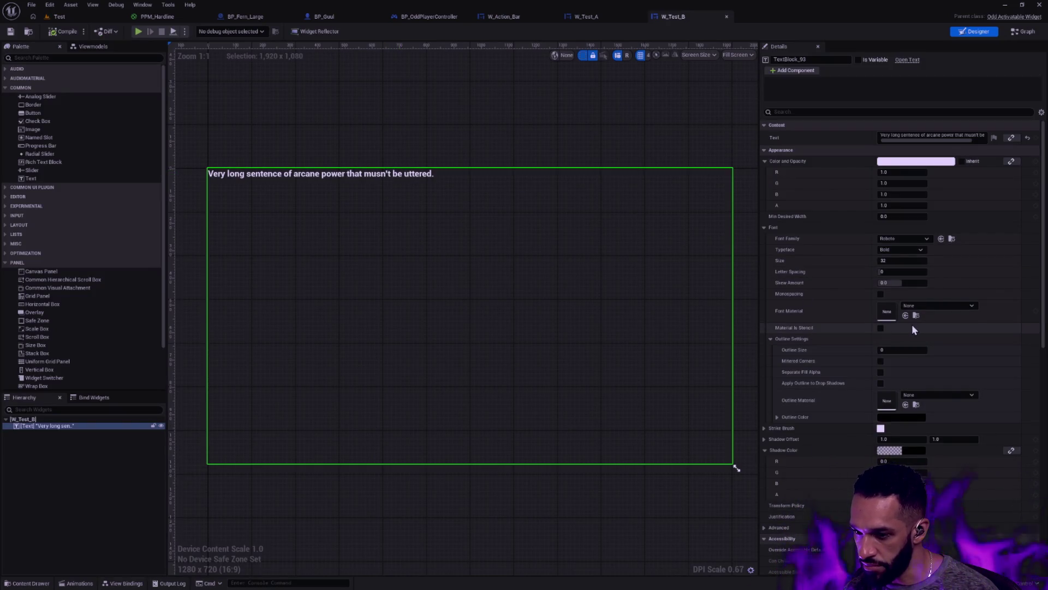
Enable Auto Wrap Text on the text block, keeping Default Wrapping as the policy.
scroll(890, 333, "down", 3)
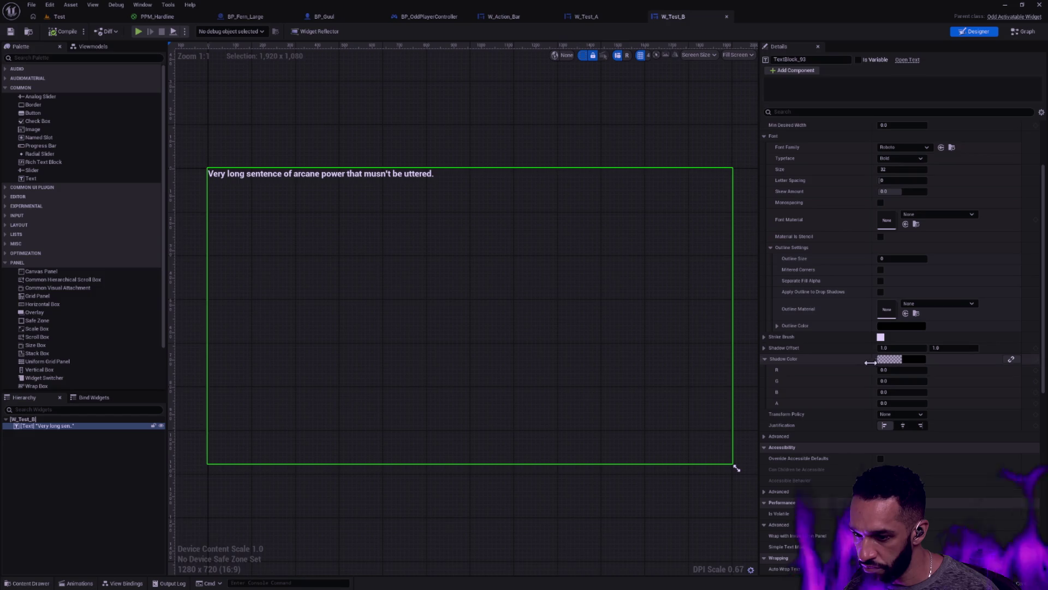
left_click(779, 436)
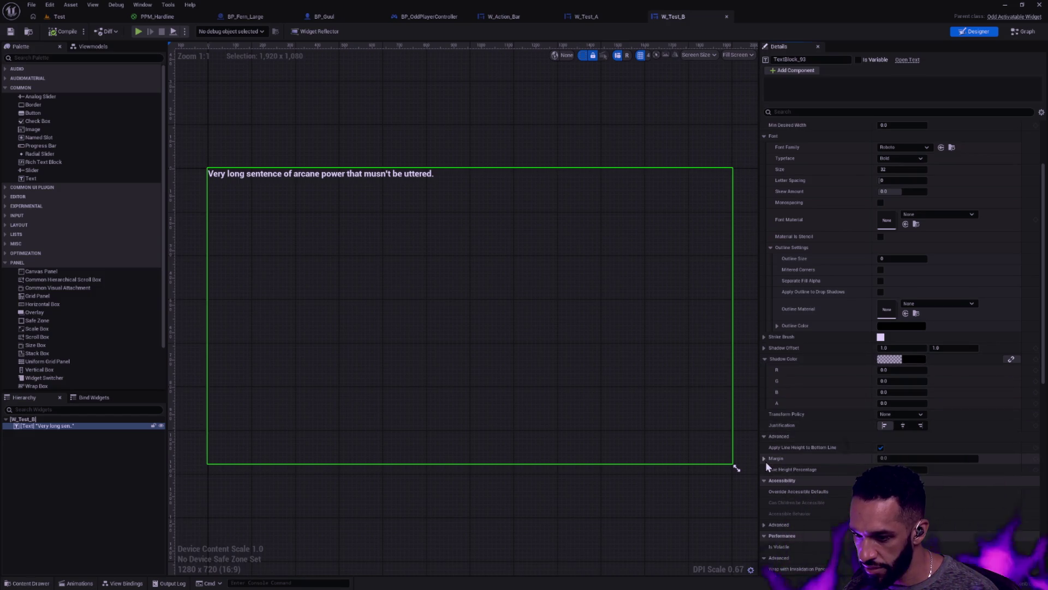
scroll(824, 450, "down", 2)
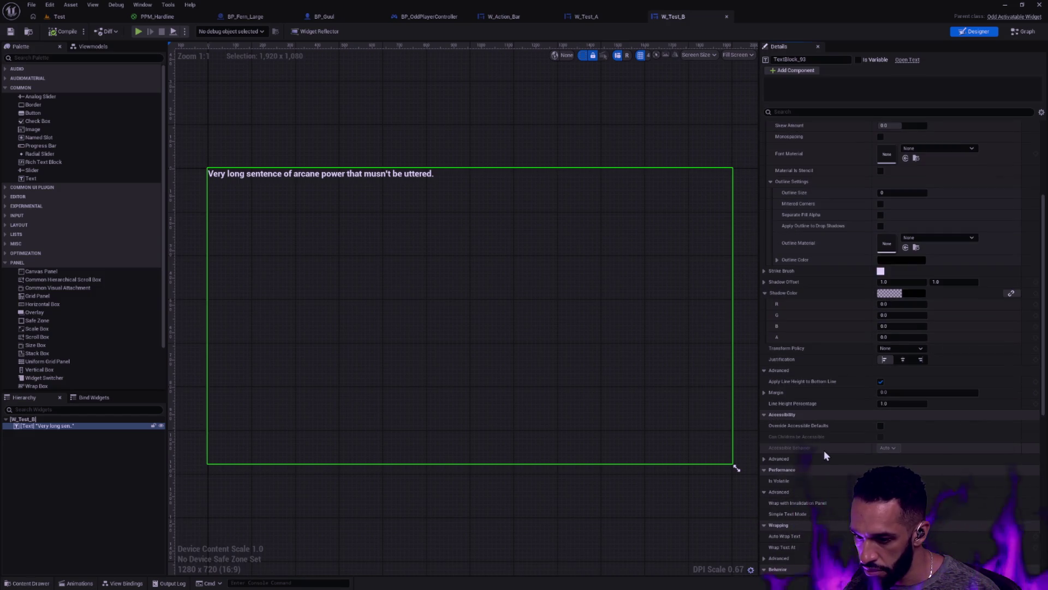
mouse_move(789, 508)
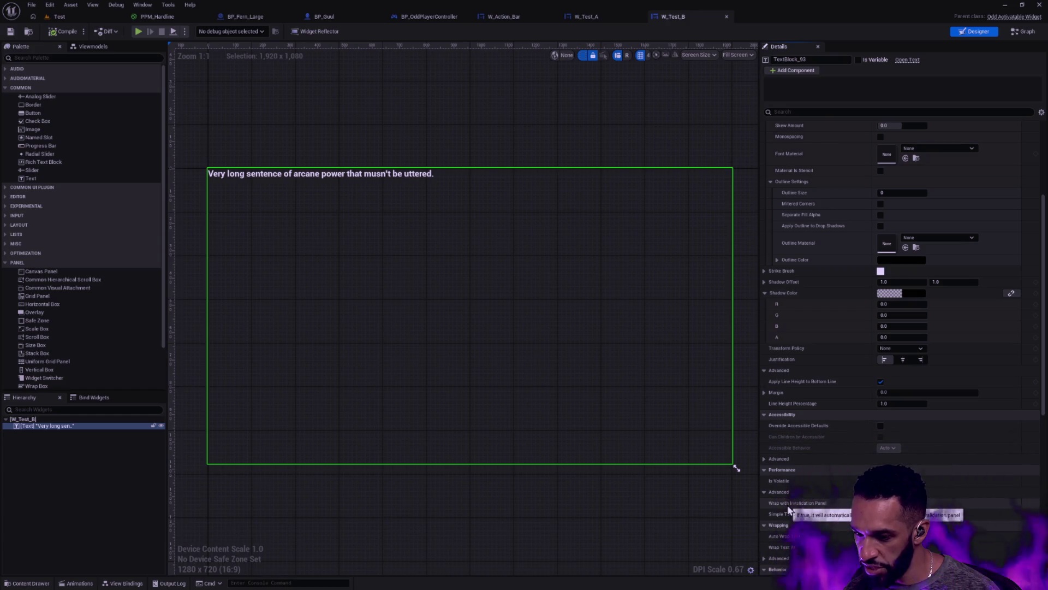
left_click(832, 112)
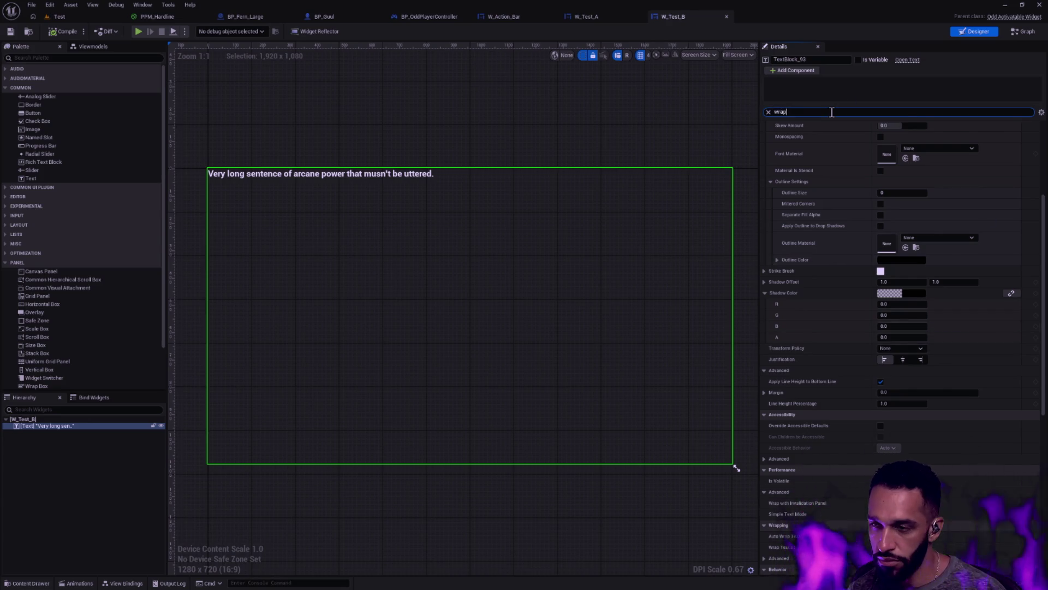
type("wrapwrap")
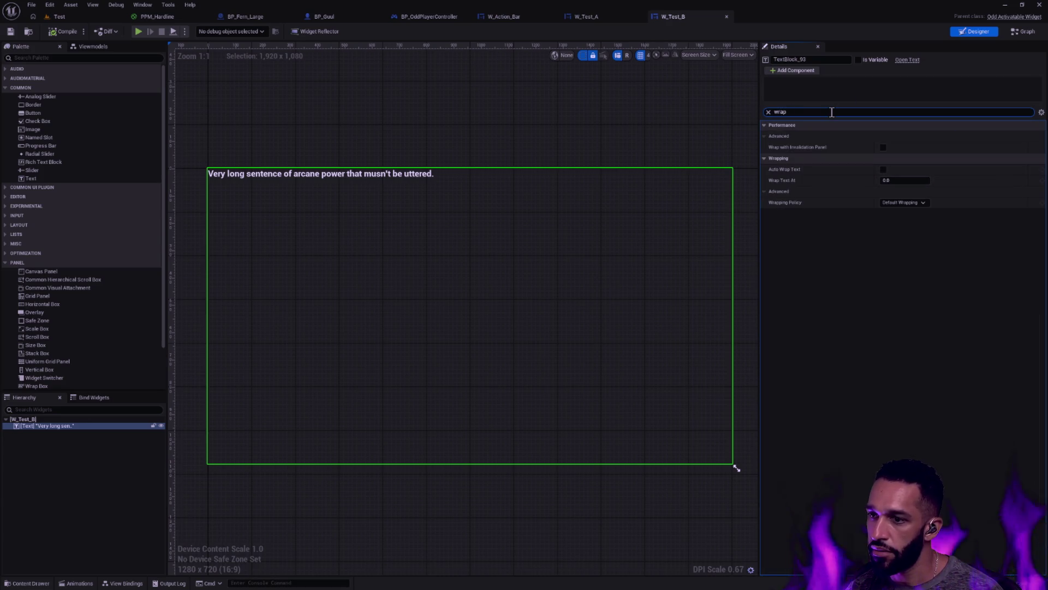
mouse_move(785, 182)
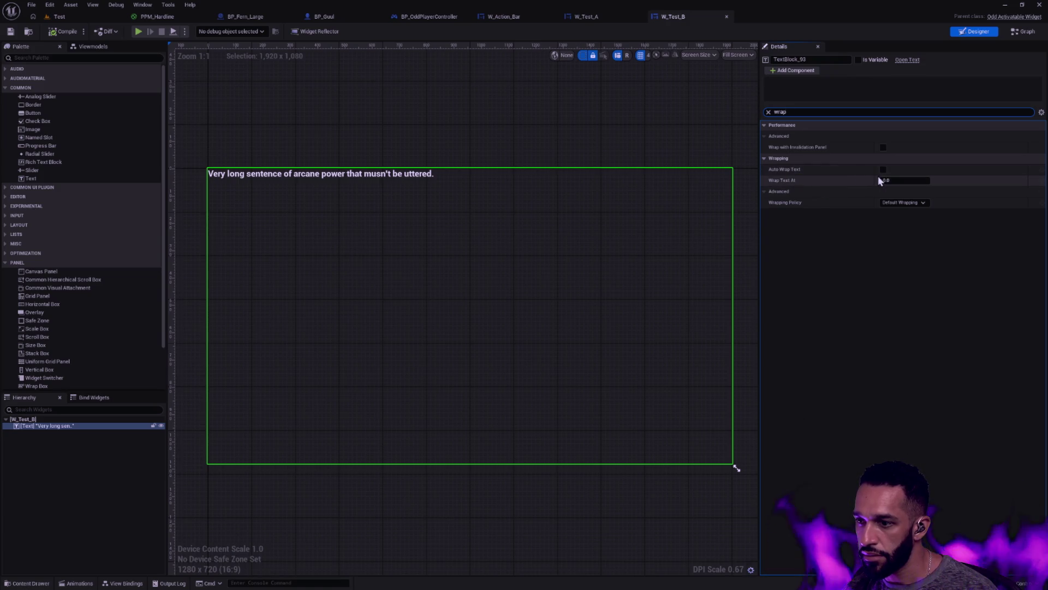
left_click(914, 202)
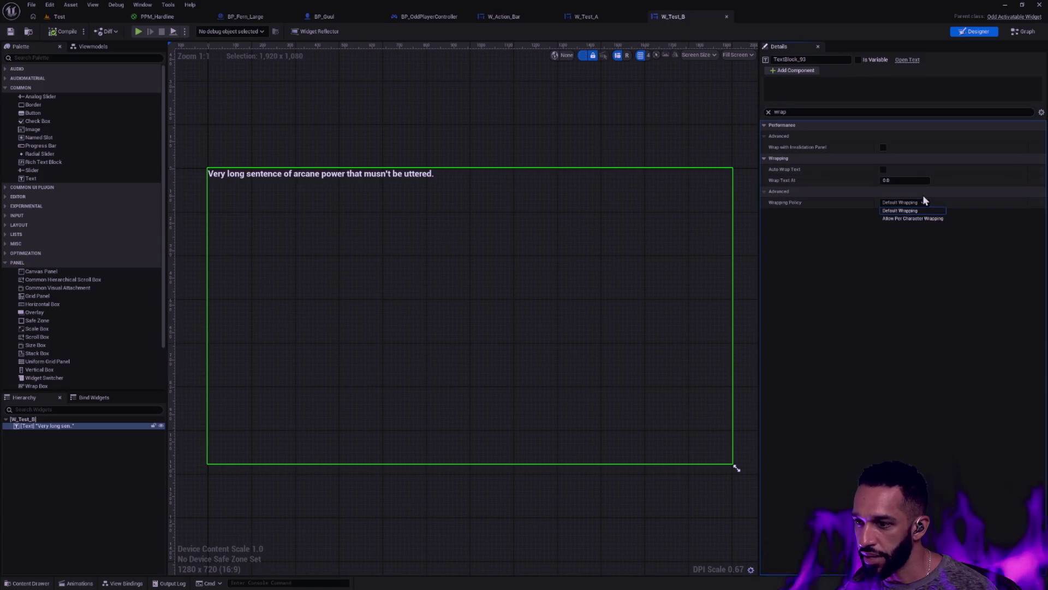
left_click(871, 216)
left_click(883, 169)
Save W_Test_B and start a play session in the Test level to check wrapping.
left_click(10, 31)
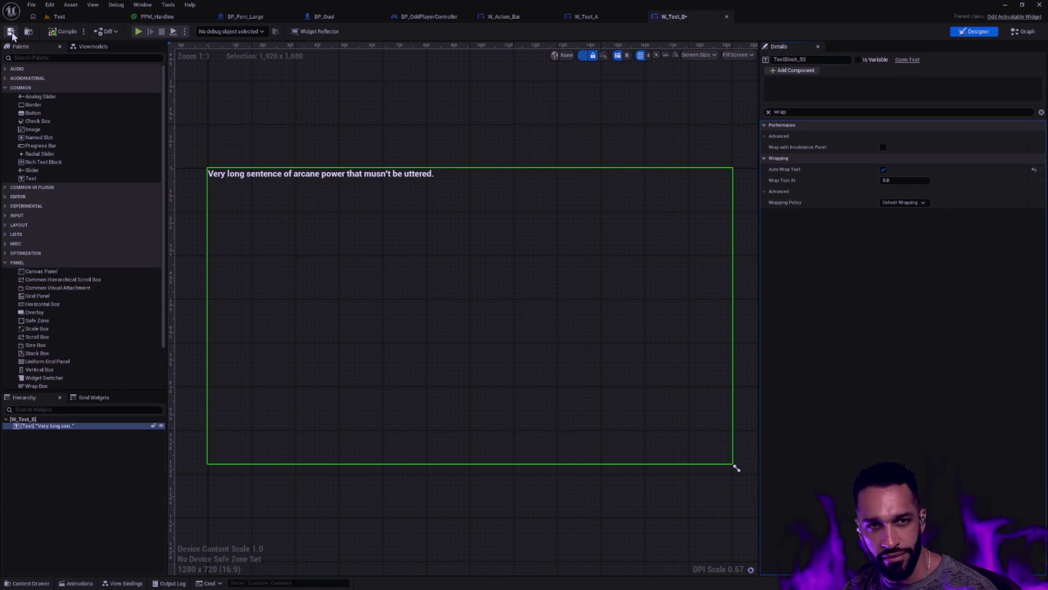
left_click(75, 19)
key("alt+p")
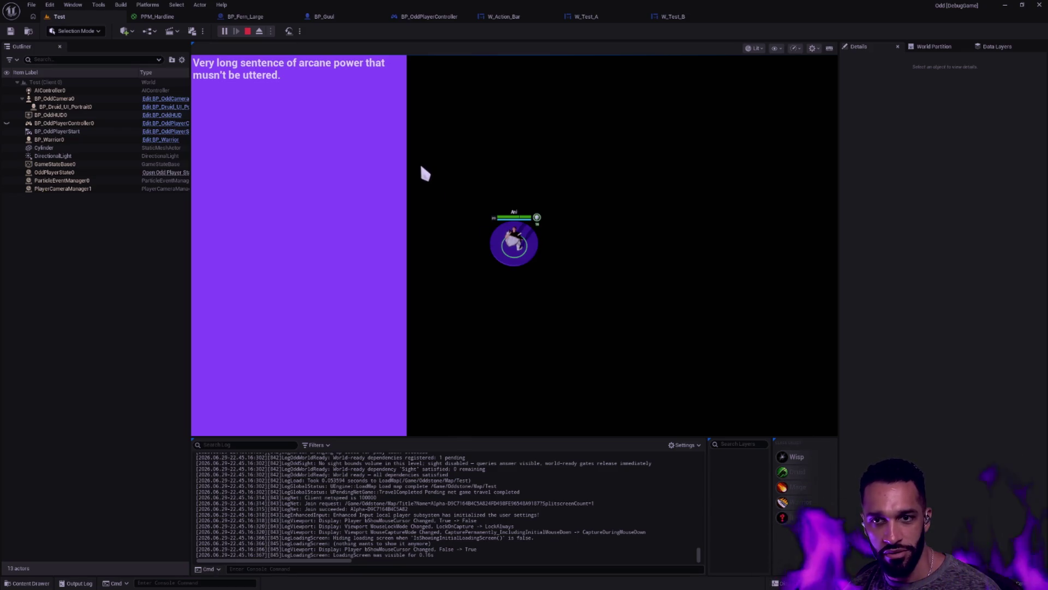
key("Escape")
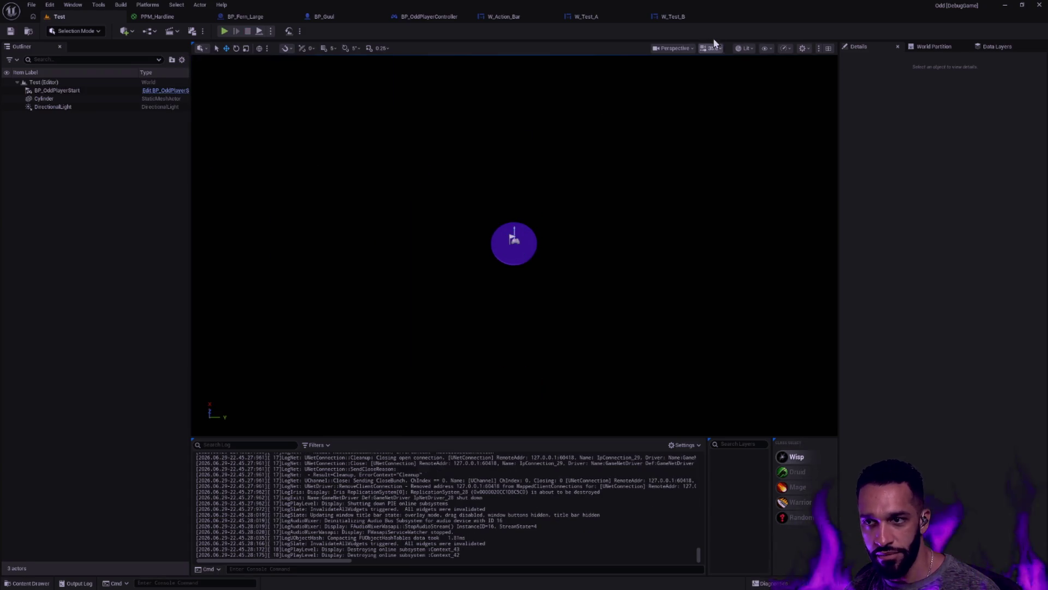
left_click(688, 16)
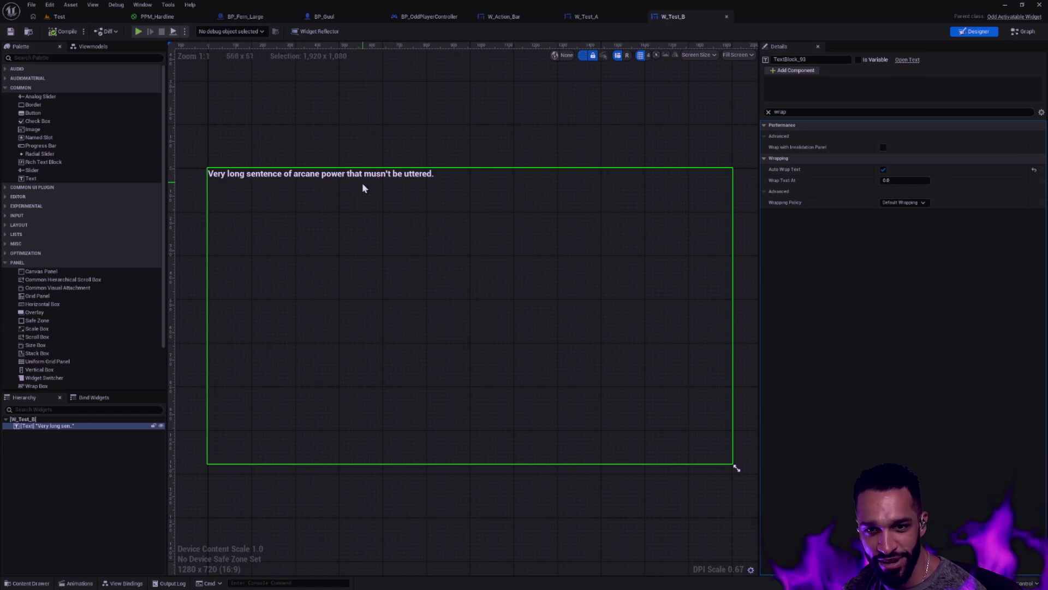
key("alt+Tab")
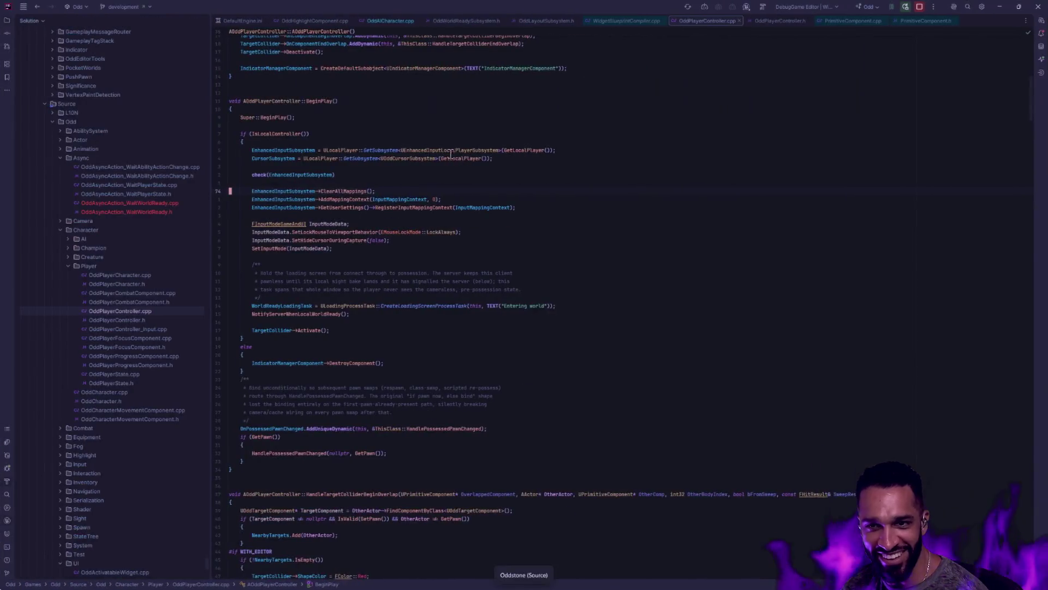
key("alt+Tab")
left_click(70, 20)
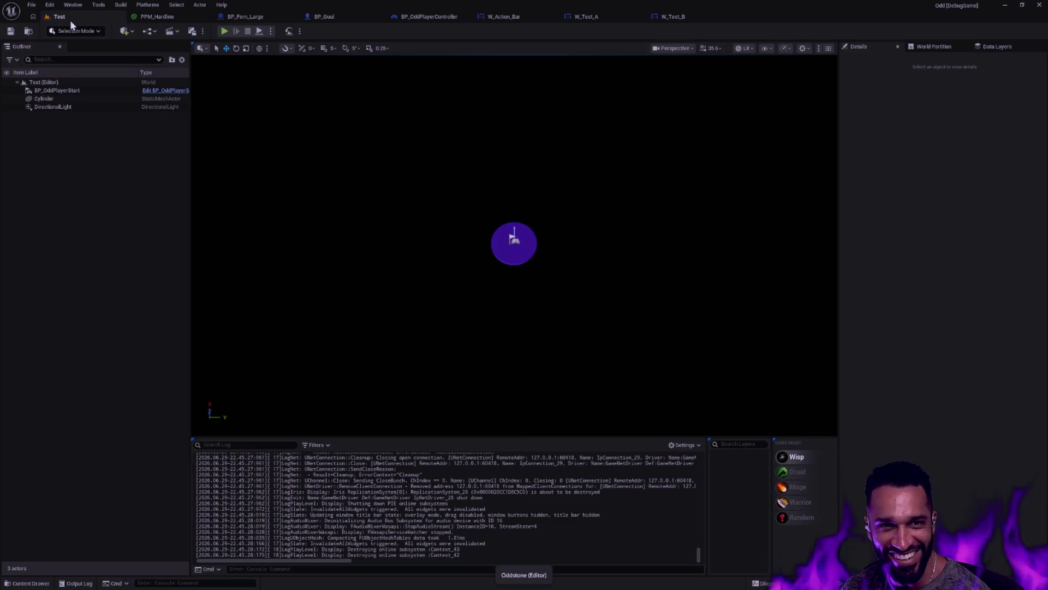
left_click(221, 33)
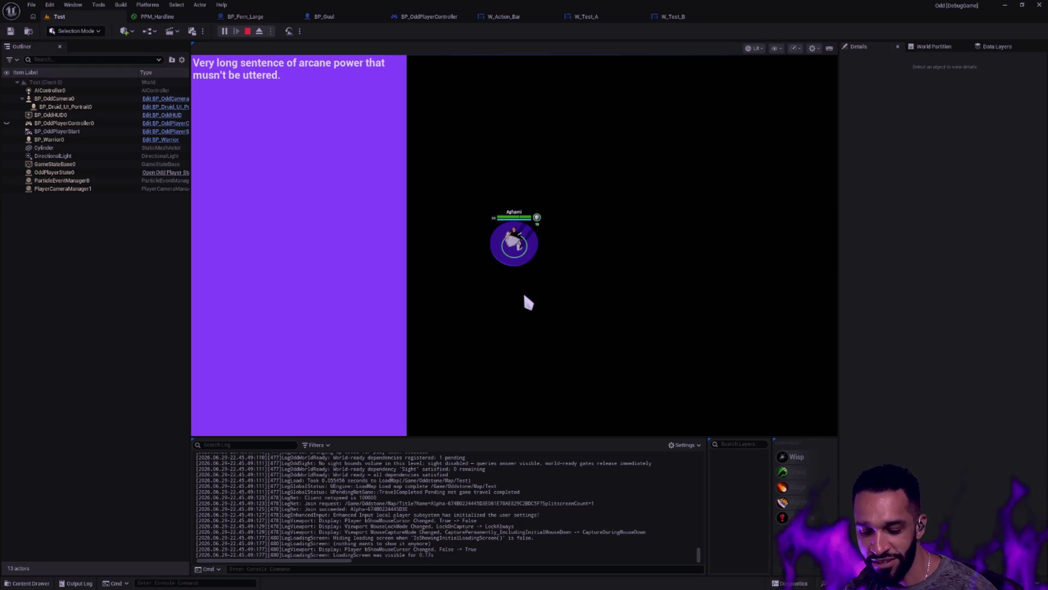
left_click(520, 244)
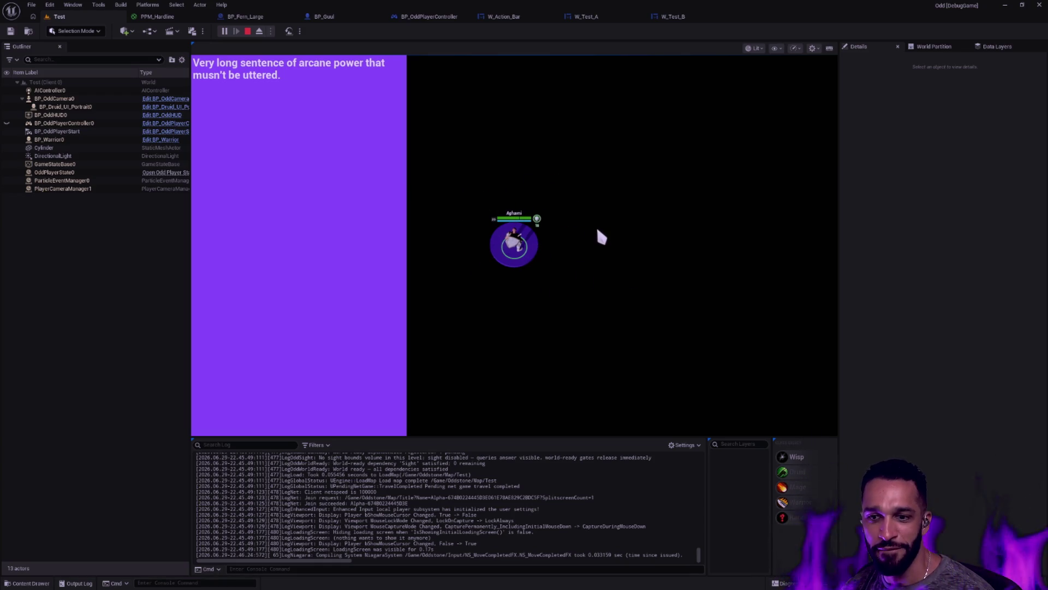
key("Escape")
left_click(690, 15)
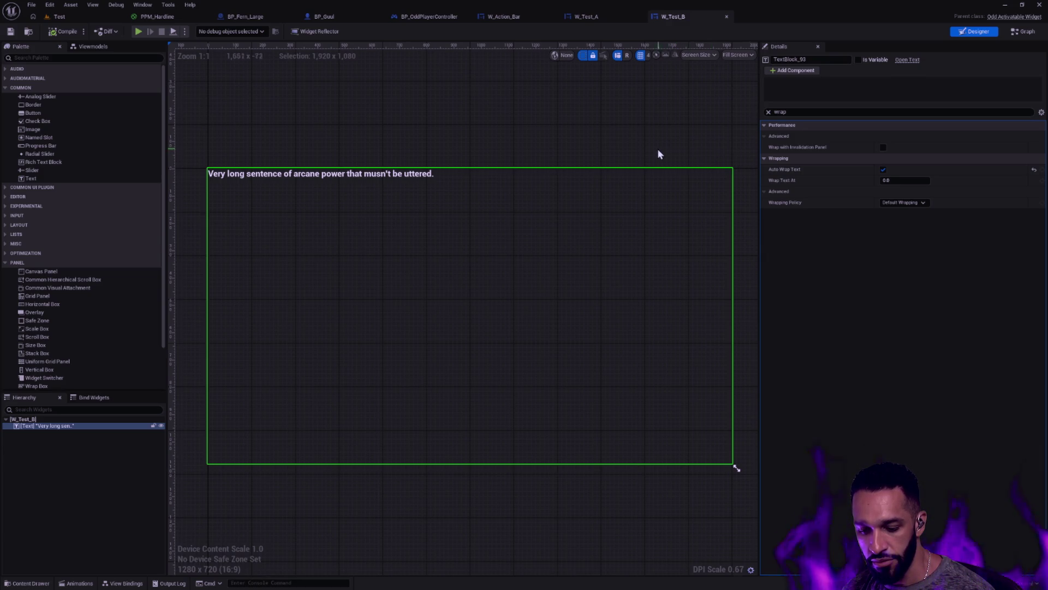
Delete the text block and add a Named Slot under the W_Test_B root.
left_click(44, 427)
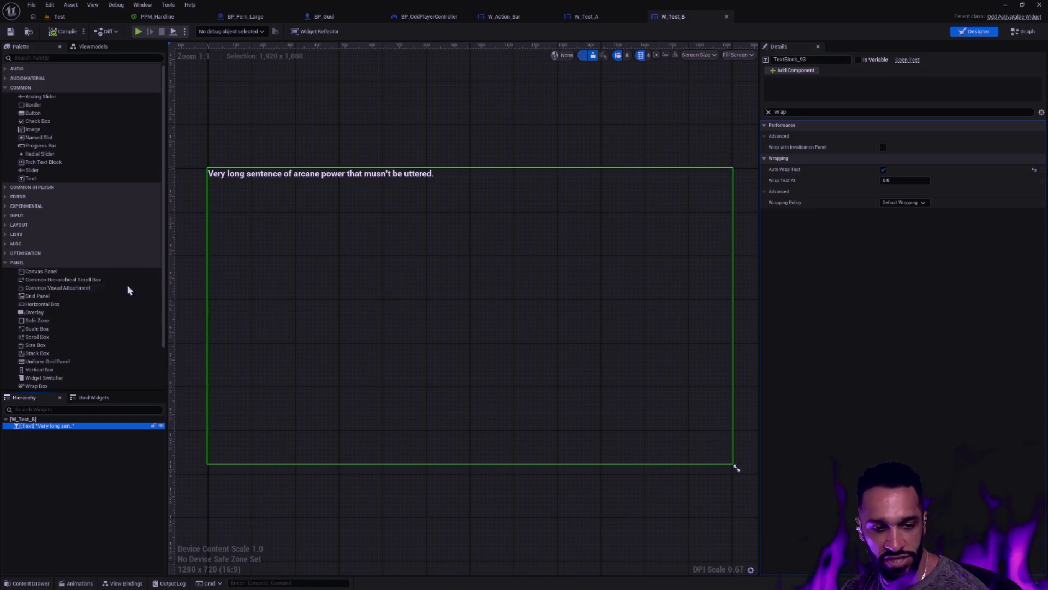
left_click(52, 57)
type("Slot")
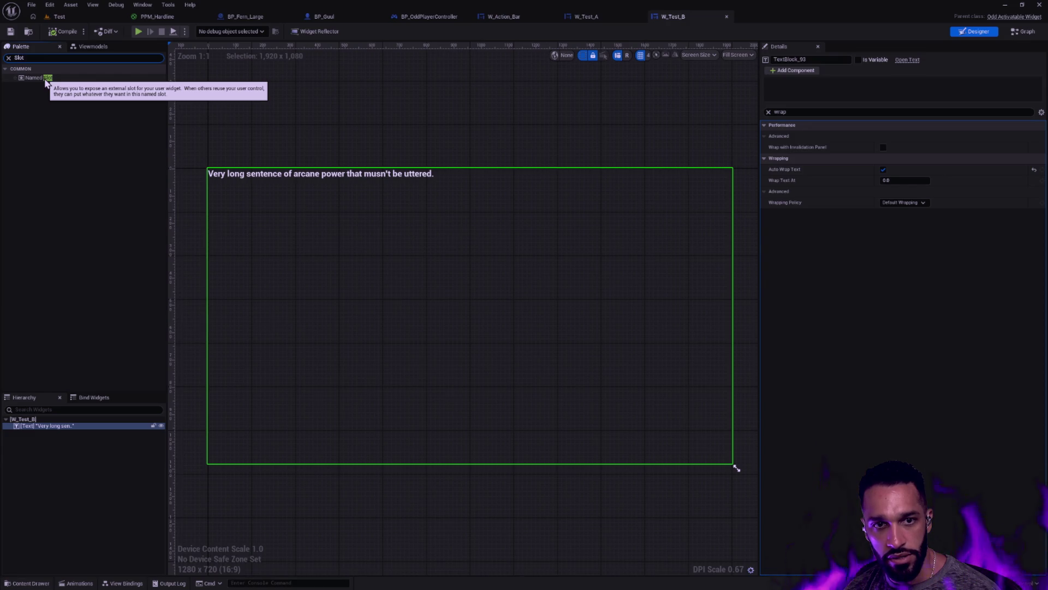
left_click(46, 80)
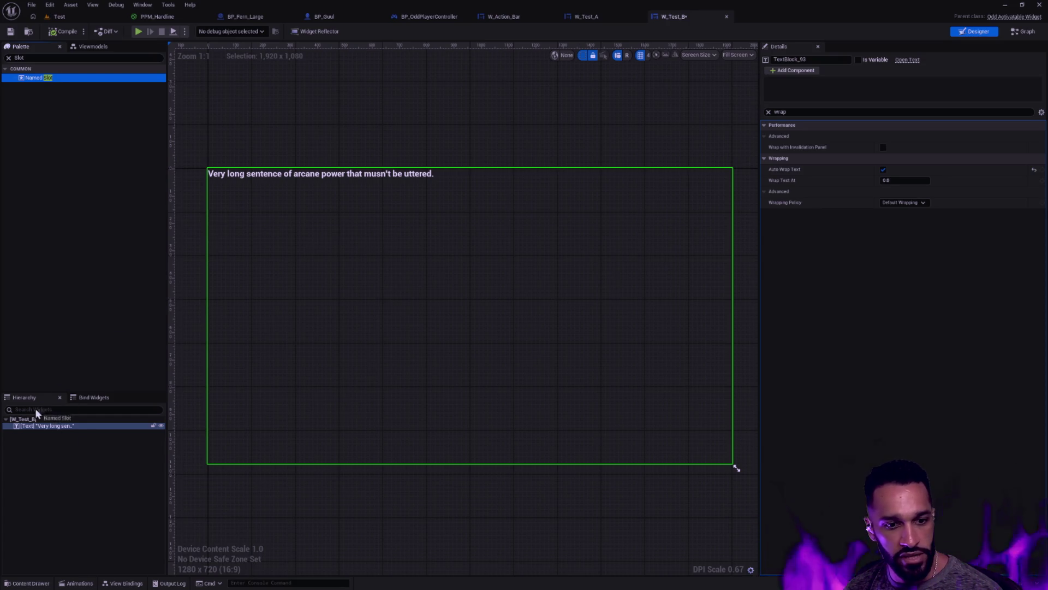
key("Delete")
left_click_drag(34, 76, 31, 426)
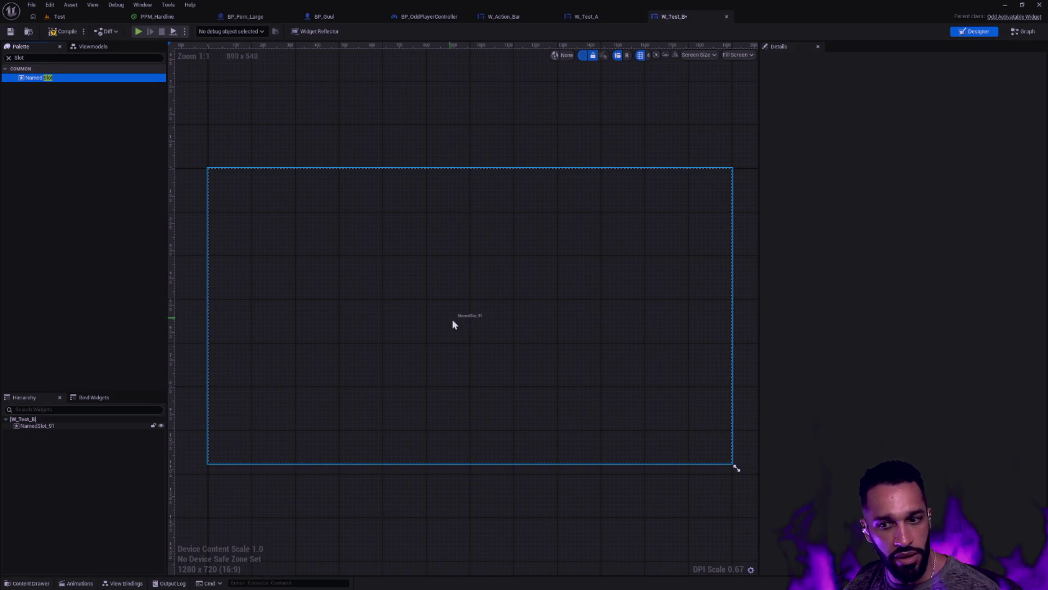
Rename the Named Slot to MusntSlot and compile W_Test_B.
left_click(57, 426)
key("F2")
type("Test")
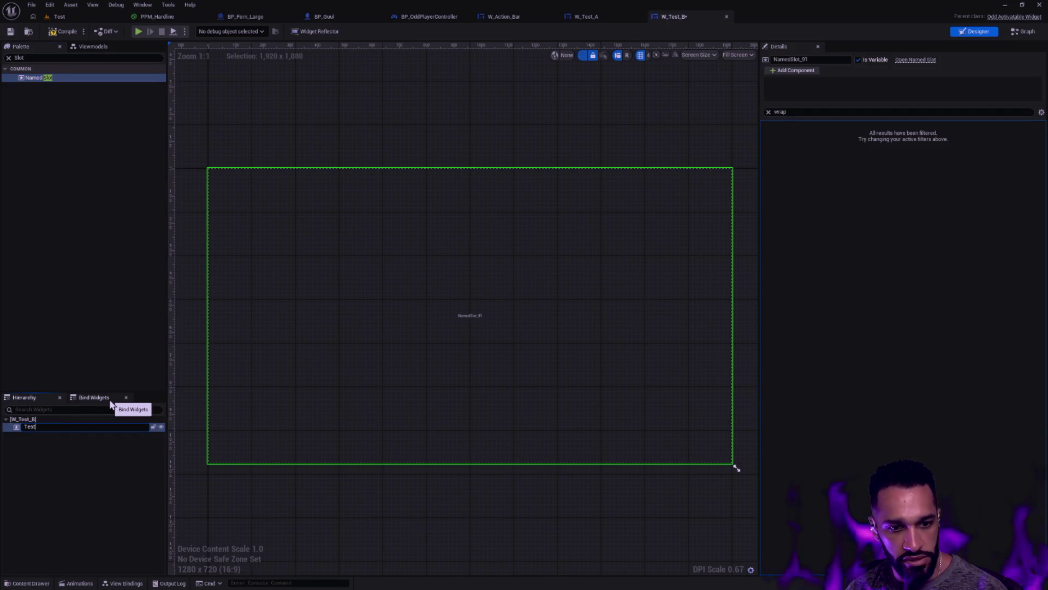
key("ctrl+a")
type("MusntSlot")
key("Return")
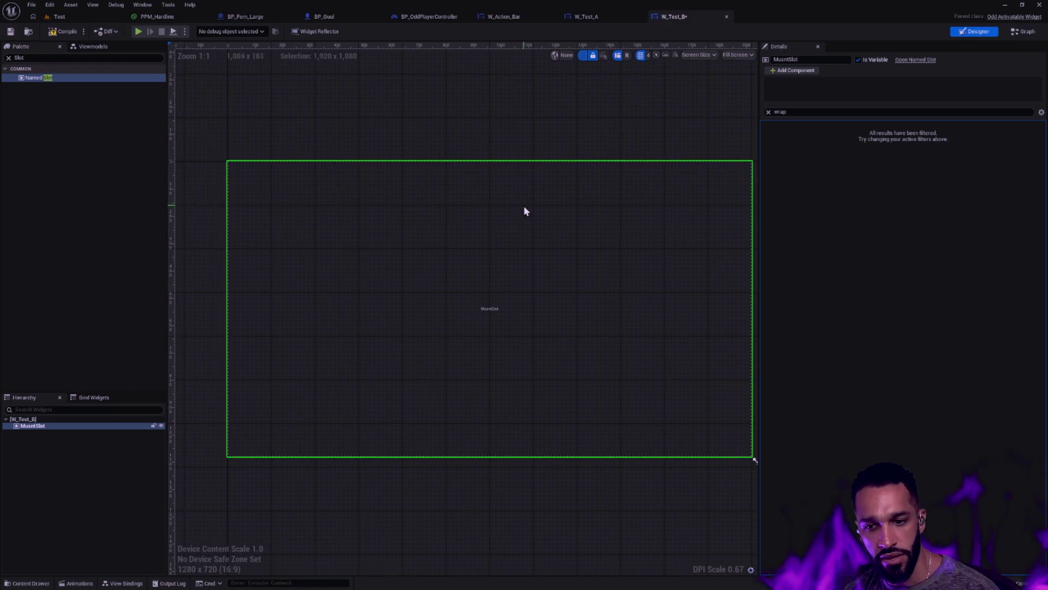
left_click(58, 426)
left_click(769, 112)
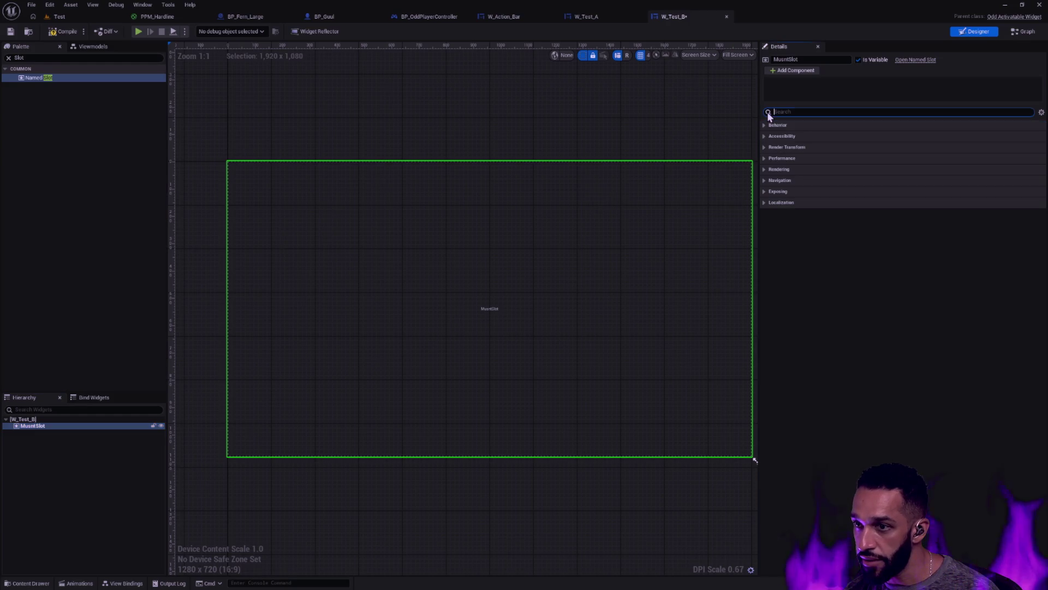
left_click(58, 426)
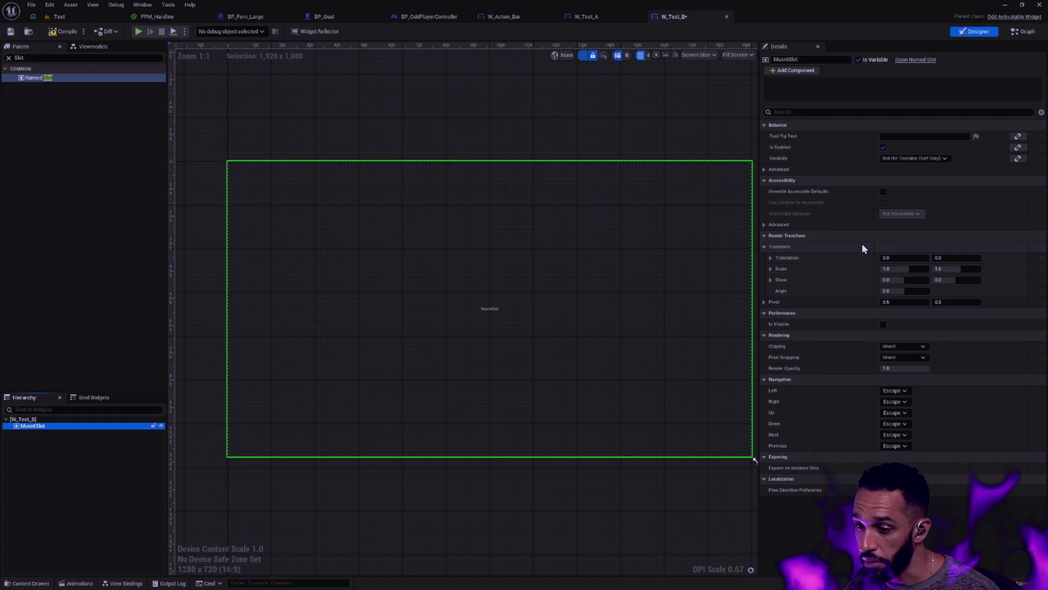
left_click(63, 31)
Save W_Test_B, then in W_Test_A drop an Image into the embedded W_Test_B's MusntSlot.
left_click(11, 31)
left_click(586, 16)
left_click(365, 282)
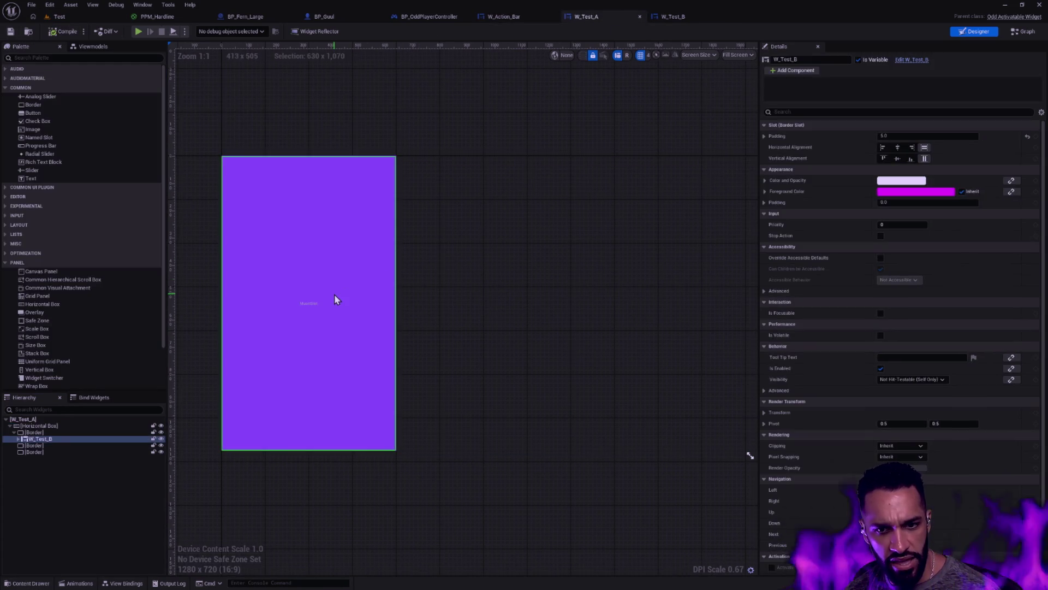
left_click(18, 438)
left_click(49, 445)
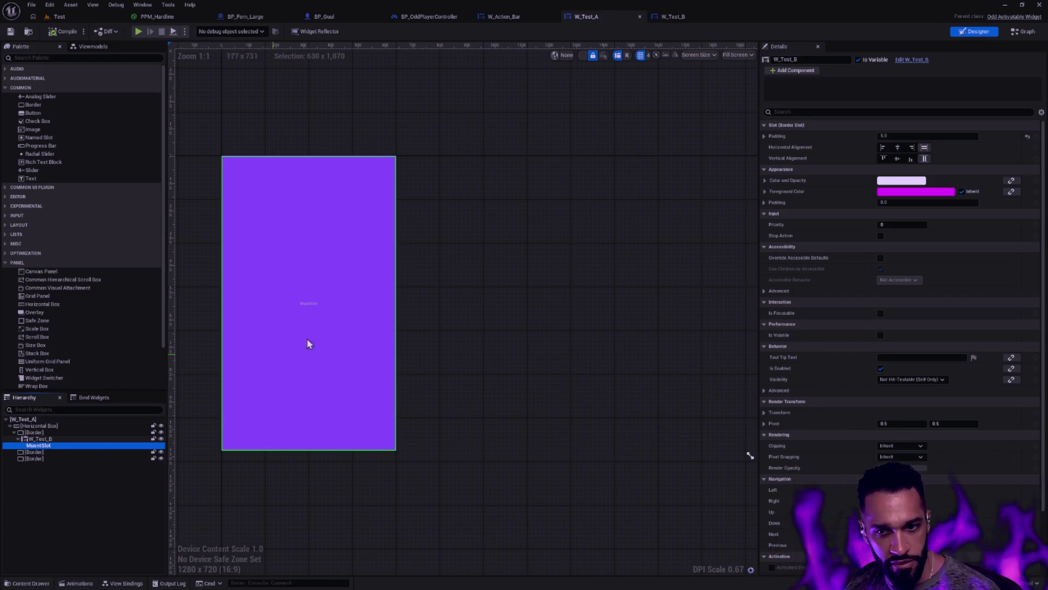
mouse_move(32, 128)
left_mouse_down()
mouse_move(91, 269)
mouse_move(47, 447)
left_mouse_up()
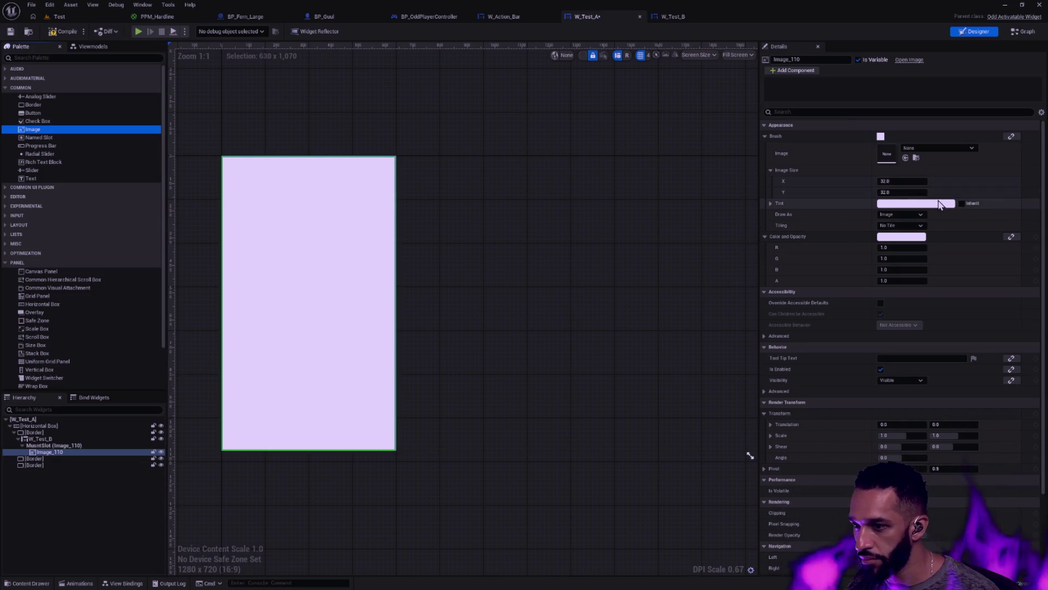
Set the image size to 12 and keep its draw mode as Image.
left_click(905, 180)
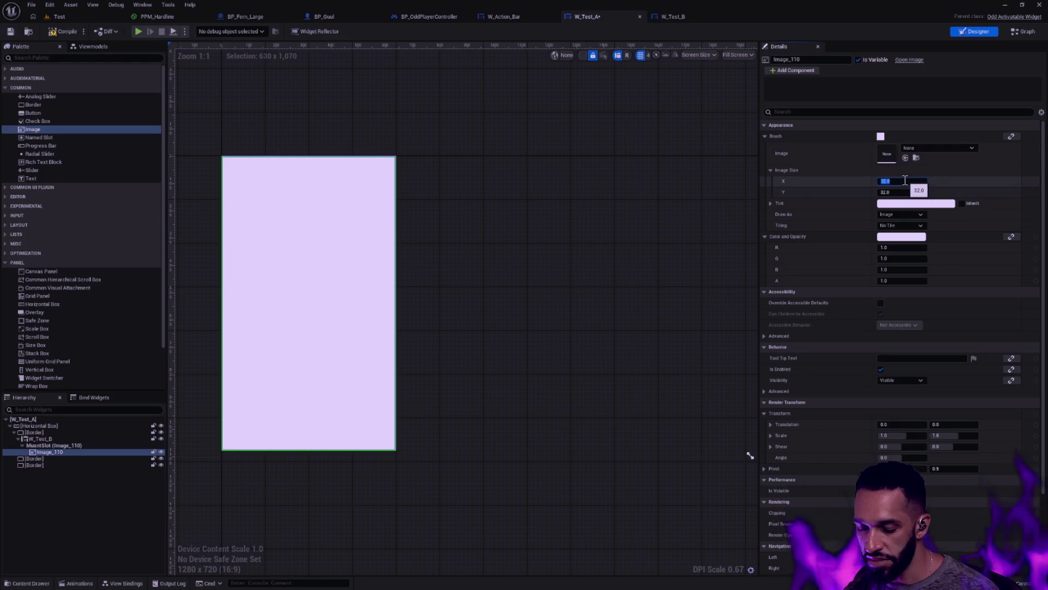
type("12")
key("Return")
left_click(910, 183)
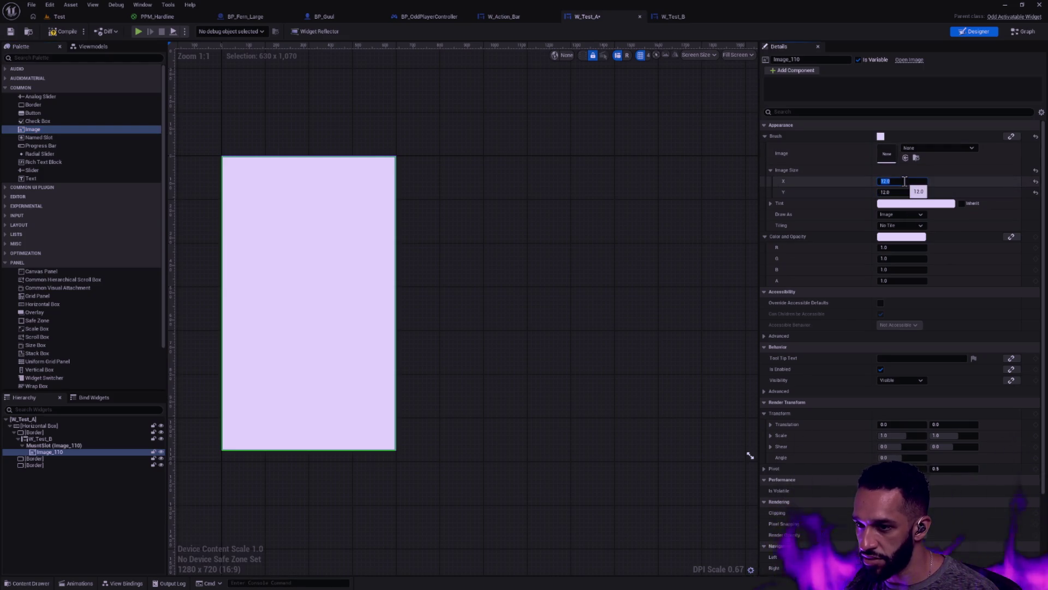
key("Return")
left_click(770, 170)
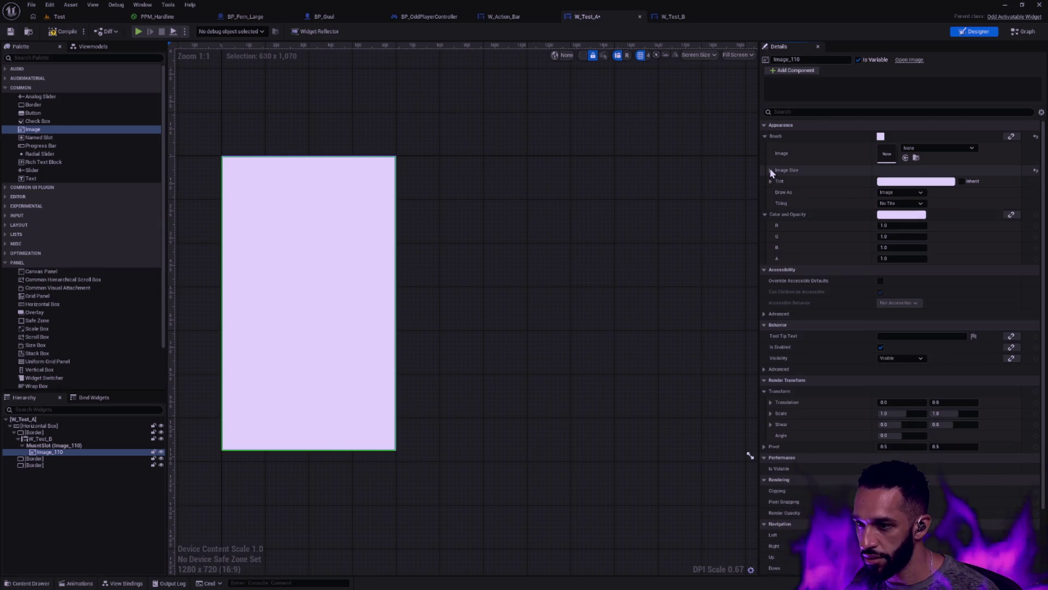
left_click(902, 193)
left_click(898, 201)
left_click(898, 201)
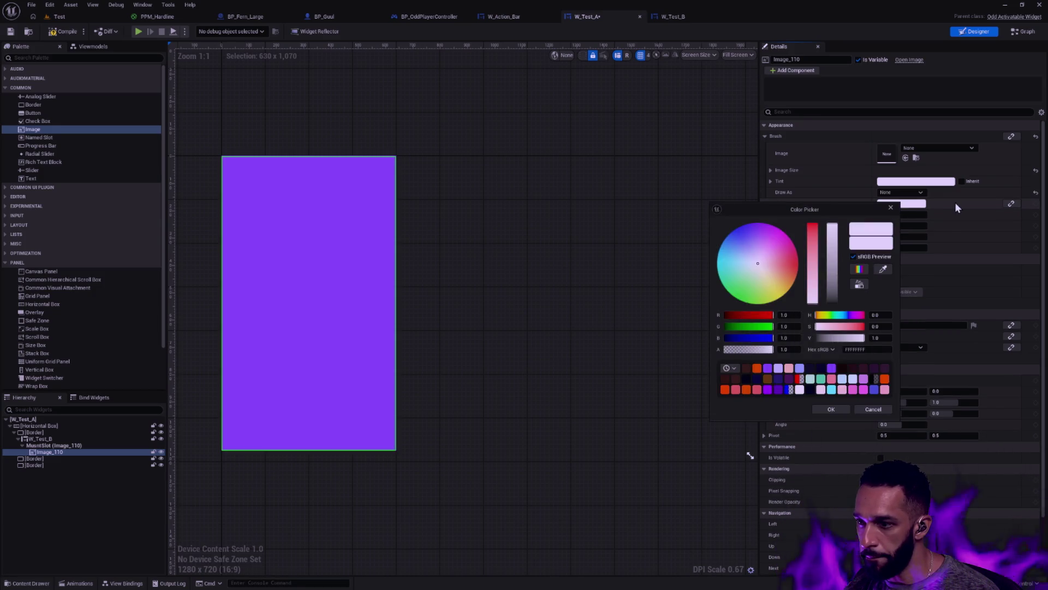
left_click(922, 192)
left_click(906, 210)
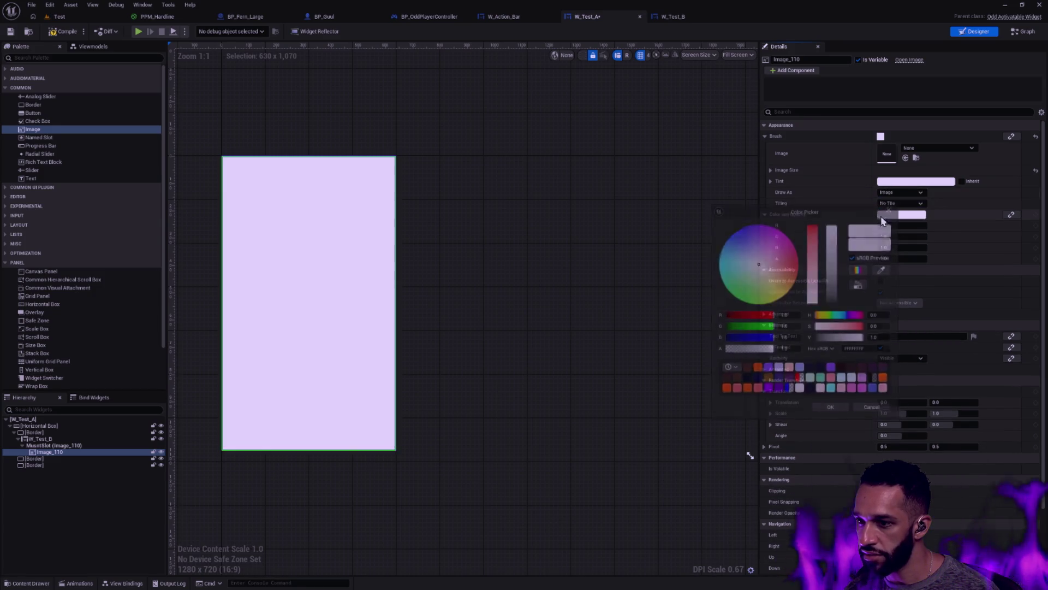
Assign the T_Radialflare_003 texture to the image.
left_click(922, 147)
type("radia")
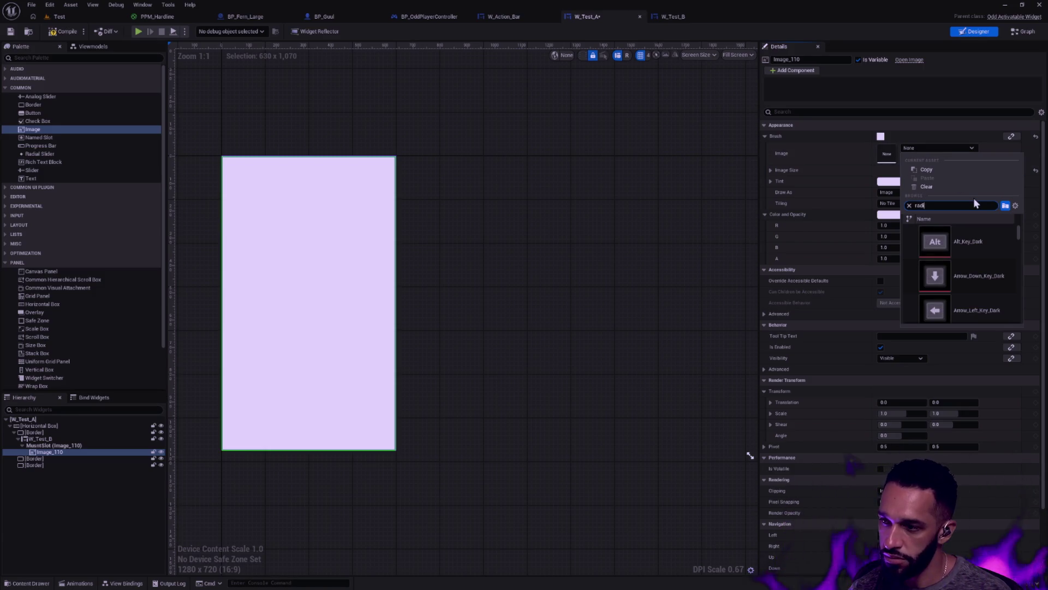
scroll(986, 238, "down", 5)
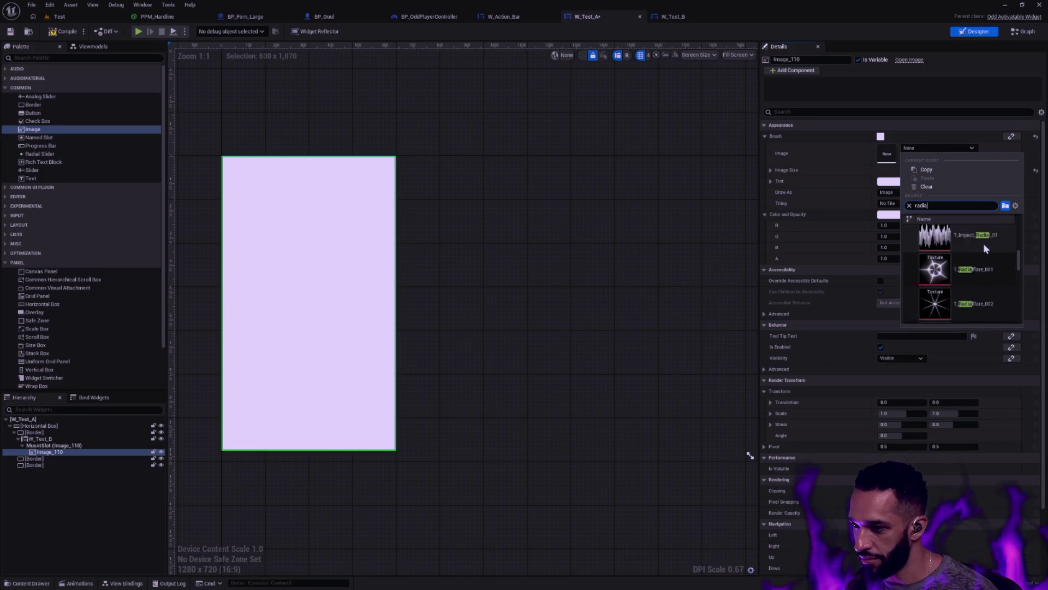
left_click(979, 244)
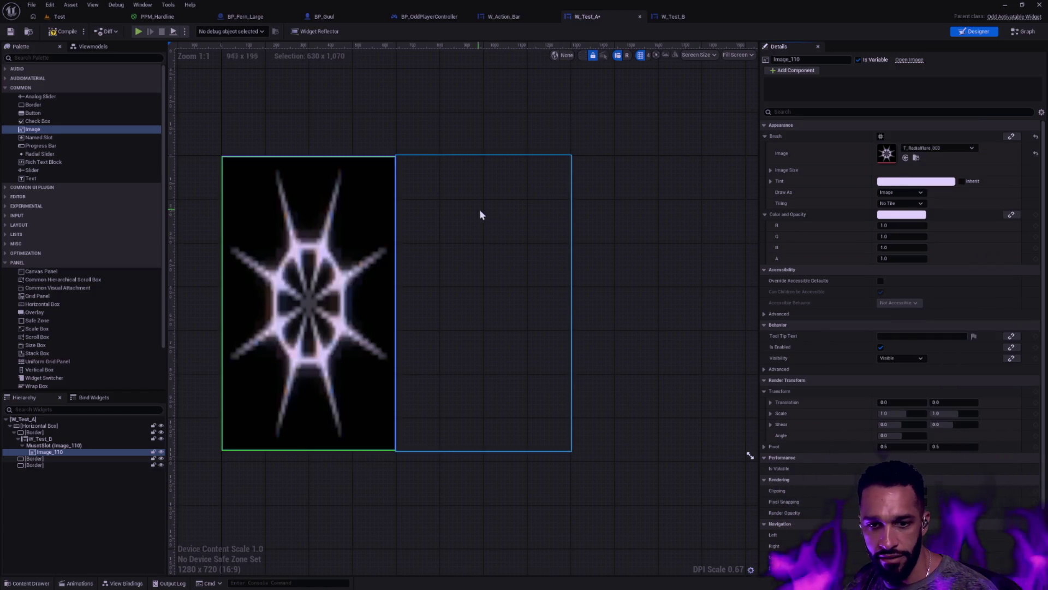
left_click(627, 232)
left_click(473, 129)
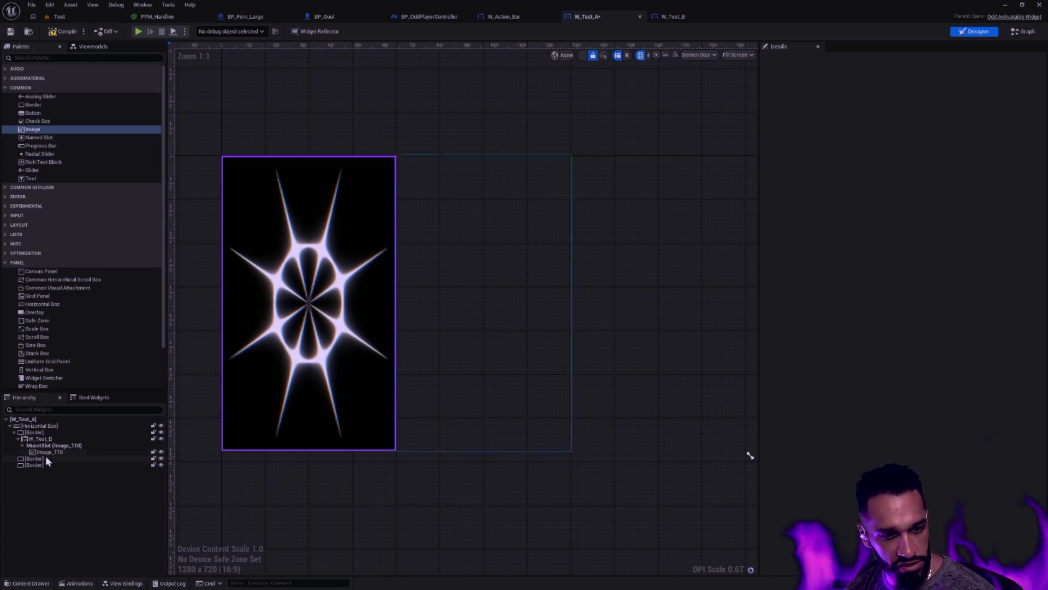
left_click(72, 446)
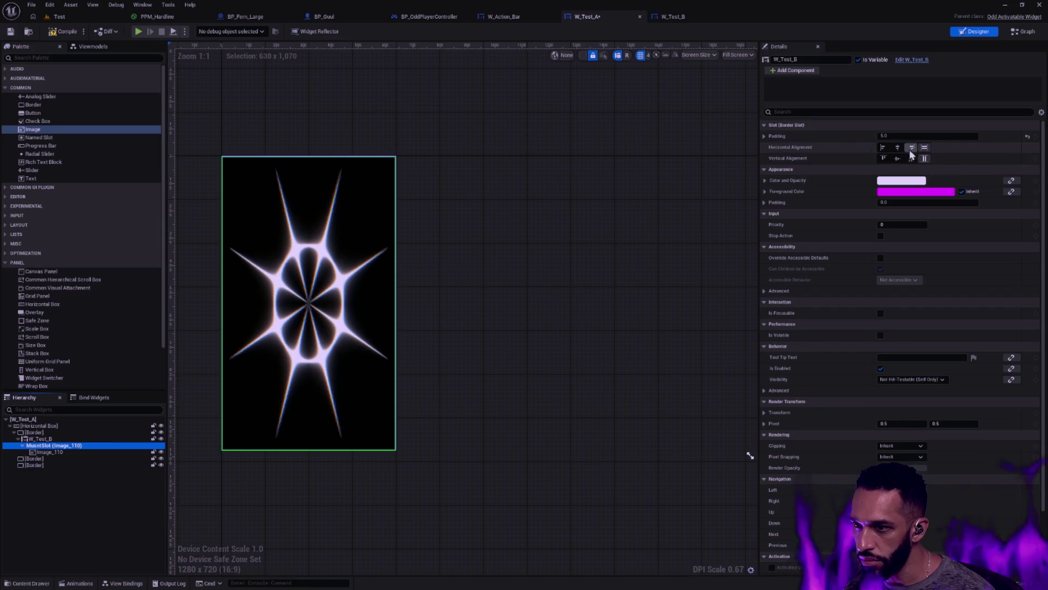
Select MusntSlot (Image_110) under the embedded W_Test_B in the Hierarchy.
left_click(99, 440)
left_click(93, 446)
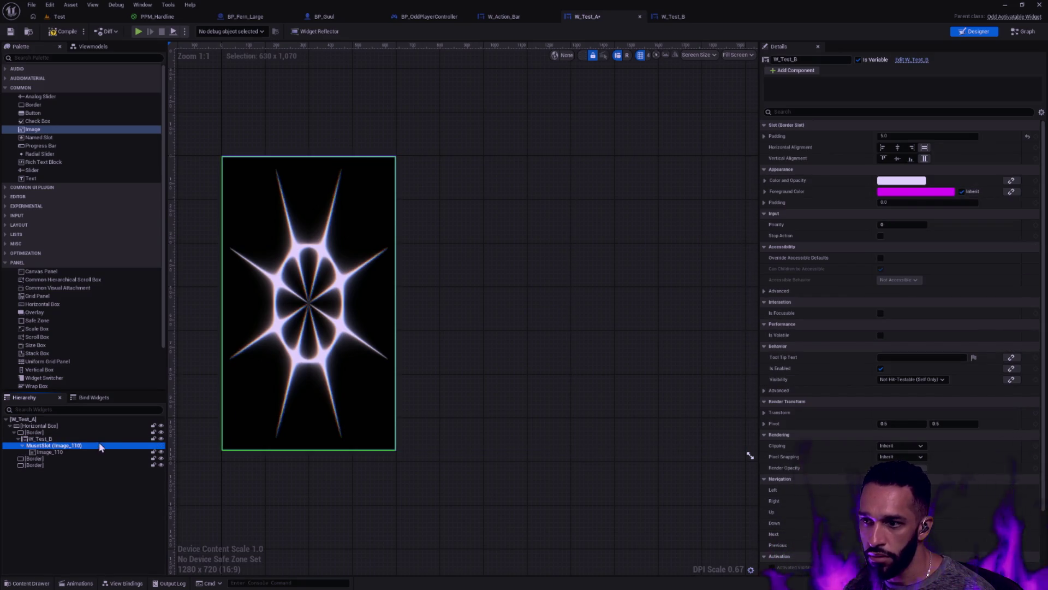
left_click(102, 438)
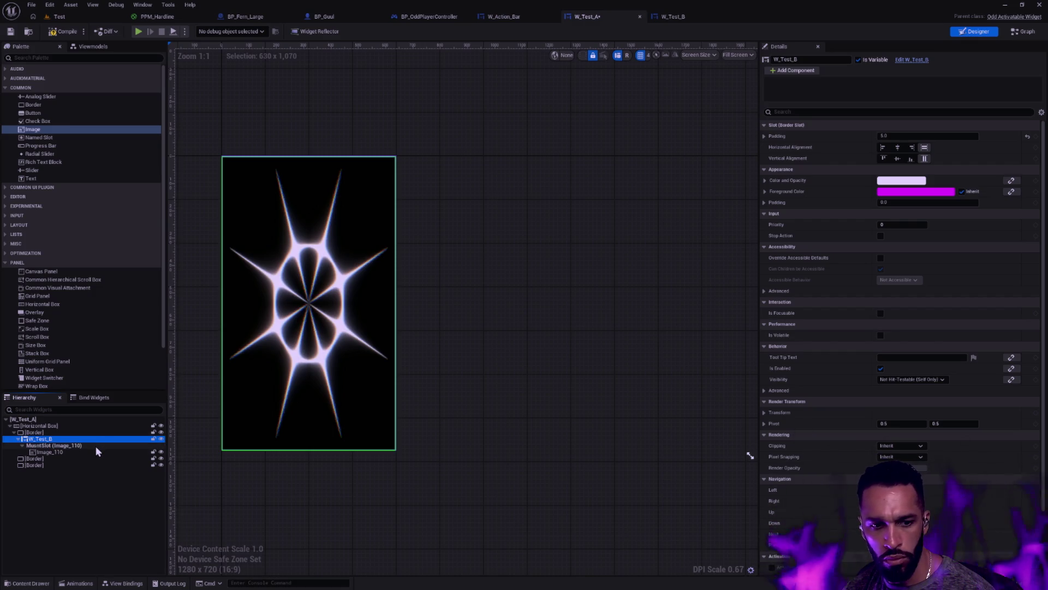
left_click(95, 446)
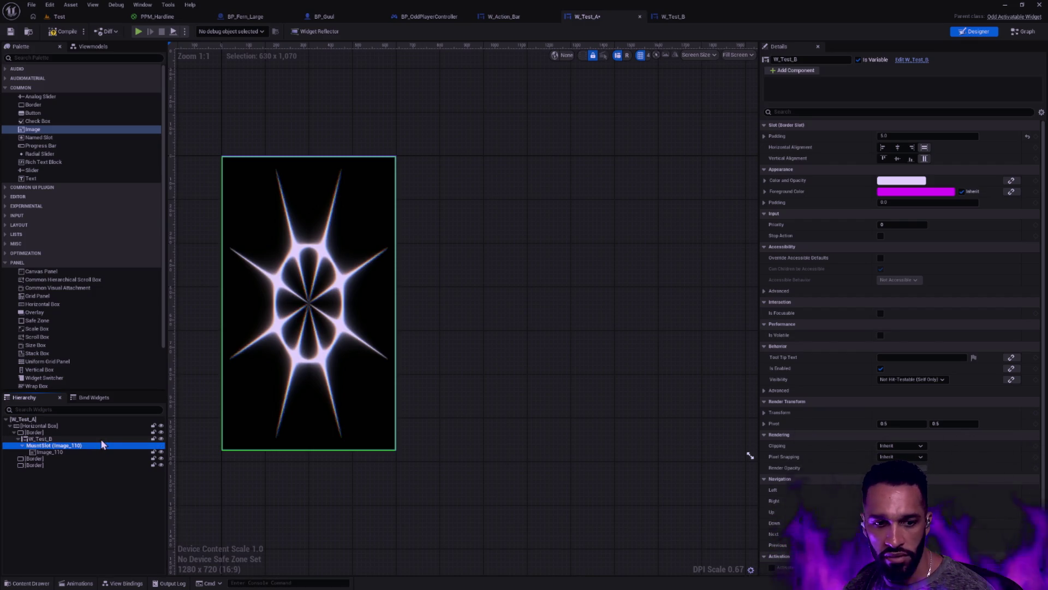
left_click(97, 440)
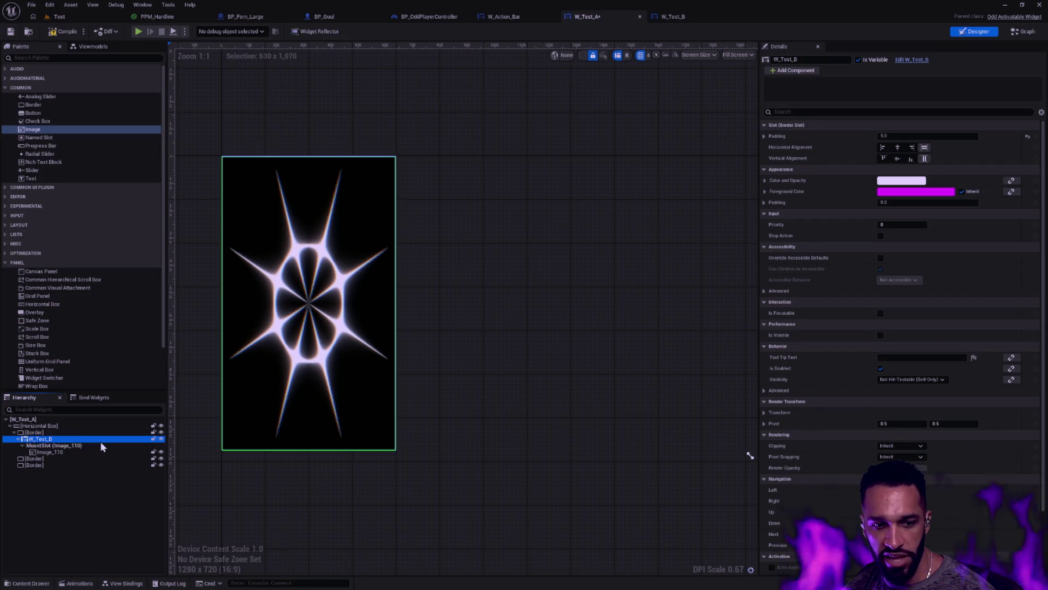
left_click(98, 447)
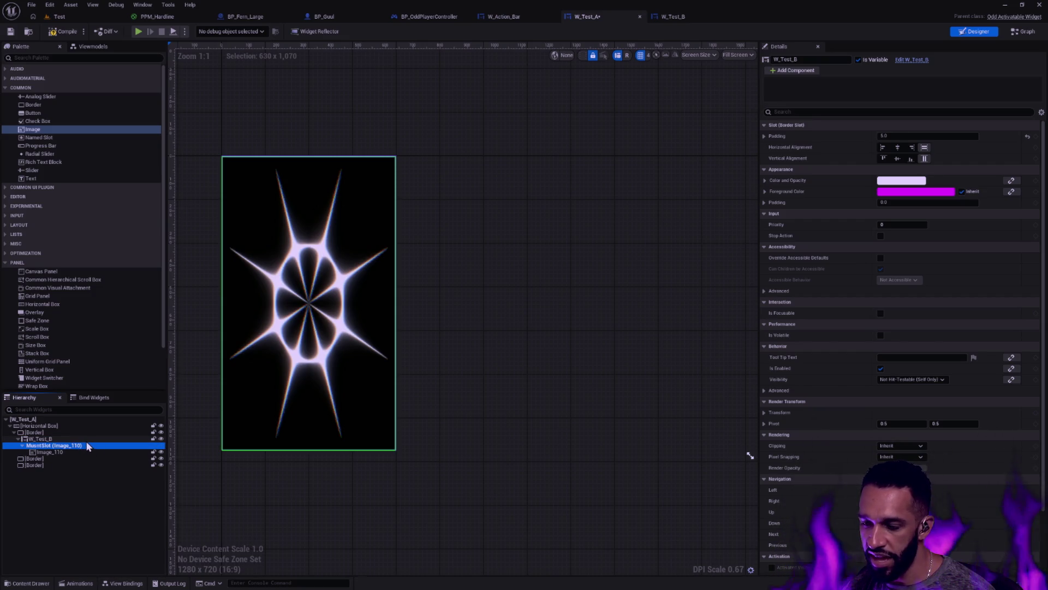
left_click(75, 440)
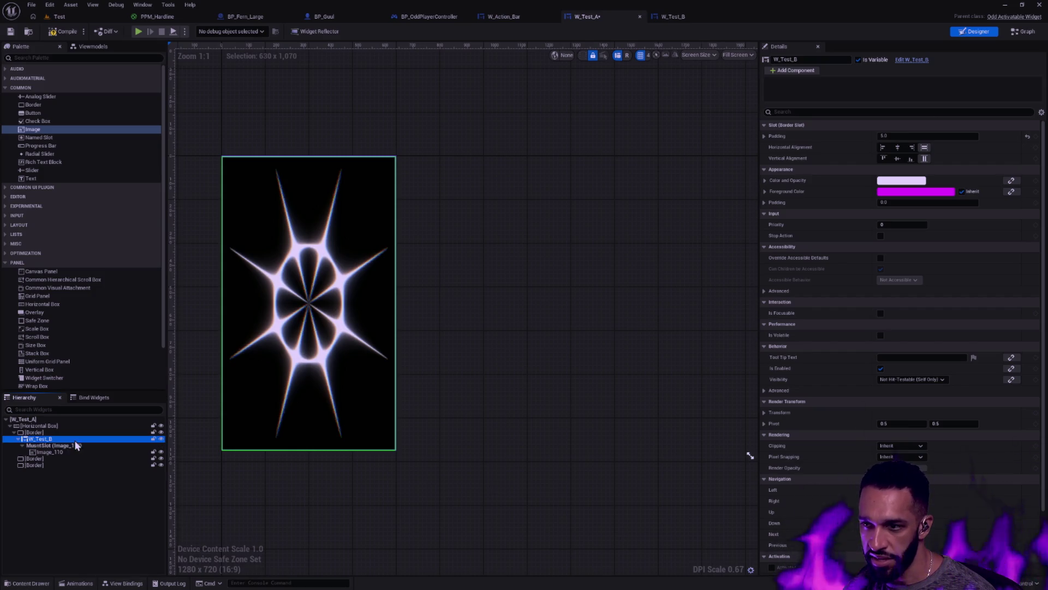
left_click(66, 447)
left_click(72, 440)
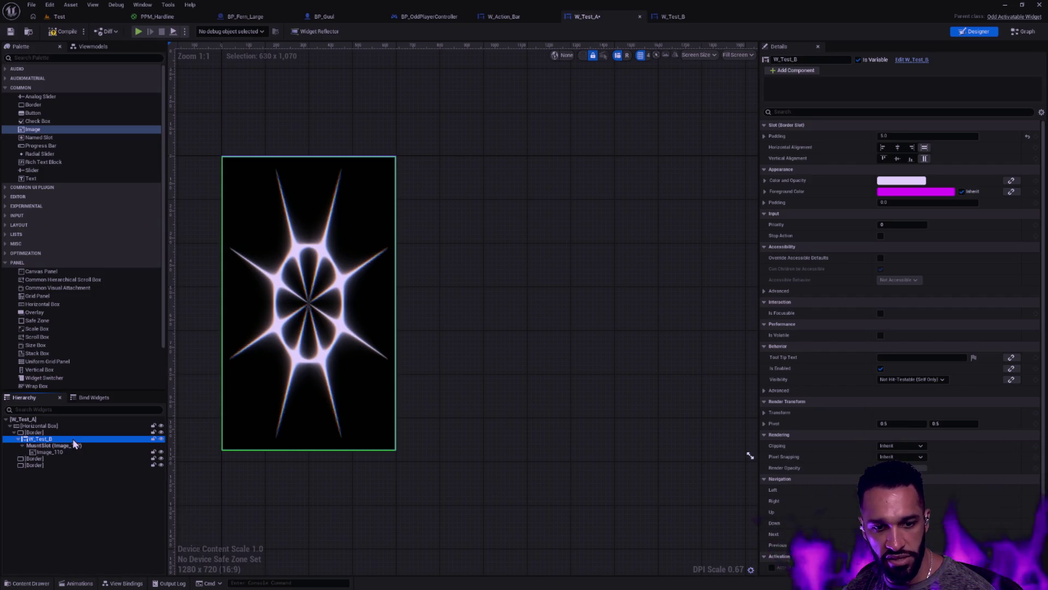
left_click(45, 445)
Expand MusntSlot and delete Image_110 from it.
left_click(22, 446)
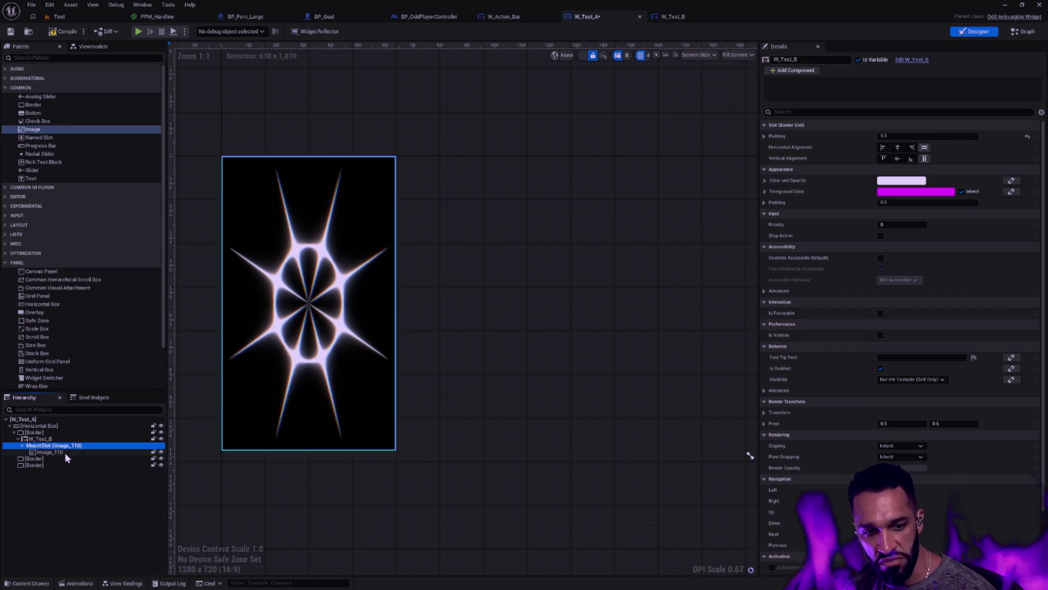
left_click(64, 452)
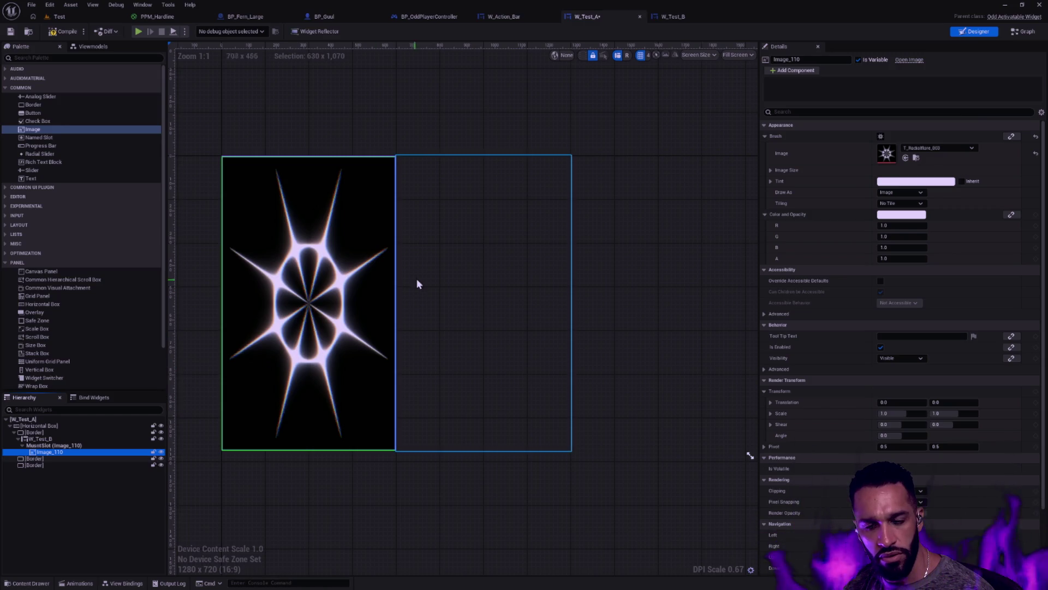
left_click(361, 211)
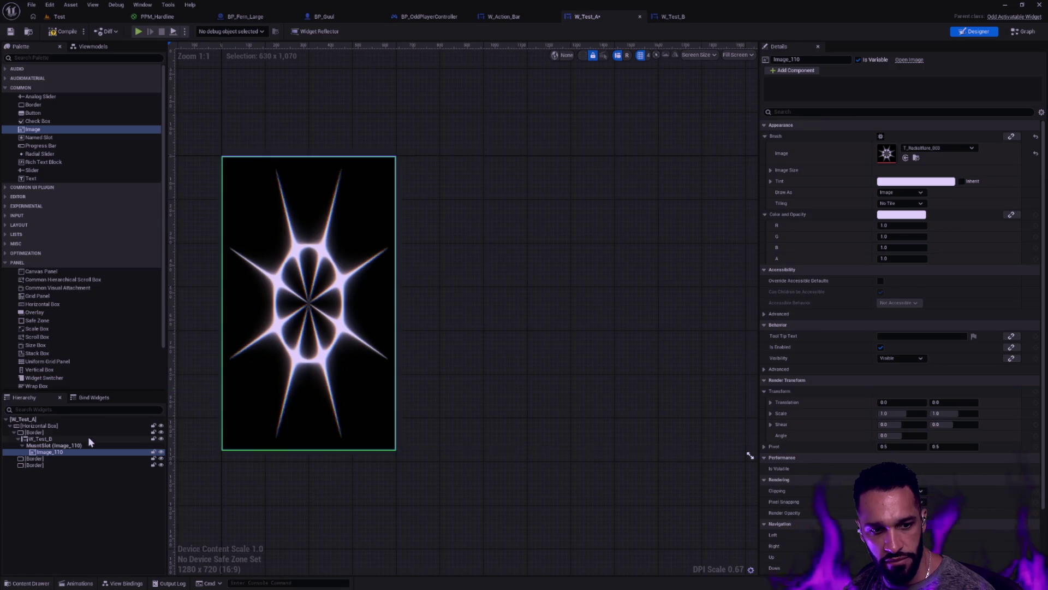
key("Delete")
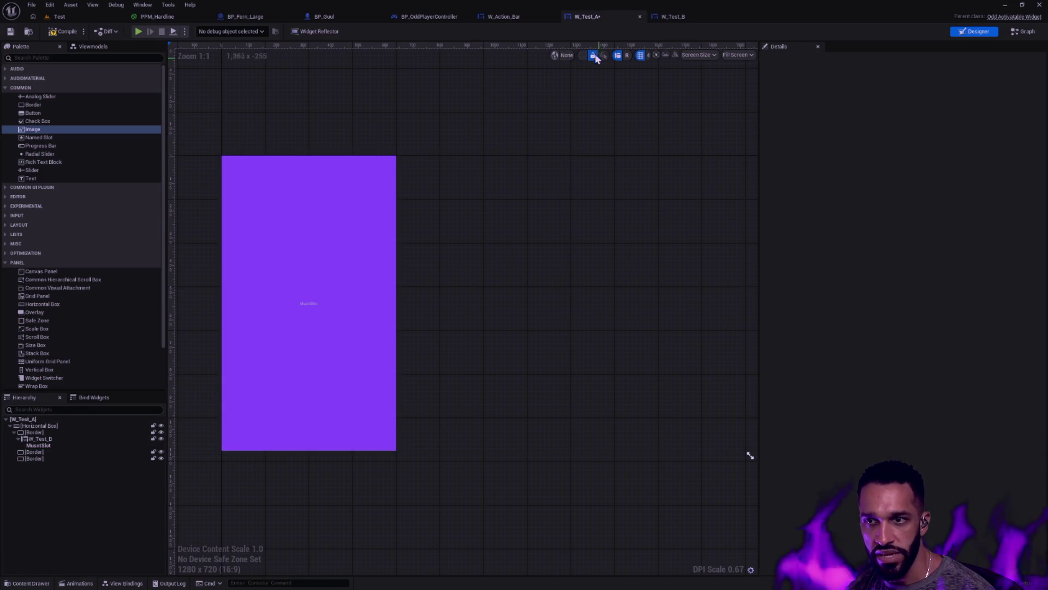
Delete MusntSlot from W_Test_B and save the widget.
left_click(669, 19)
left_click(43, 427)
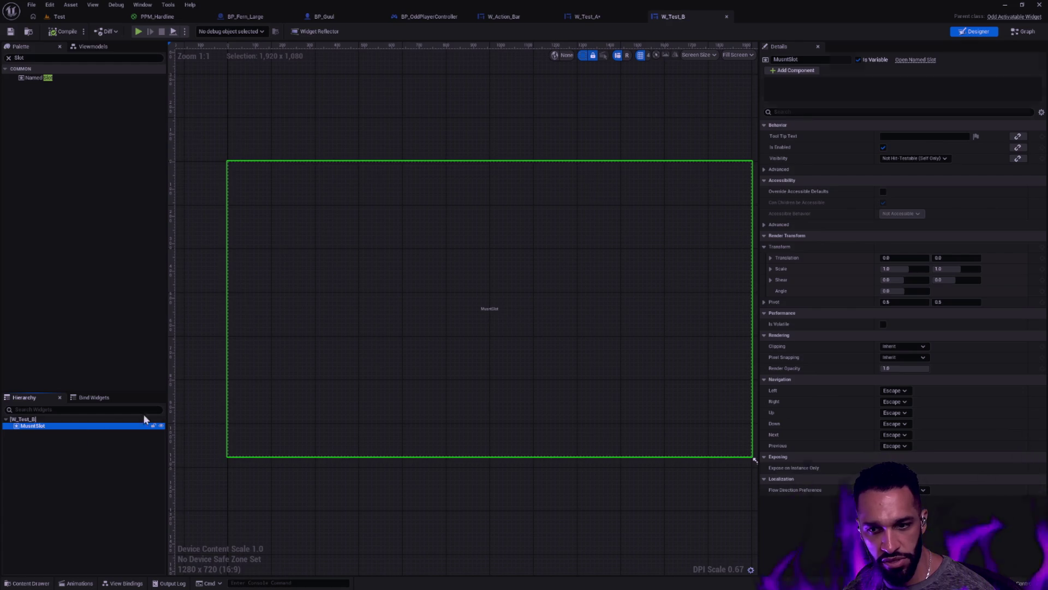
key("Delete")
key("ctrl+s")
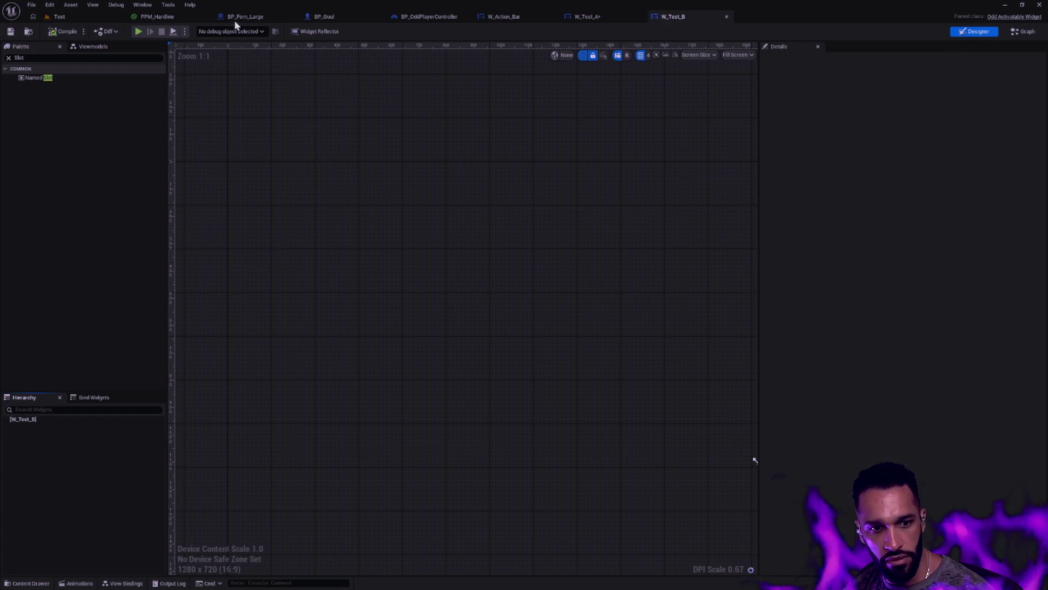
Save W_Test_A, then return to W_Test_B and select its root widget.
left_click(604, 22)
left_click(11, 32)
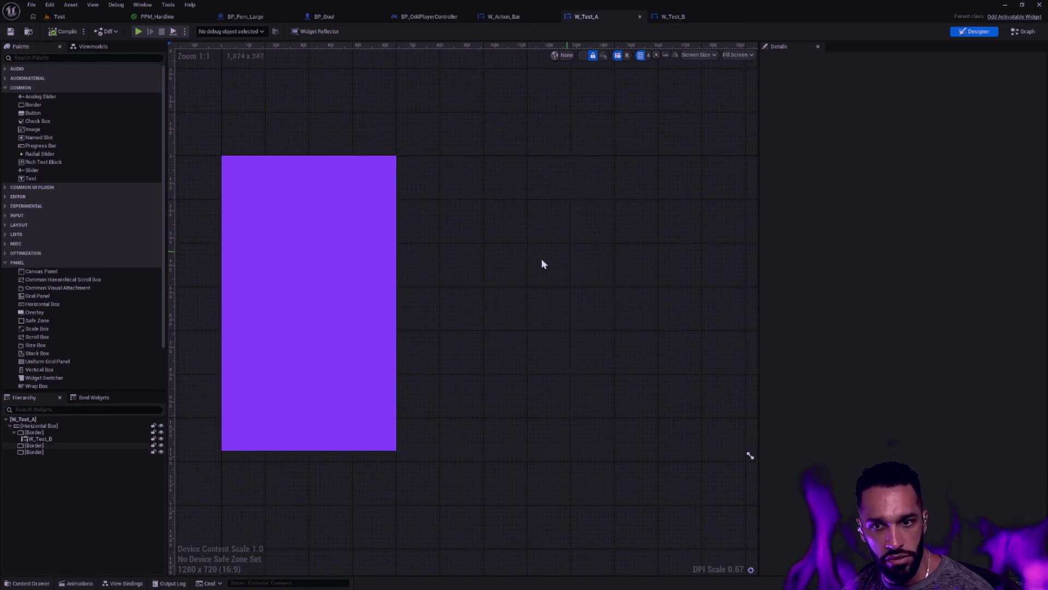
left_click(385, 256)
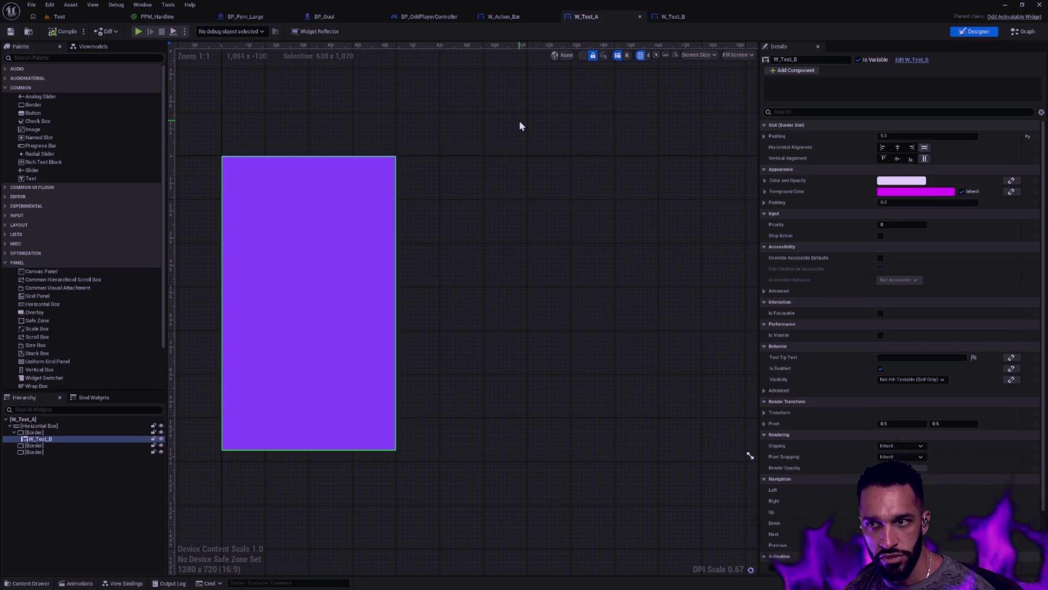
left_click(694, 18)
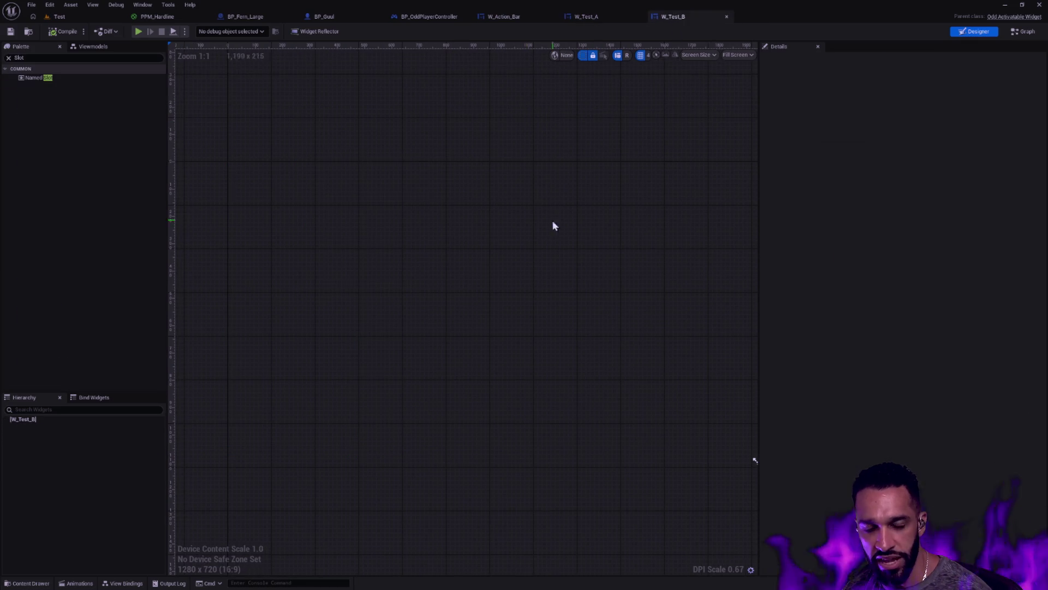
right_click(34, 421)
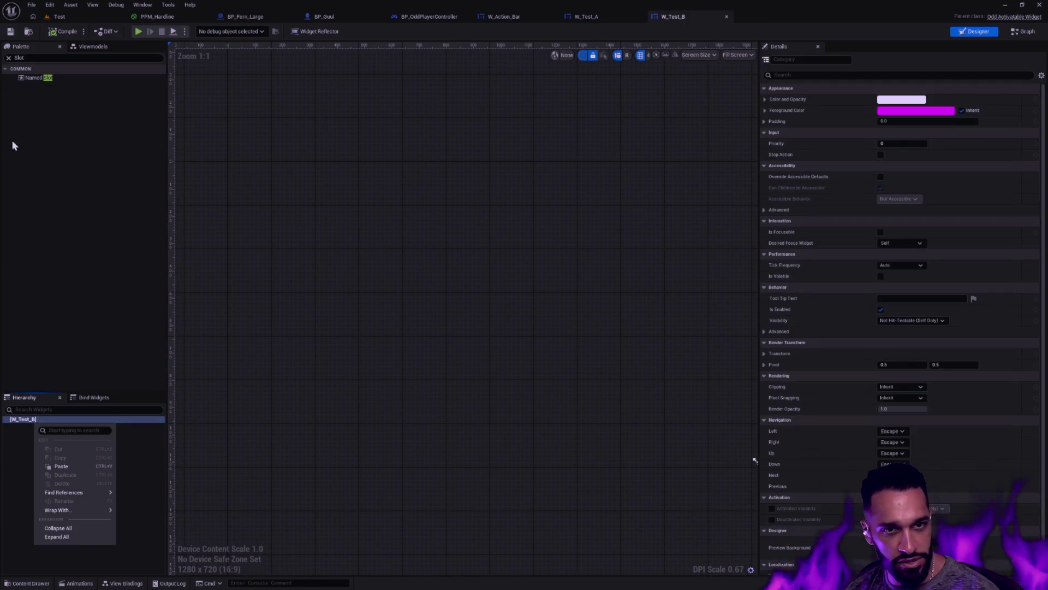
Add a Size Box from the Palette onto the W_Test_B root widget.
left_click(8, 57)
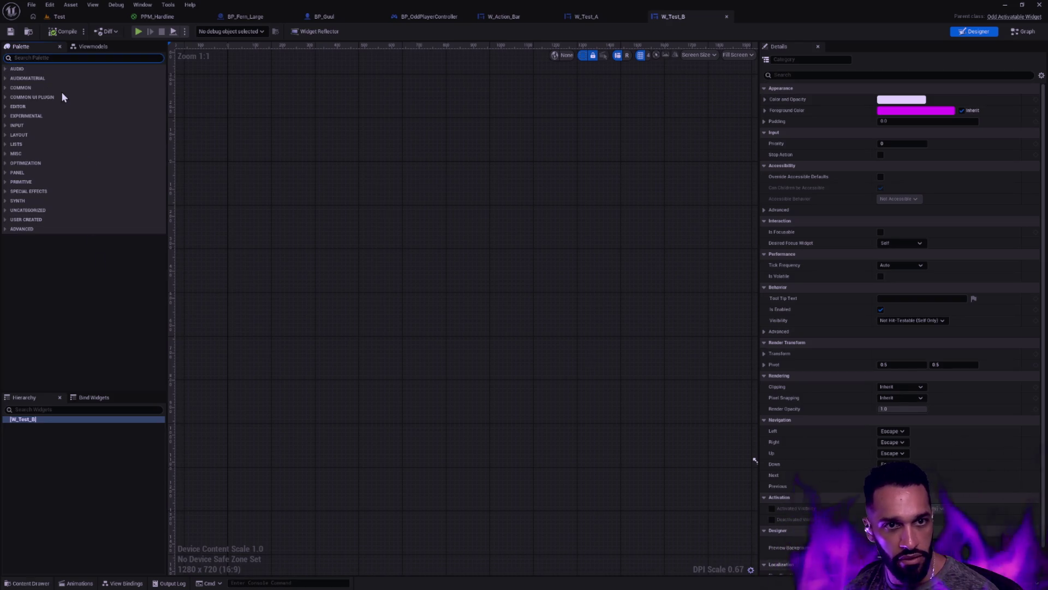
type("size")
left_click_drag(77, 78, 40, 417)
left_click(38, 426)
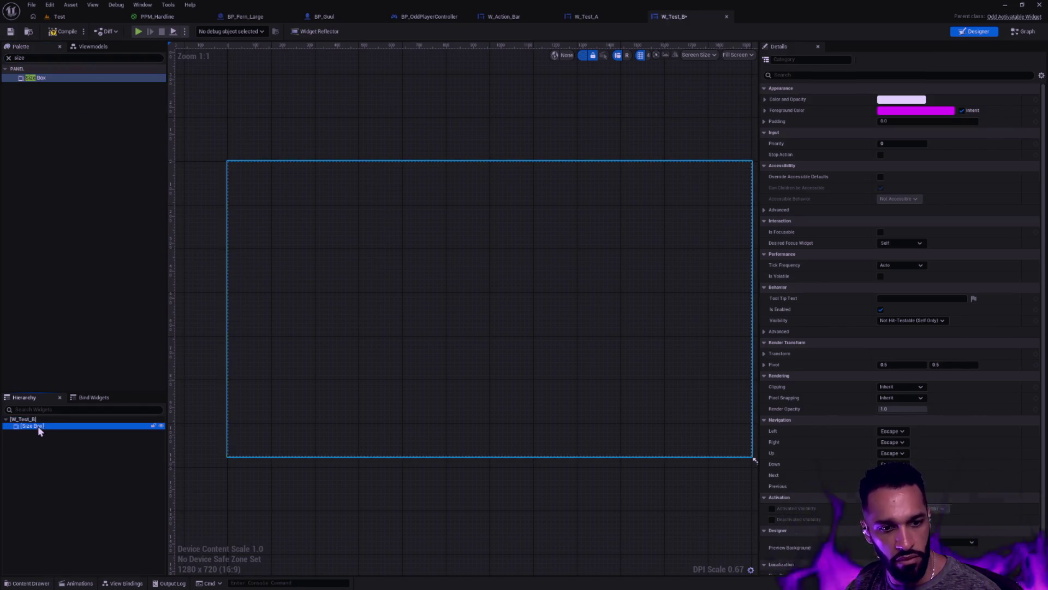
Enable the Size Box's Width and Height Overrides and set both to 100.
left_click(771, 147)
left_click(771, 136)
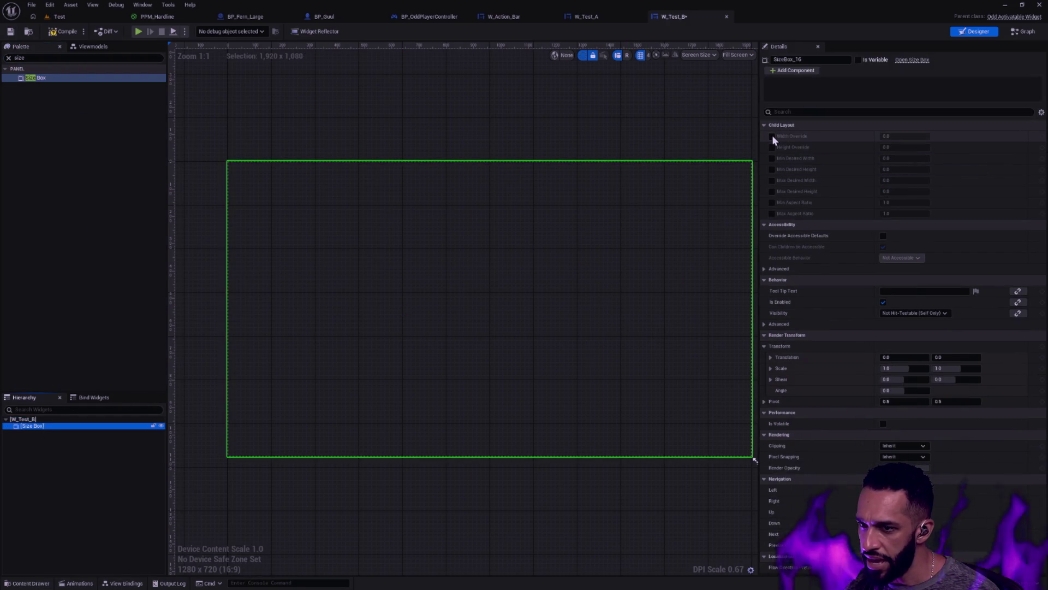
left_click(907, 135)
type("100")
key("Tab")
type("100")
key("Return")
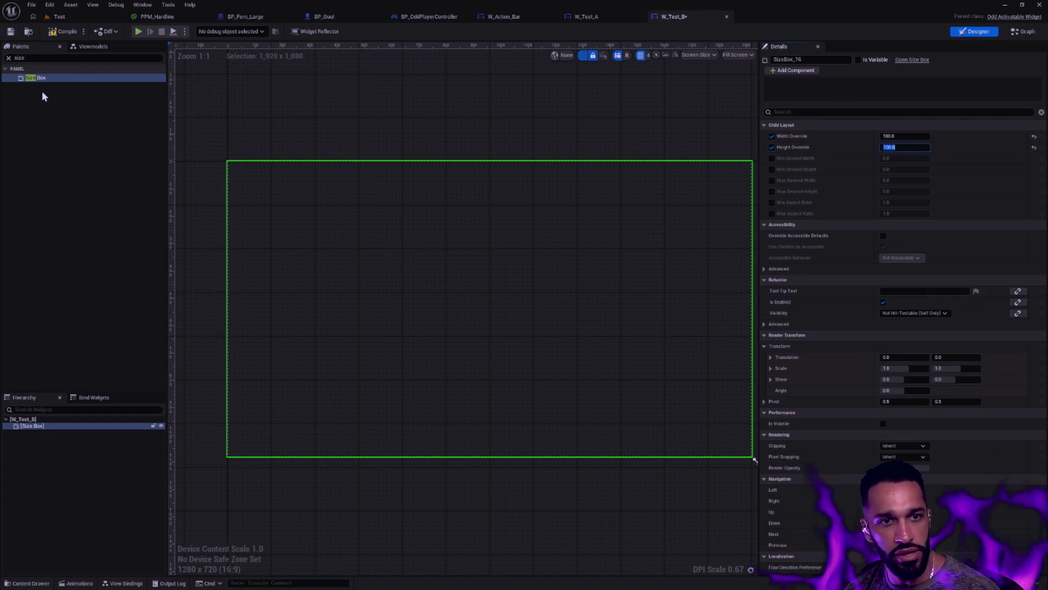
Place a Border widget inside the Size Box.
left_click(8, 58)
type("border")
mouse_move(31, 78)
left_mouse_down()
mouse_move(57, 369)
mouse_move(50, 426)
left_mouse_up()
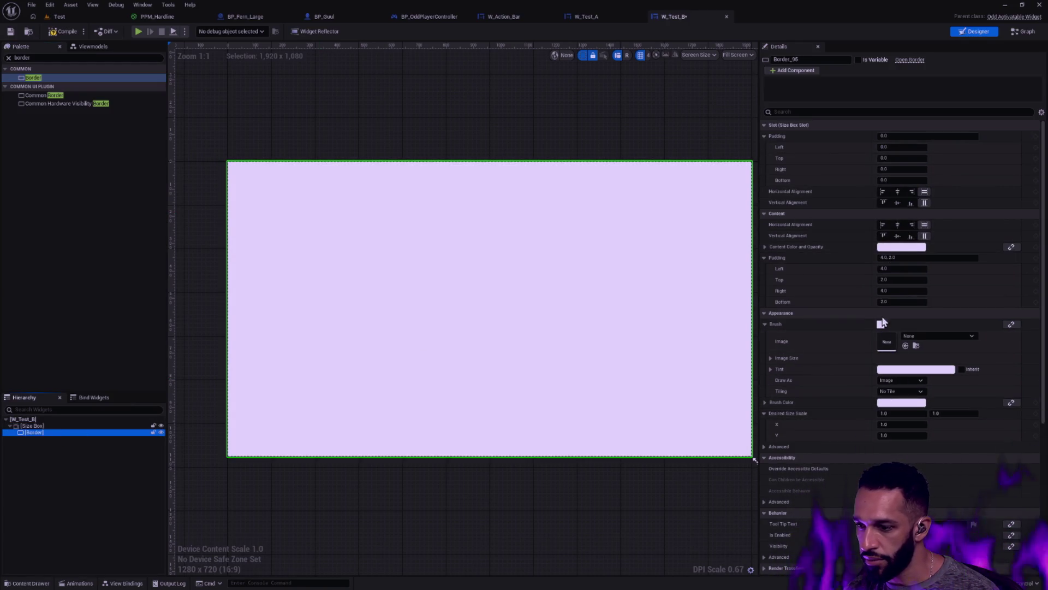
Set the Border brush's Draw As option to Box.
left_click(898, 381)
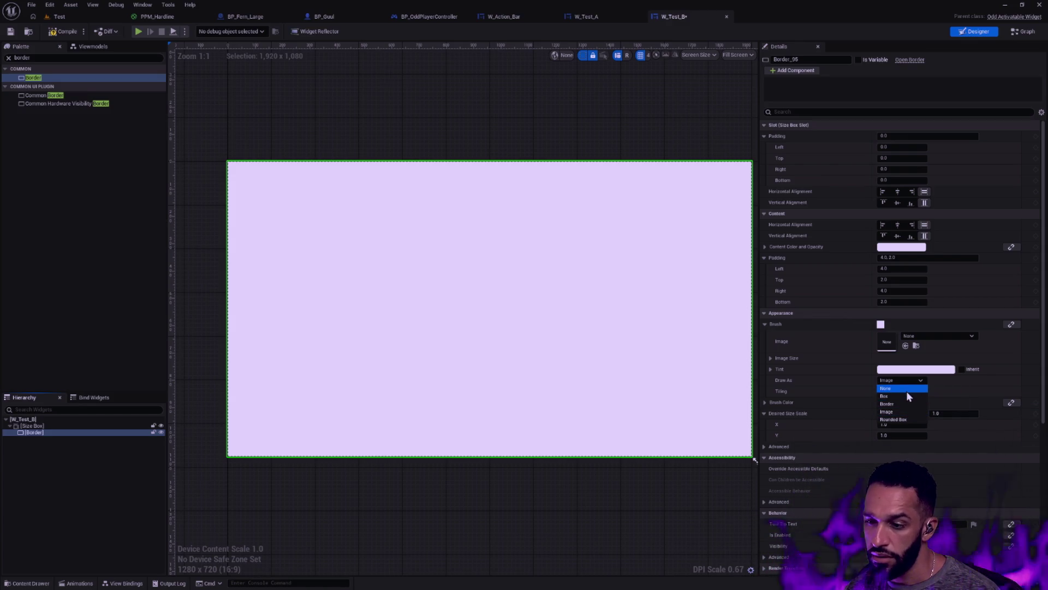
left_click(906, 391)
left_click(899, 380)
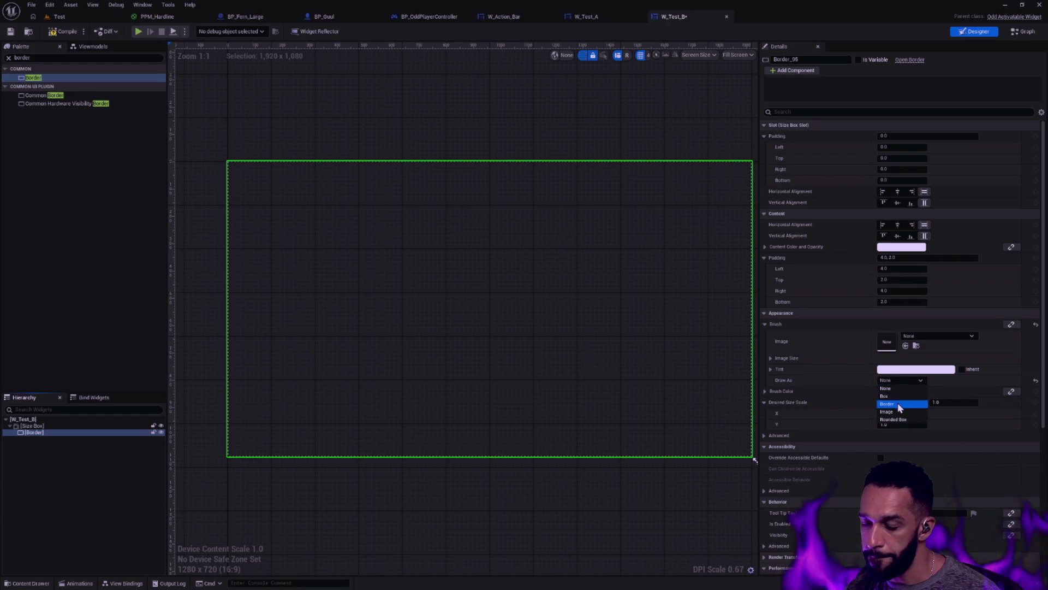
left_click(898, 403)
left_click(901, 380)
left_click(896, 398)
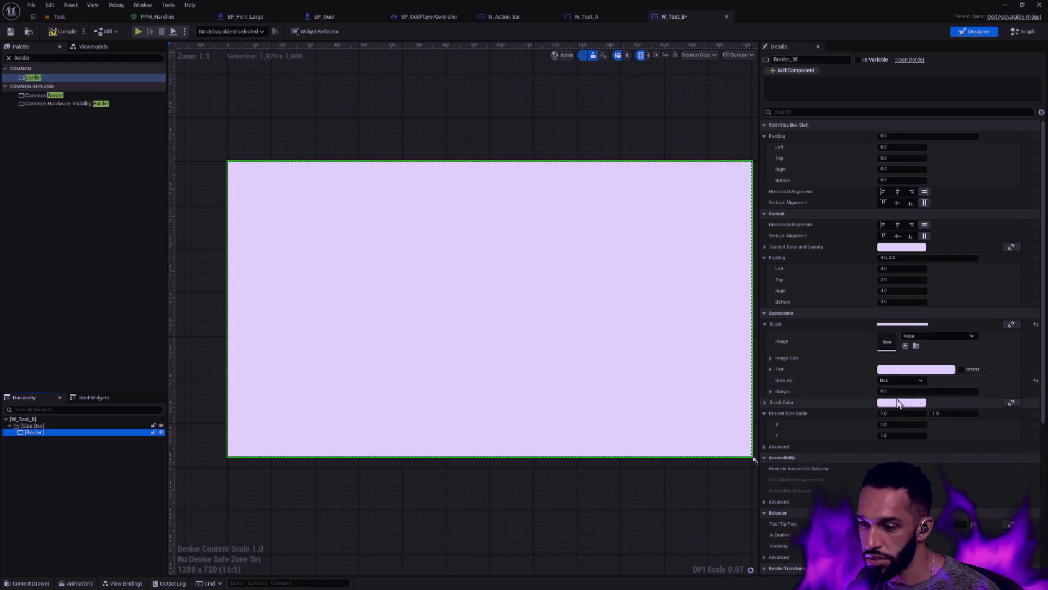
Tint the Border brush orange-red in the Color Picker, then deselect the Border.
left_click(915, 370)
mouse_move(787, 434)
left_mouse_down()
mouse_move(771, 379)
mouse_move(799, 388)
left_mouse_up()
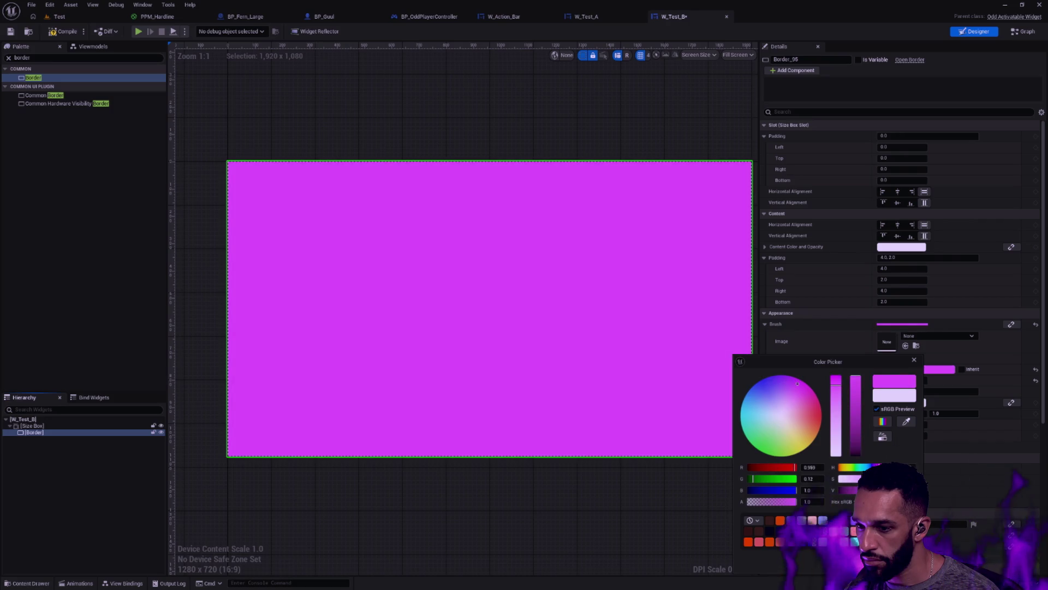
left_click(772, 542)
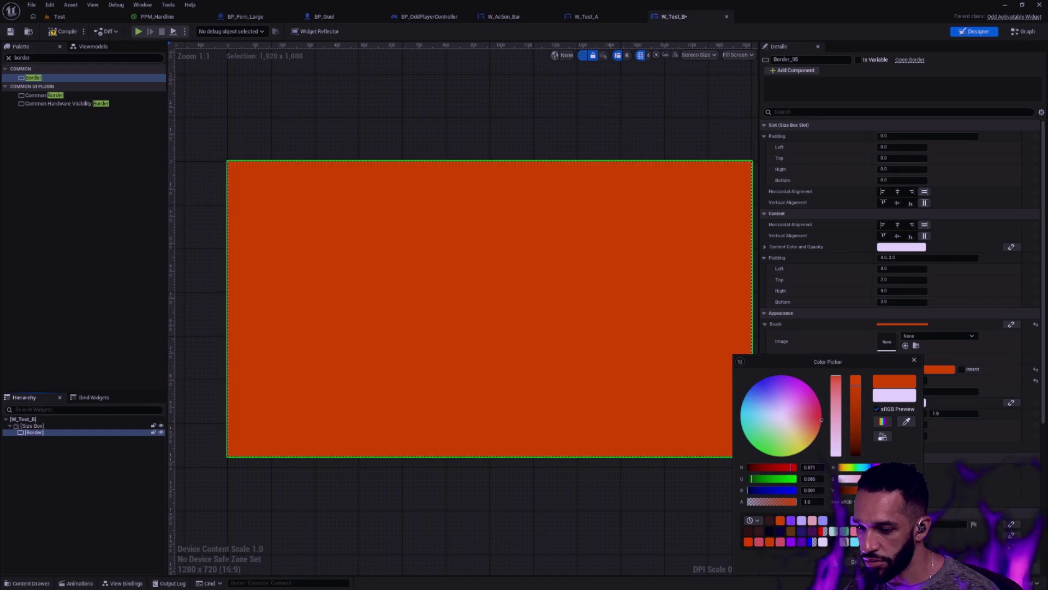
left_click(499, 299)
left_click(609, 133)
scroll(609, 132, "up", 1)
scroll(570, 124, "down", 4)
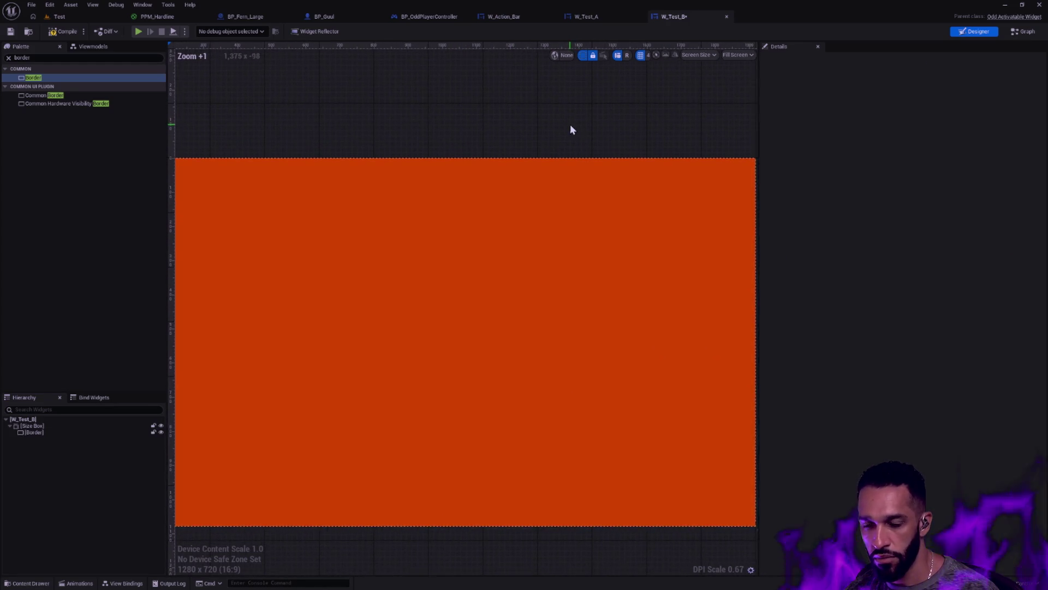
Set the Border's padding to 0 on all sides.
left_click(70, 426)
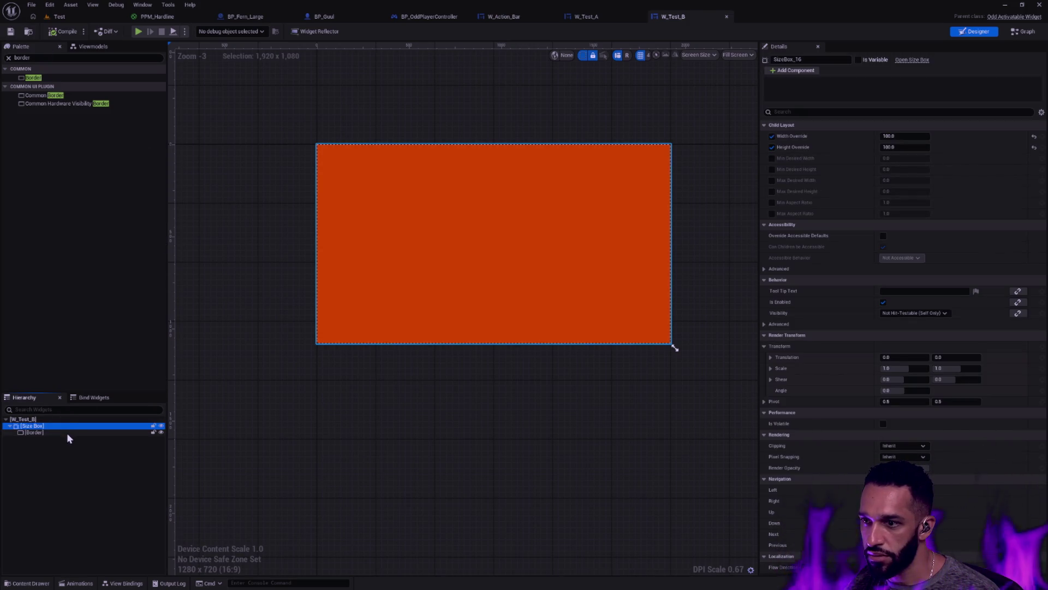
left_click(66, 432)
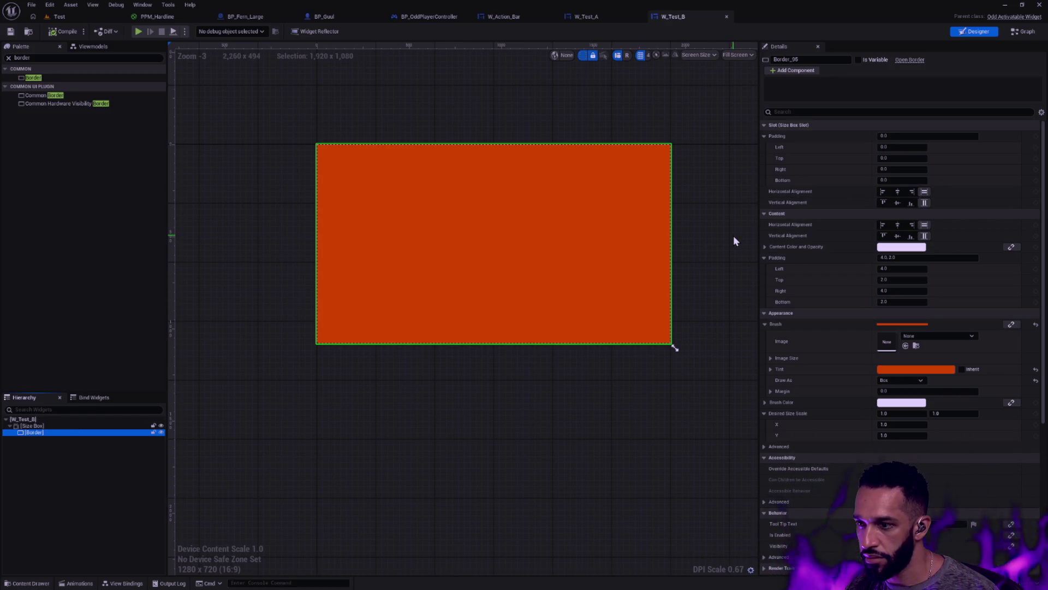
left_click(64, 425)
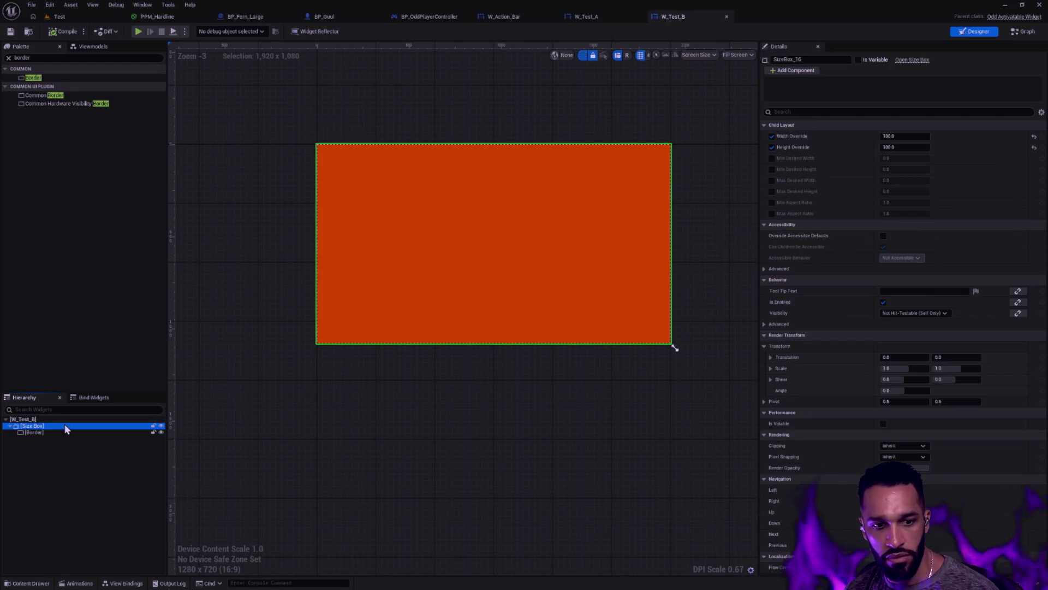
left_click(62, 432)
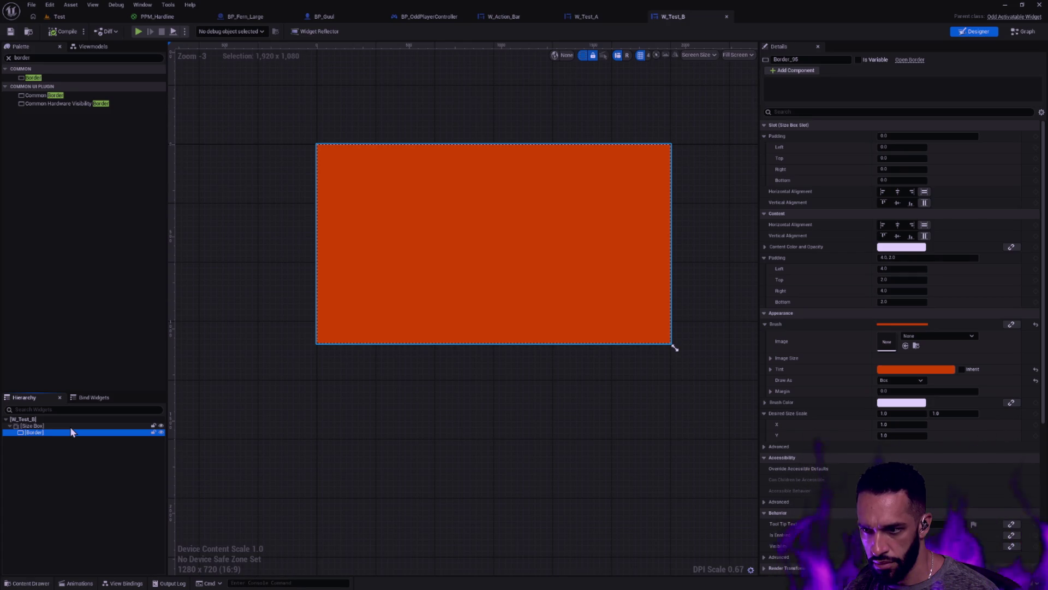
left_click(896, 257)
type("0")
key("Return")
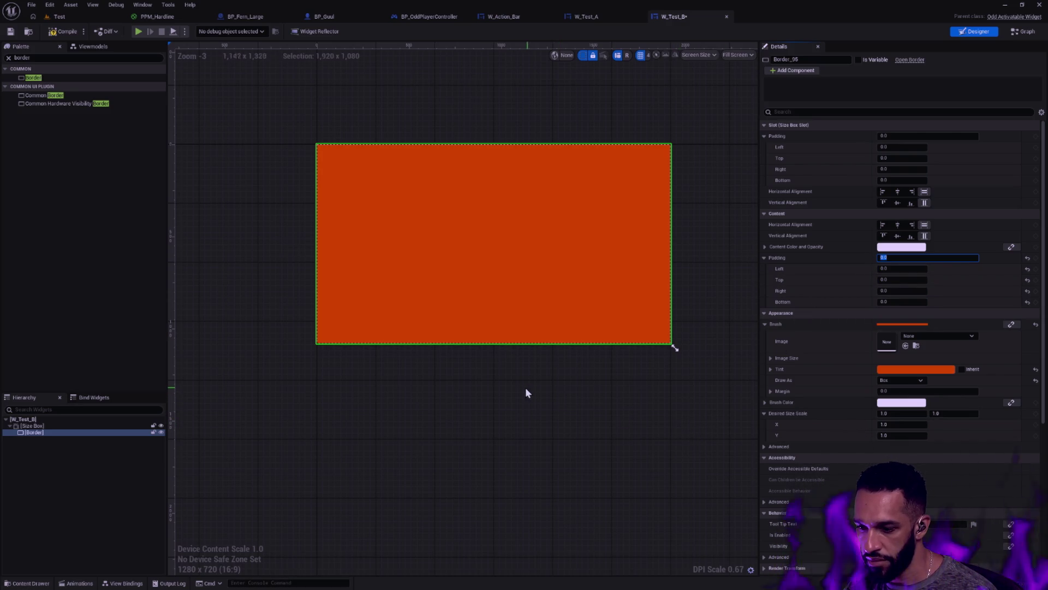
Enable the Size Box's Max Desired Width and Height at 200, keeping the preview on Fill Screen.
left_click(47, 426)
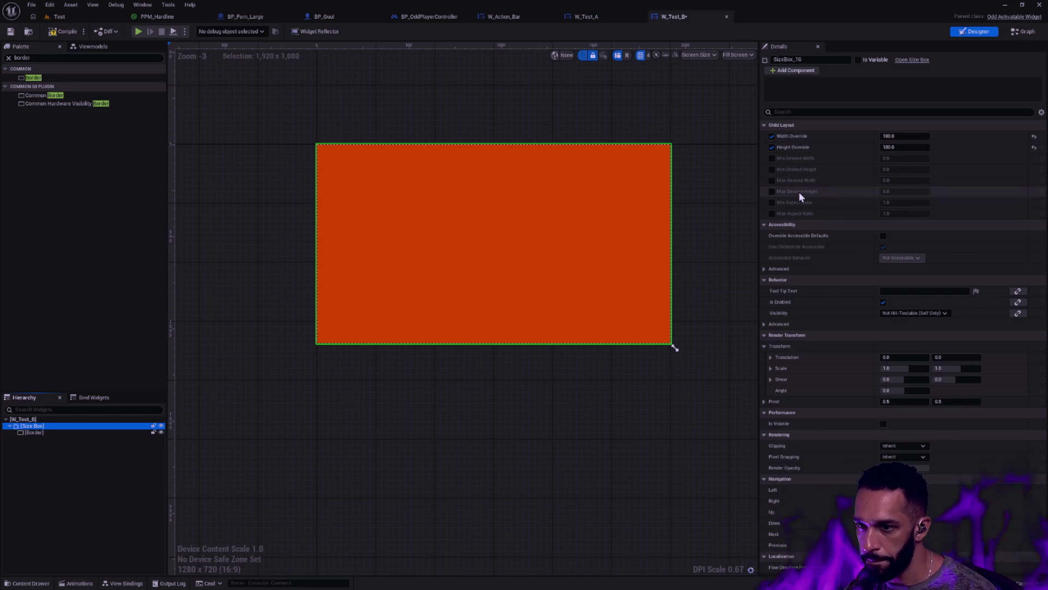
left_click(770, 191)
left_click(770, 182)
left_click(909, 180)
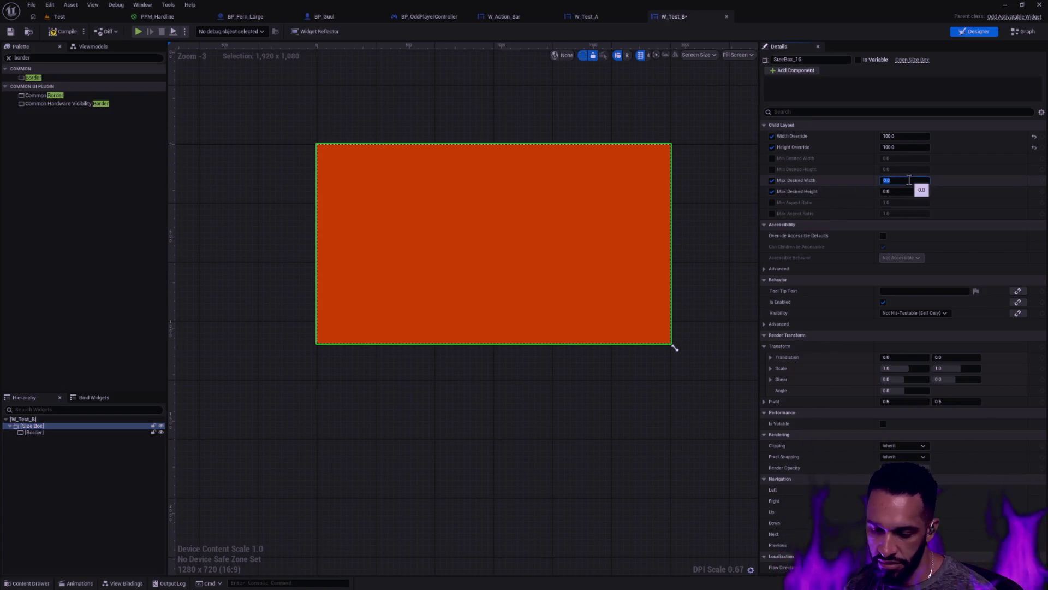
type("200")
key("Tab")
type("200")
key("Return")
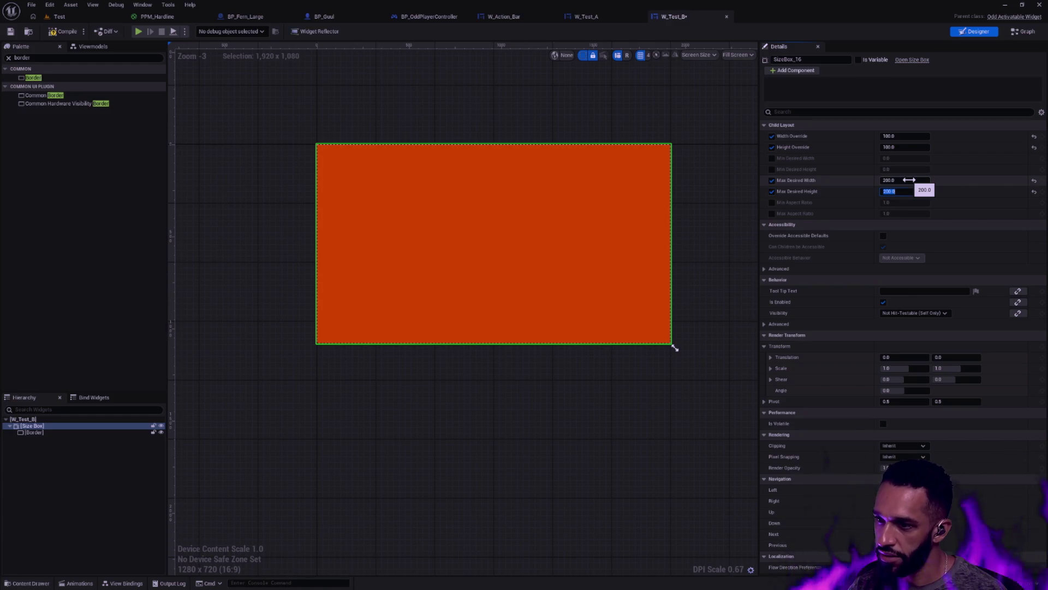
left_click(742, 54)
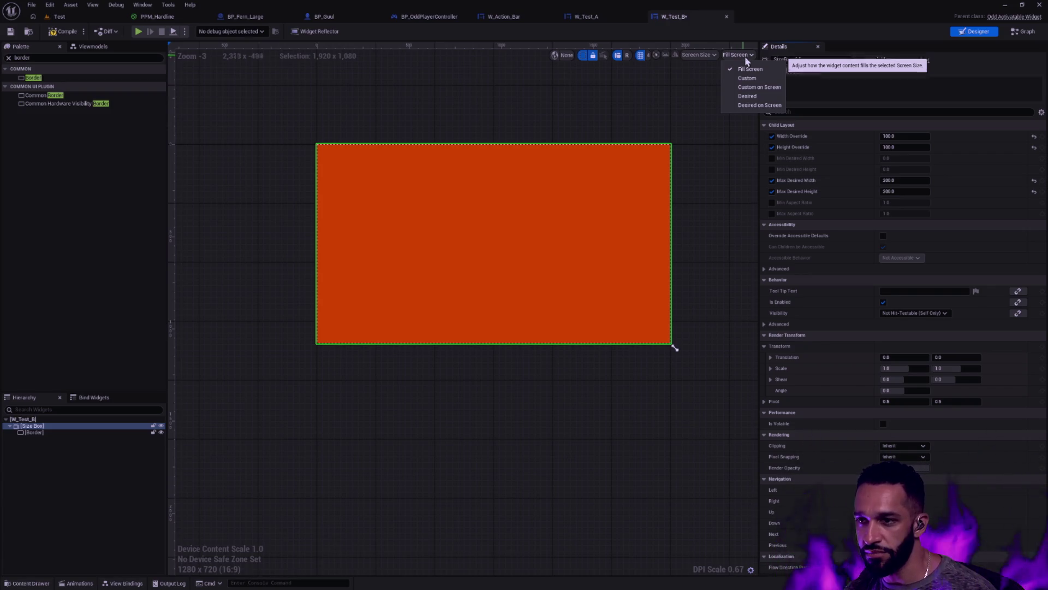
left_click(742, 69)
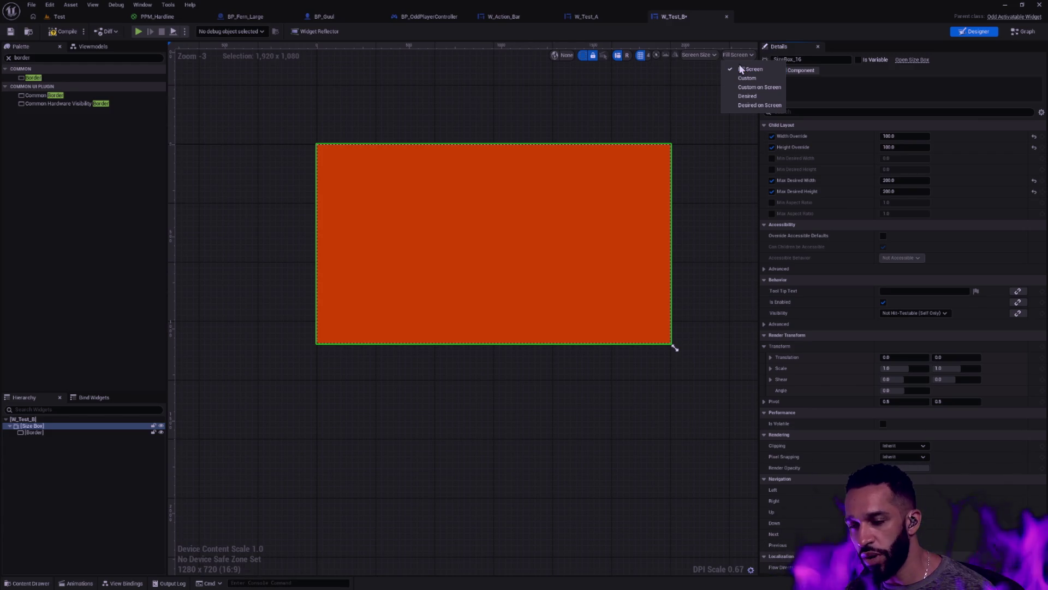
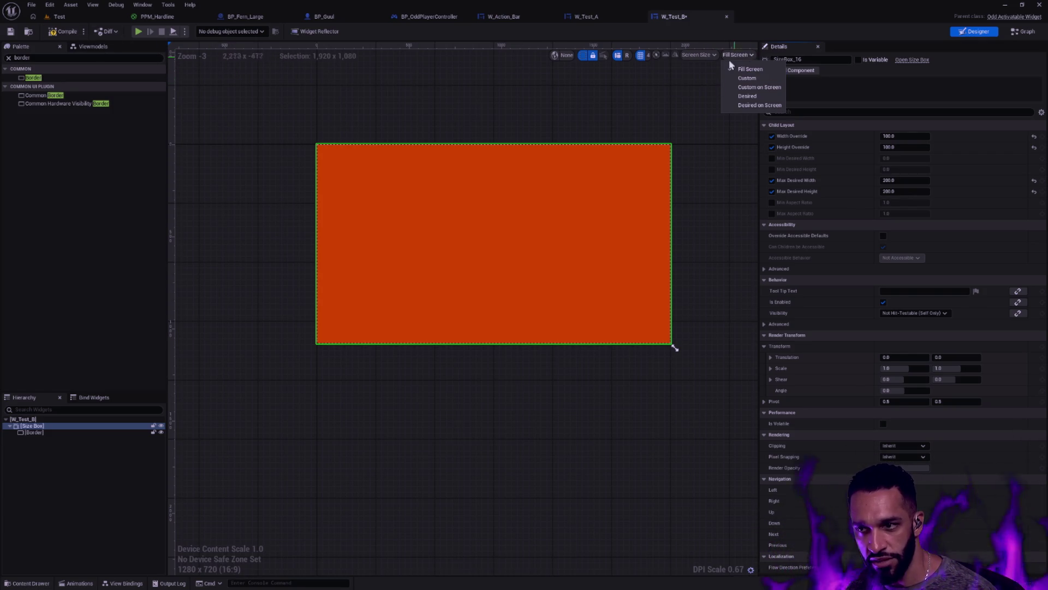
Compile and save W_Test_B with its Size Box wrapper selected.
left_click(661, 92)
left_click(55, 428)
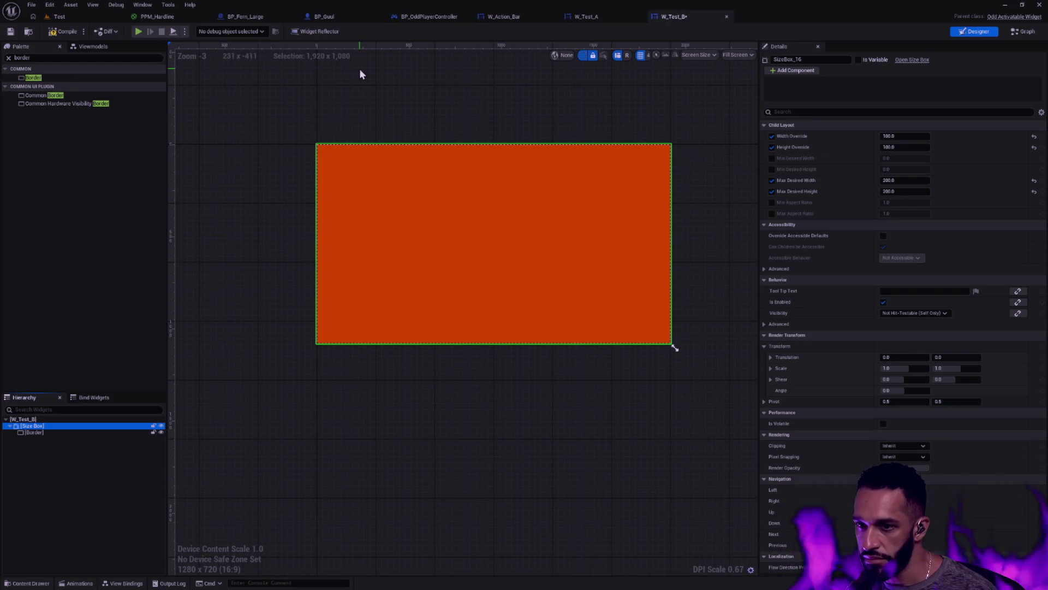
left_click(64, 32)
left_click(10, 33)
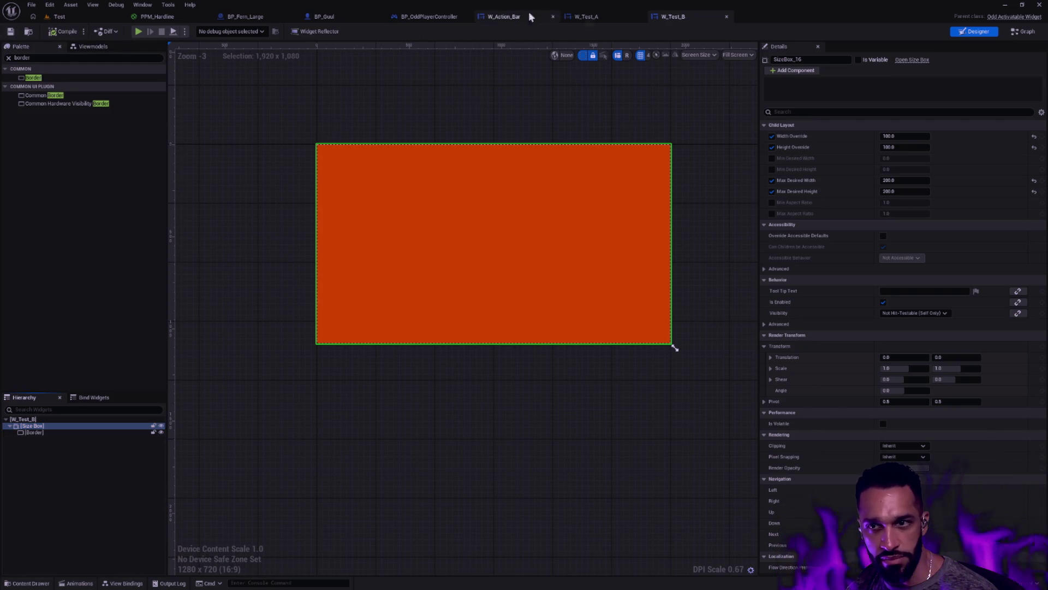
Play-test from W_Test_A, check the embedded W_Test_B's size, then return to W_Test_B.
left_click(593, 17)
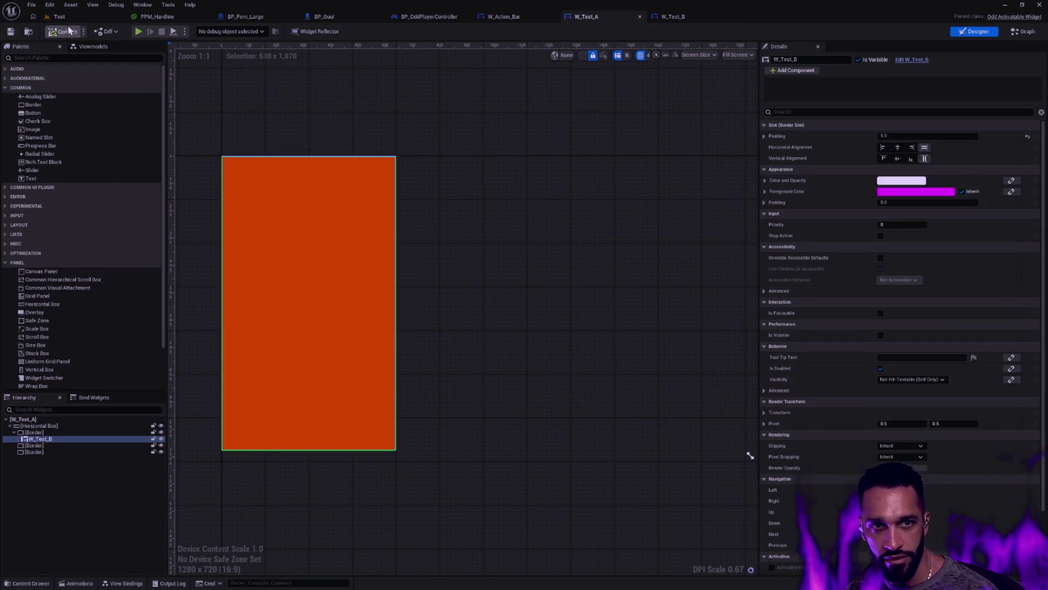
left_click(59, 17)
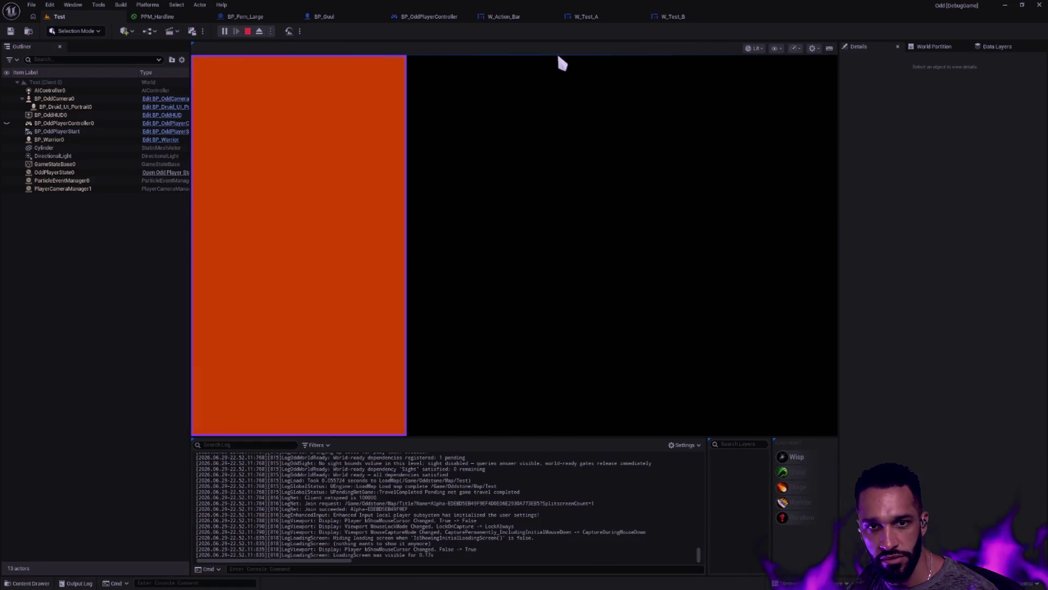
key("Escape")
left_click(590, 18)
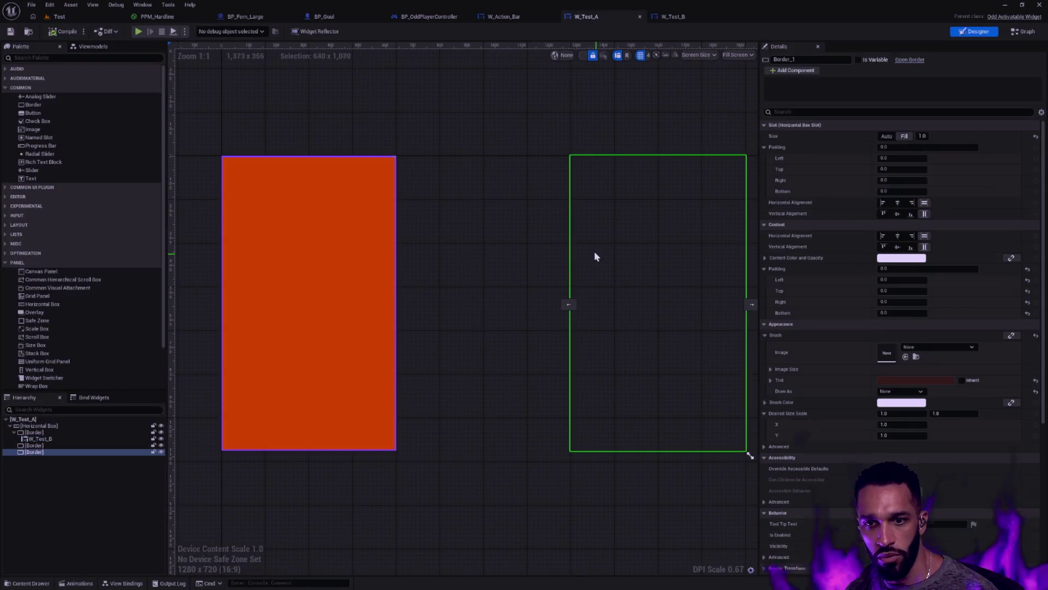
left_click(470, 147)
left_click(352, 242)
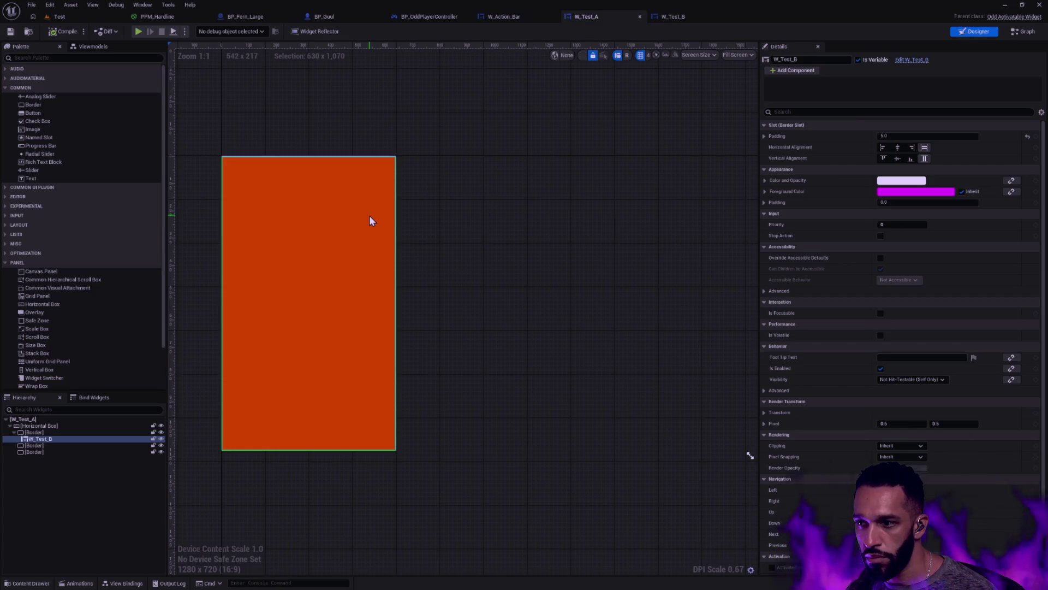
left_click(401, 93)
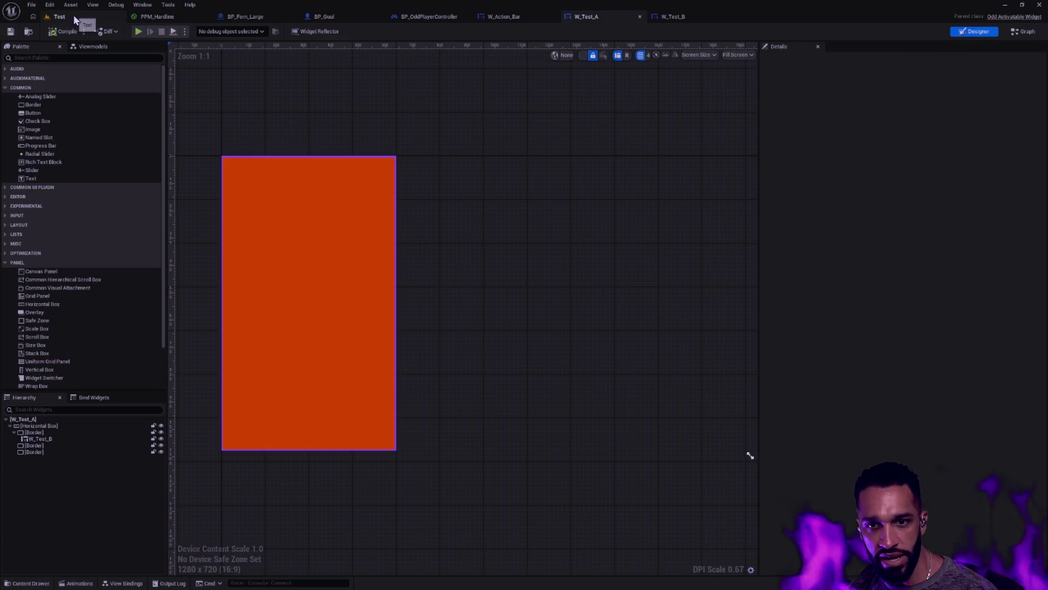
left_click(672, 16)
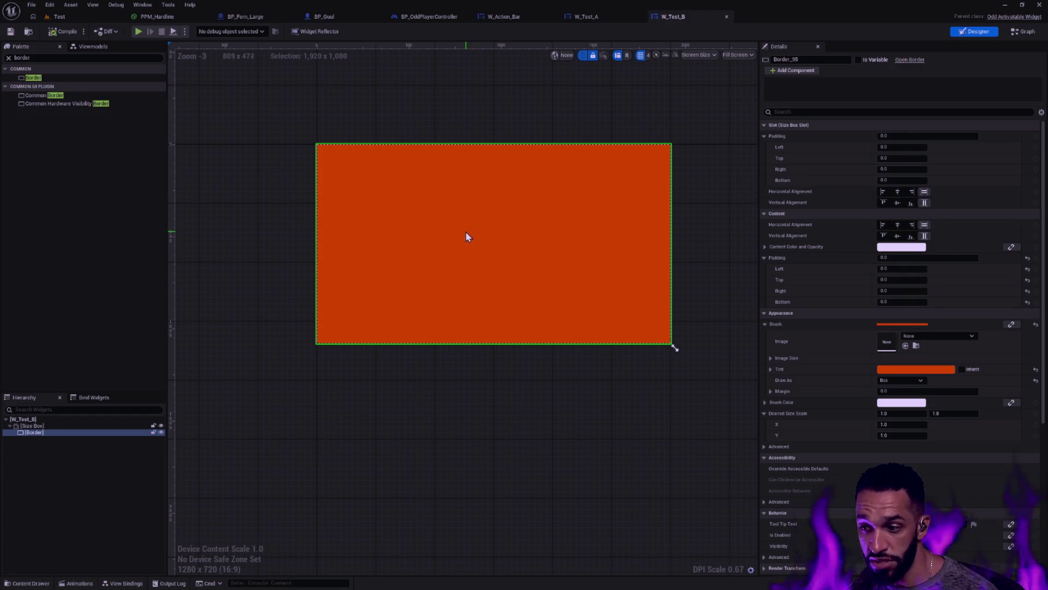
Replace the Size Box in W_Test_B with its child orange Border.
left_click(54, 425)
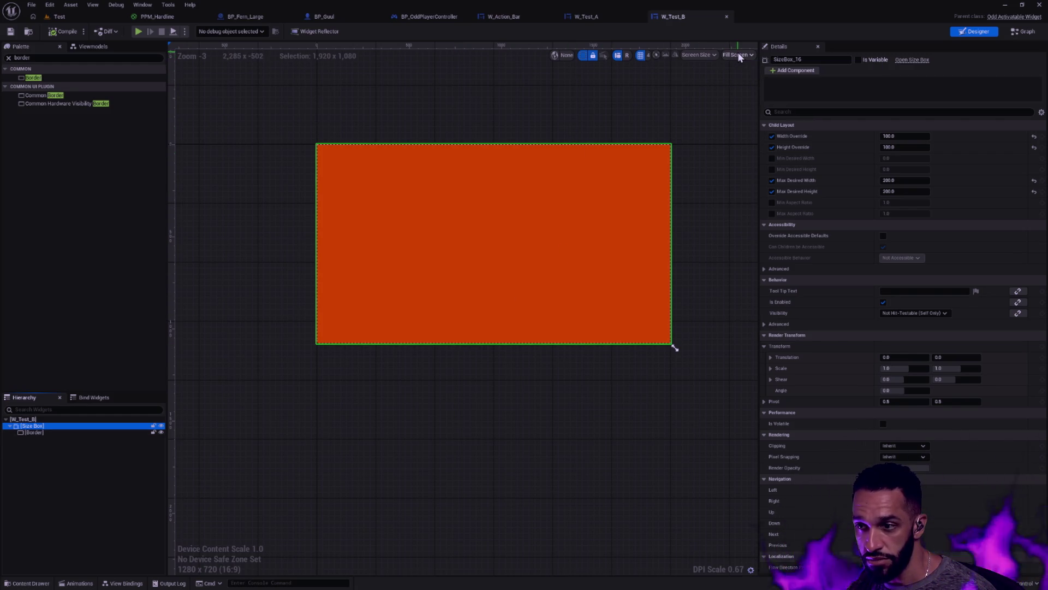
left_click(63, 426)
key("Delete")
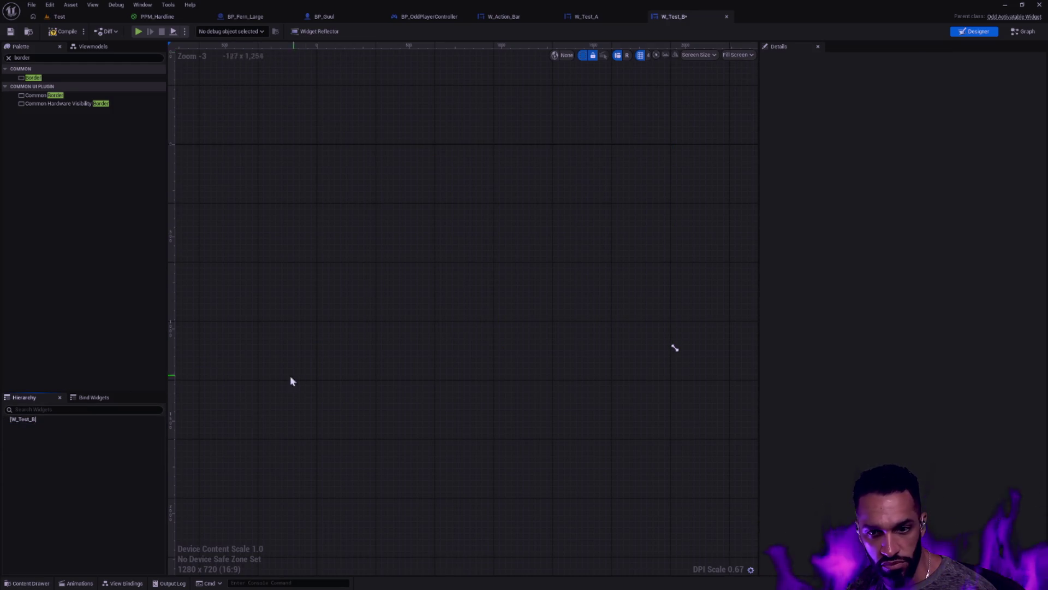
key("ctrl+z")
right_click(43, 424)
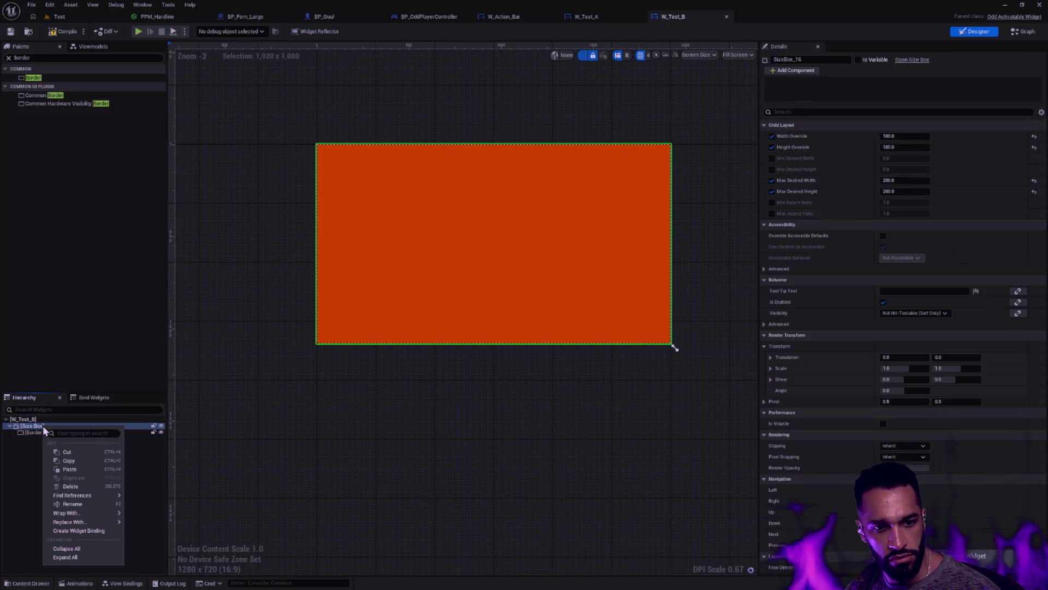
mouse_move(107, 523)
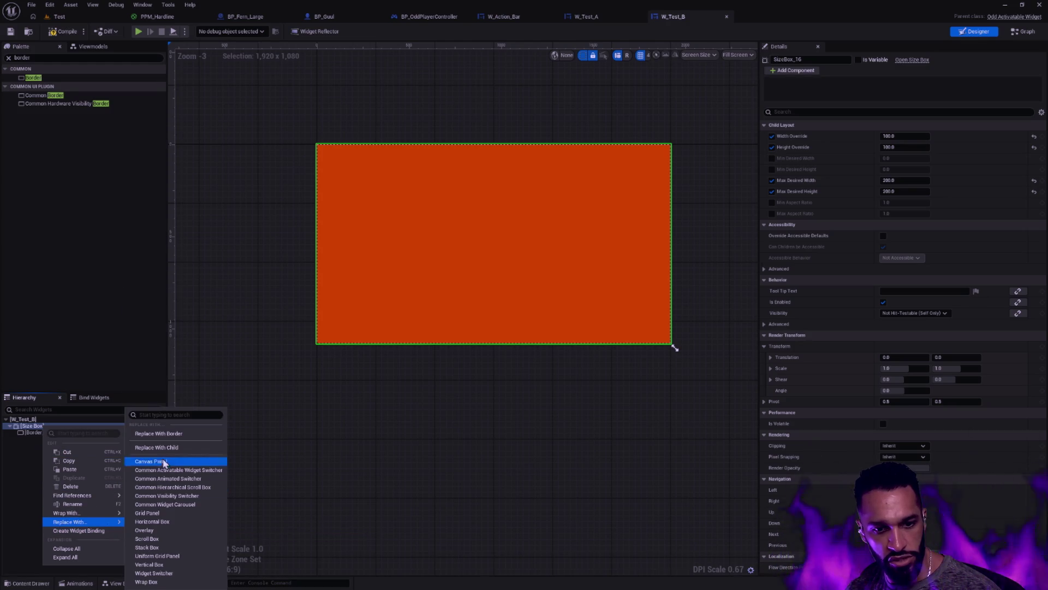
left_click(165, 446)
Delete the orange Border, leaving W_Test_B with no content.
left_click(458, 376)
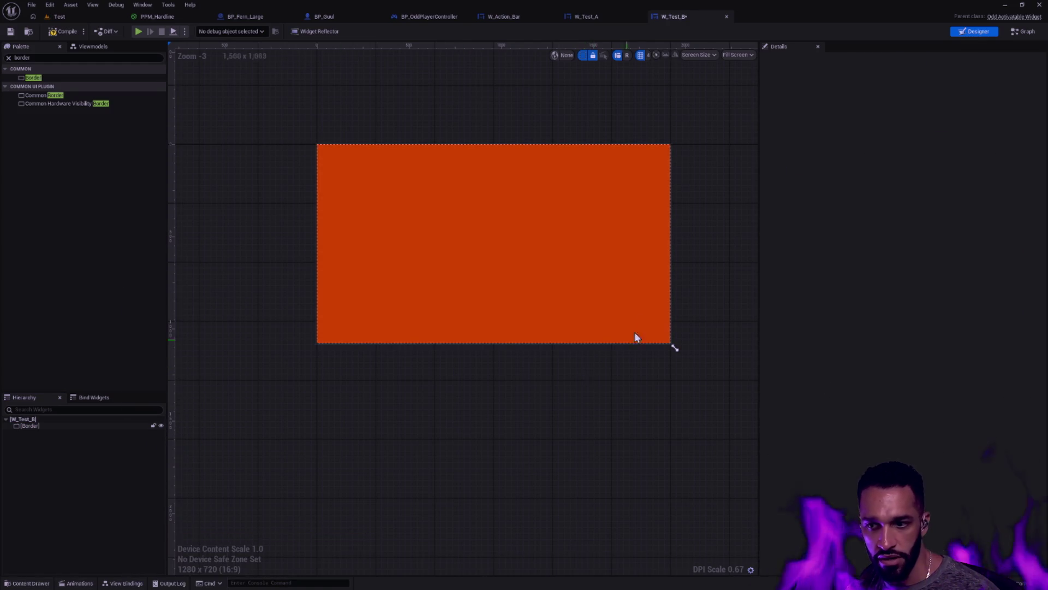
scroll(635, 334, "up", 2)
left_click(481, 309)
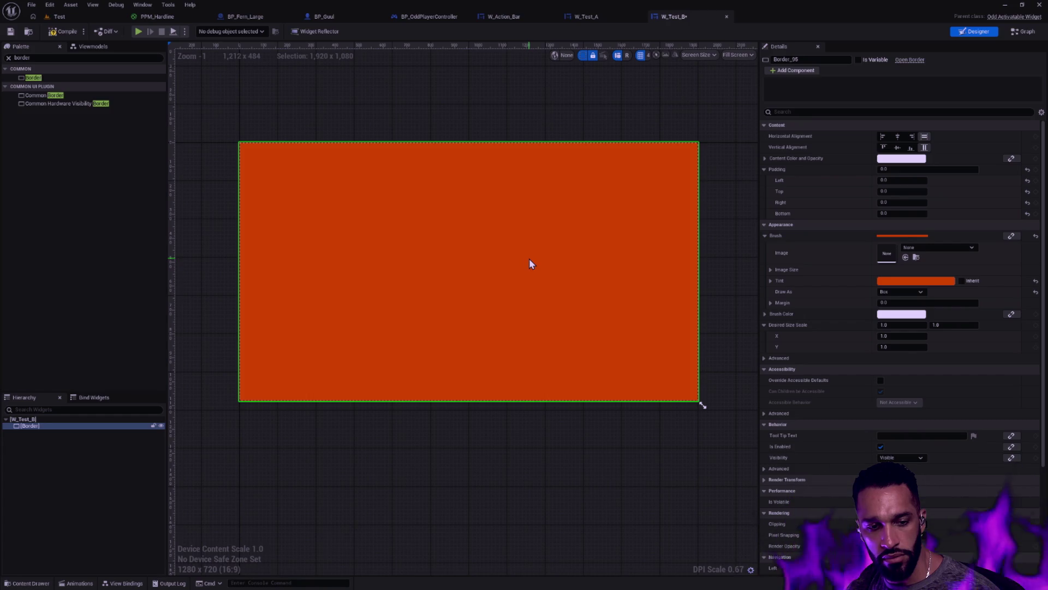
key("Delete")
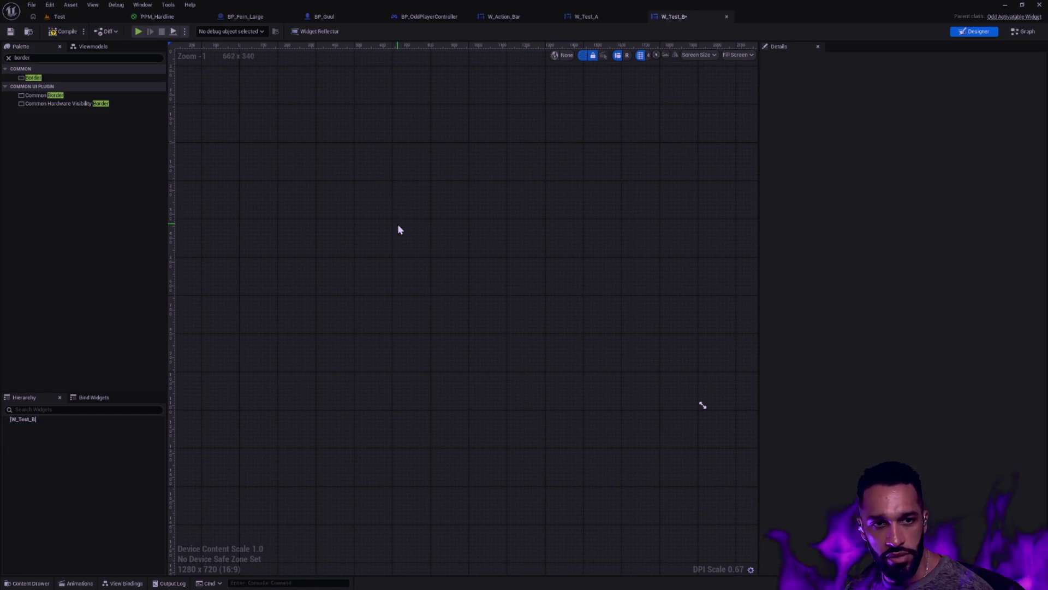
Add an Overlay to W_Test_B and place three Border widgets inside it.
type("verlay")
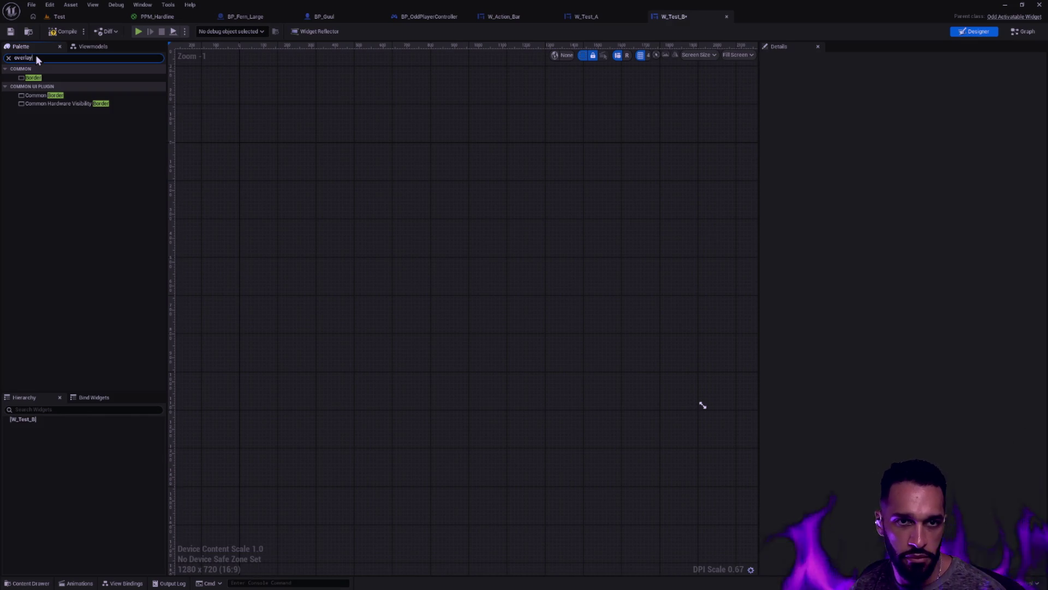
mouse_move(38, 421)
left_mouse_down()
mouse_move(82, 435)
mouse_move(68, 428)
left_mouse_up()
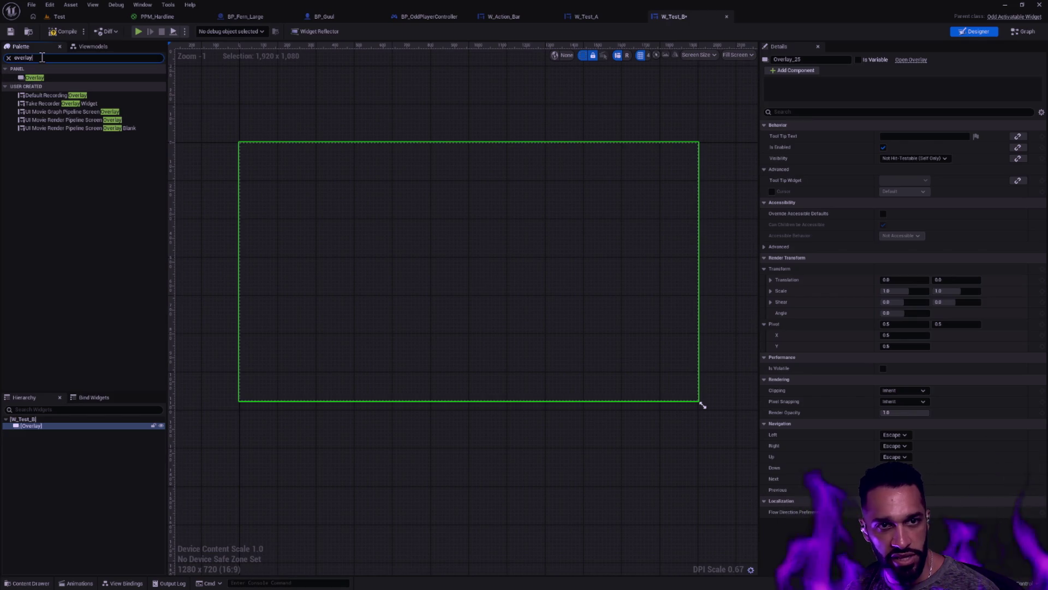
double_click(42, 58)
type("border")
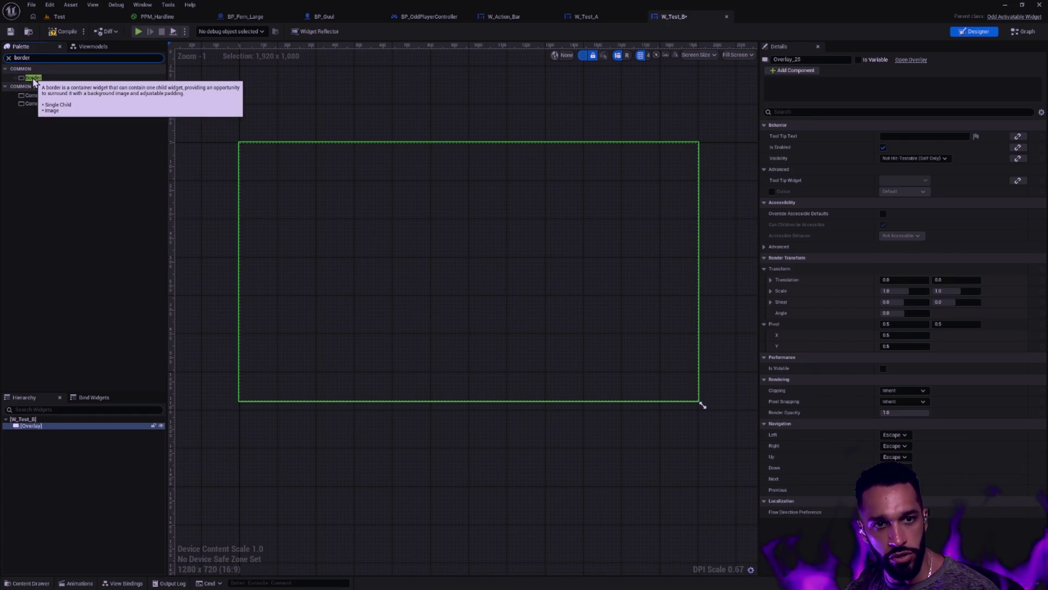
left_click(34, 78)
left_click_drag(53, 458, 53, 427)
mouse_move(31, 83)
left_mouse_down()
mouse_move(44, 445)
mouse_move(38, 436)
left_mouse_up()
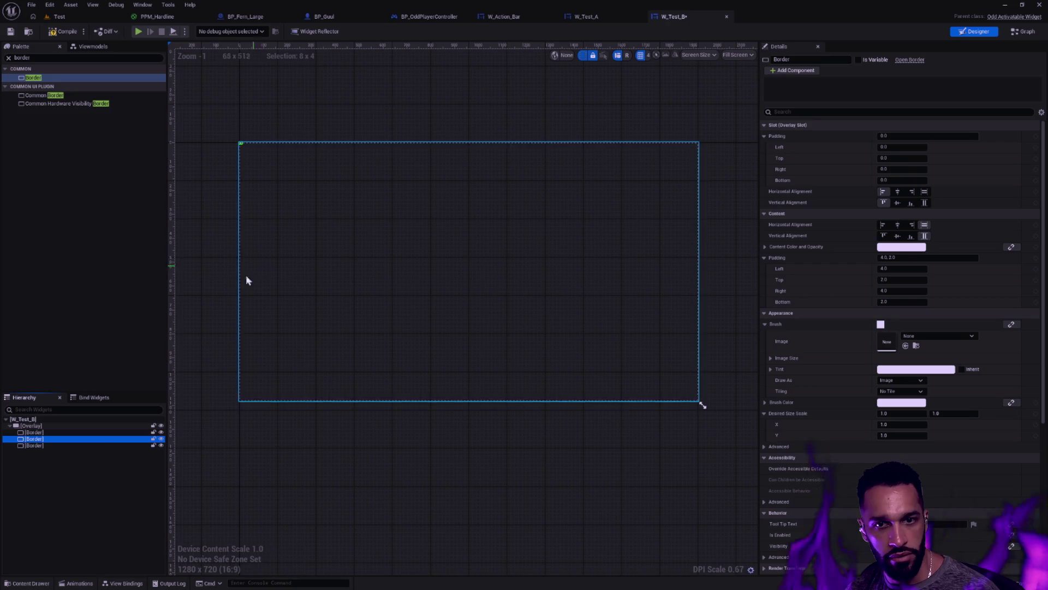
left_click(48, 445, "shift")
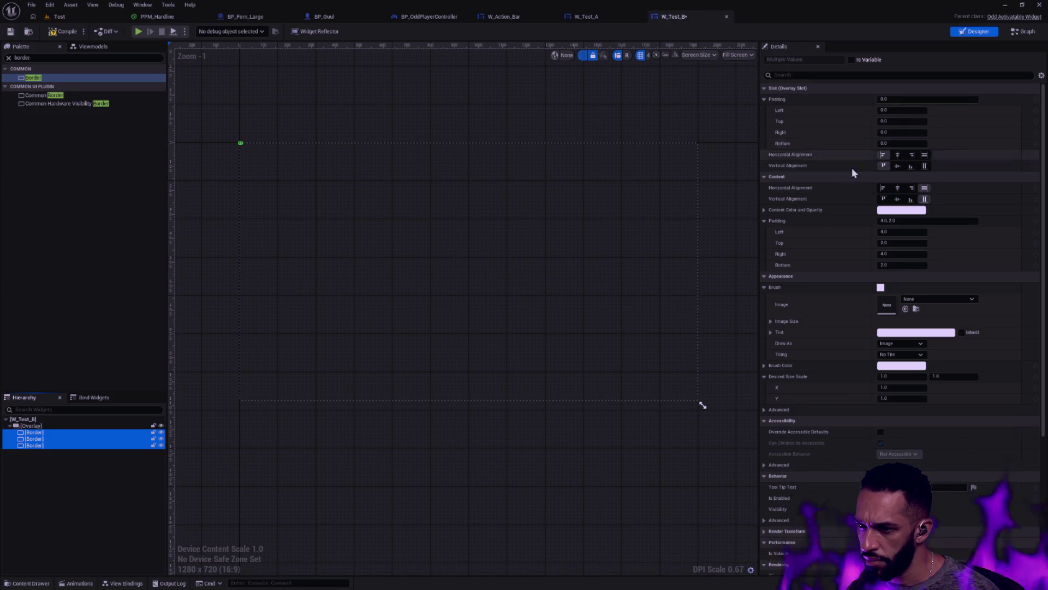
Give all three Borders a content padding of 25 on every side.
left_click(906, 221)
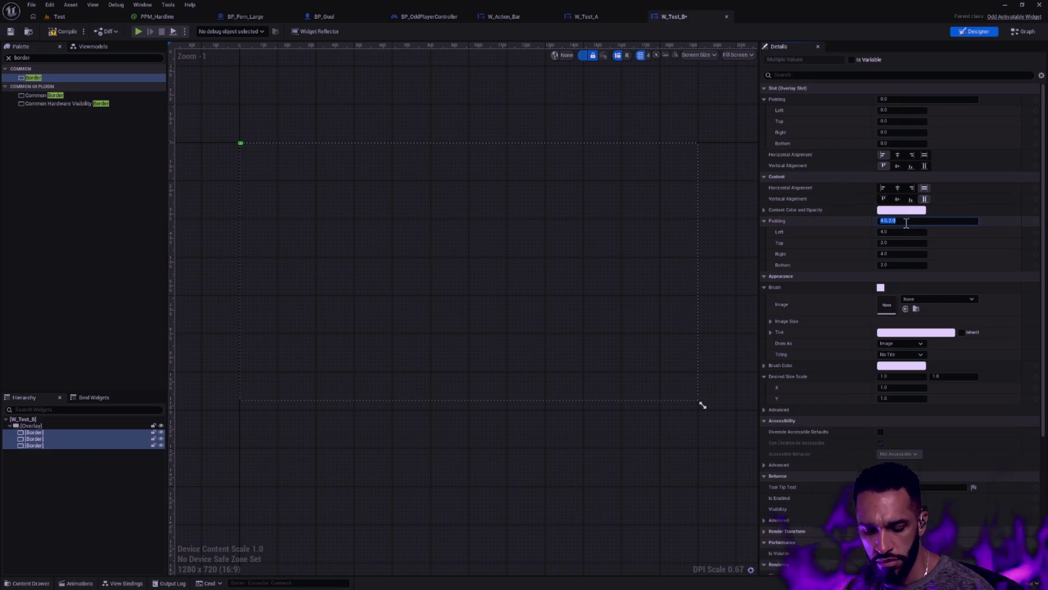
type("0")
key("Return")
scroll(218, 142, "up", 15)
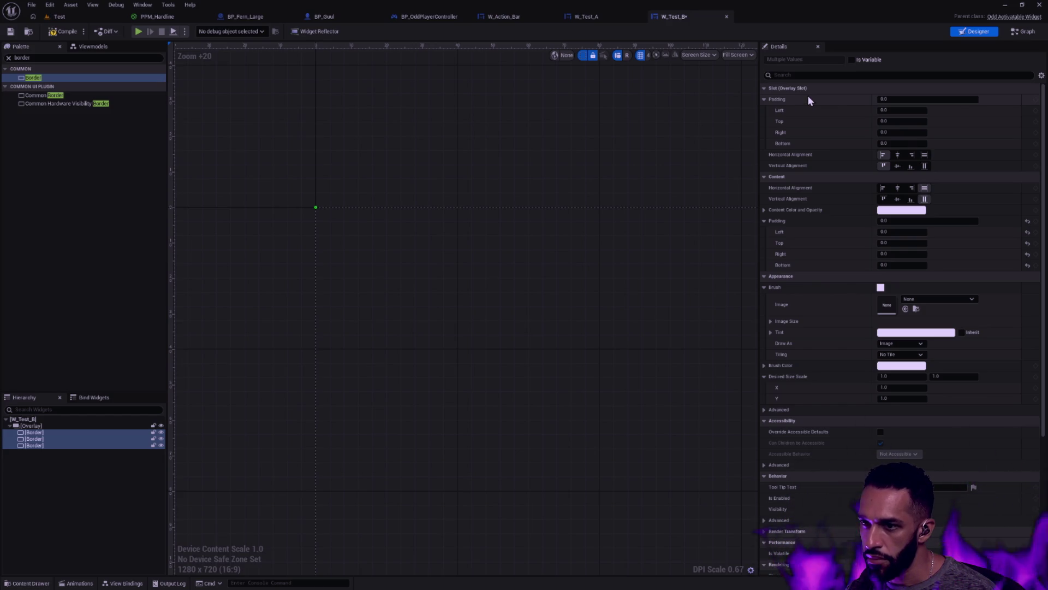
left_click(899, 221)
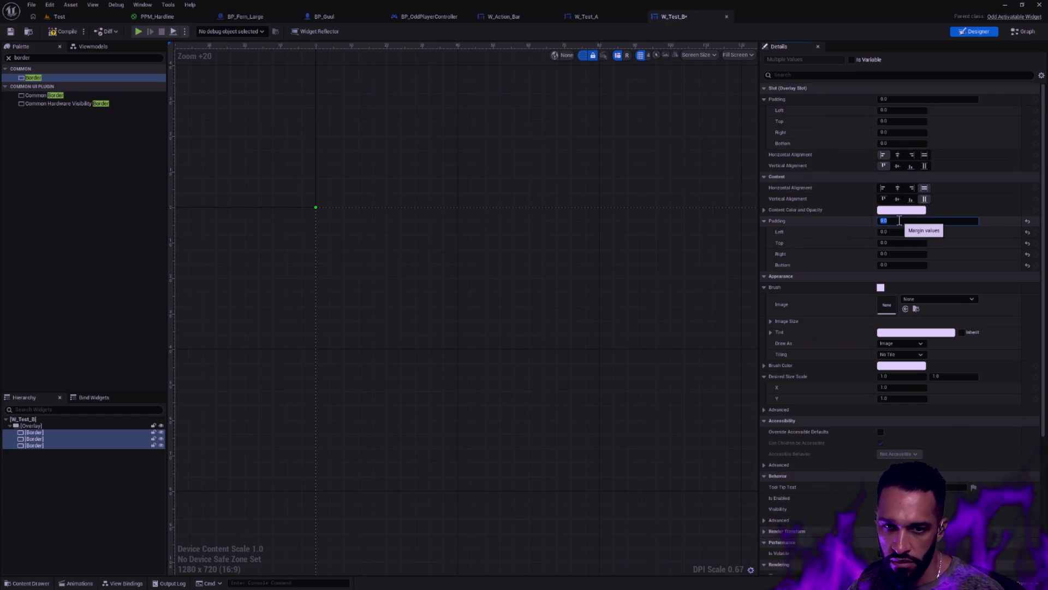
type("25")
key("Return")
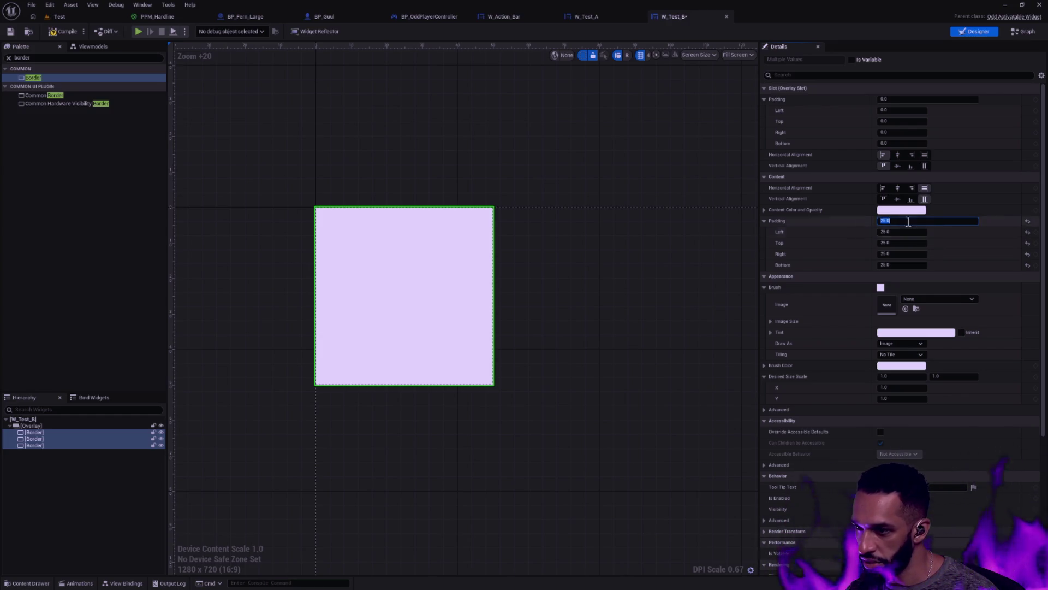
Draw all three Borders' brush as a Box tinted teal.
left_click(915, 344)
left_click(896, 361)
left_click(902, 333)
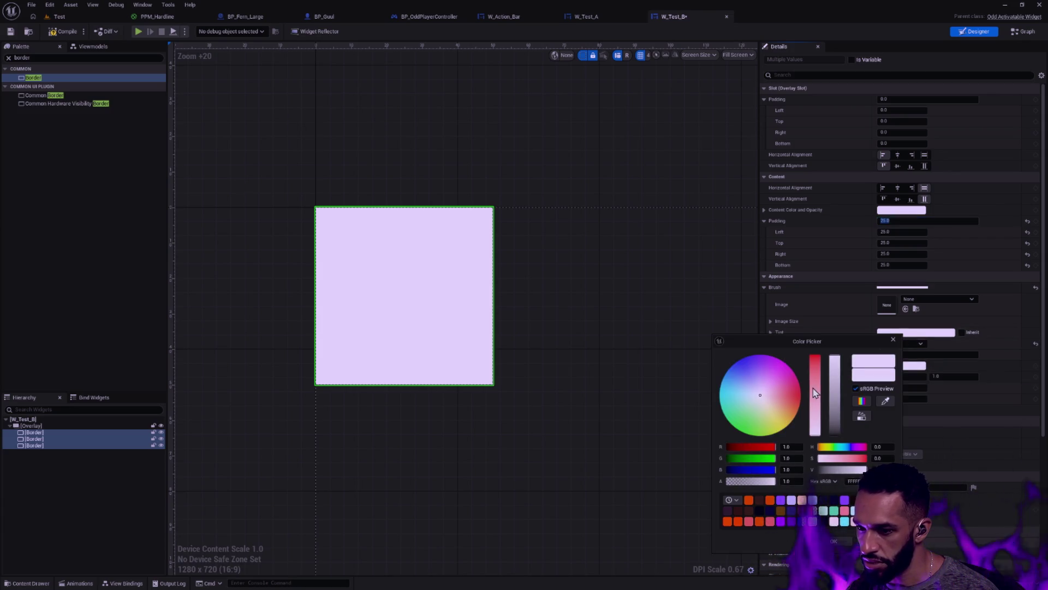
left_click(748, 500)
left_click(791, 521)
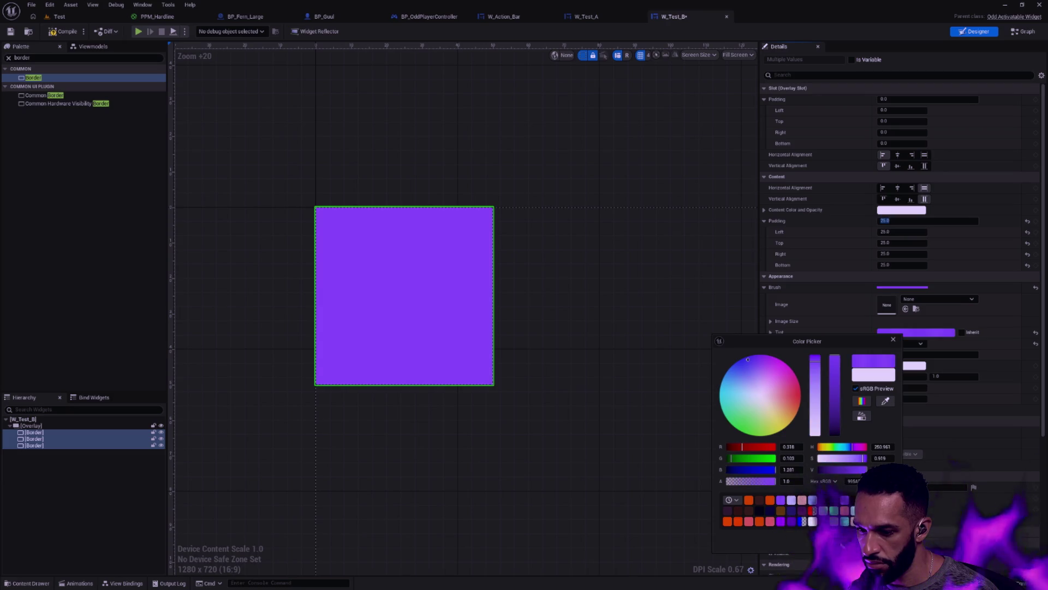
left_click(834, 511)
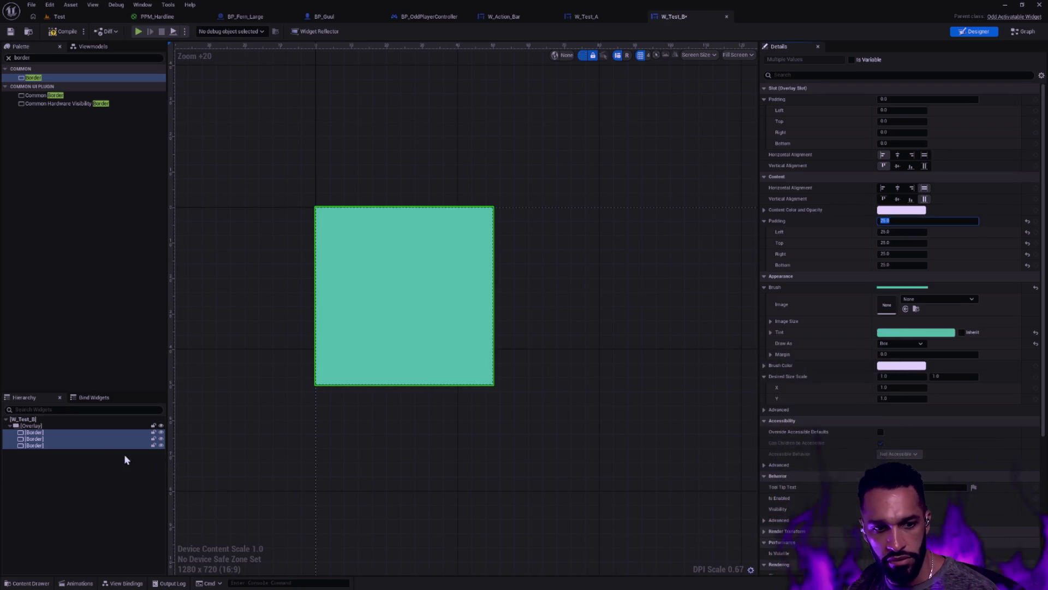
Tint the middle Border light blue and the bottom Border light green.
left_click(83, 439)
left_click(890, 369)
left_click(823, 542)
left_click(22, 442)
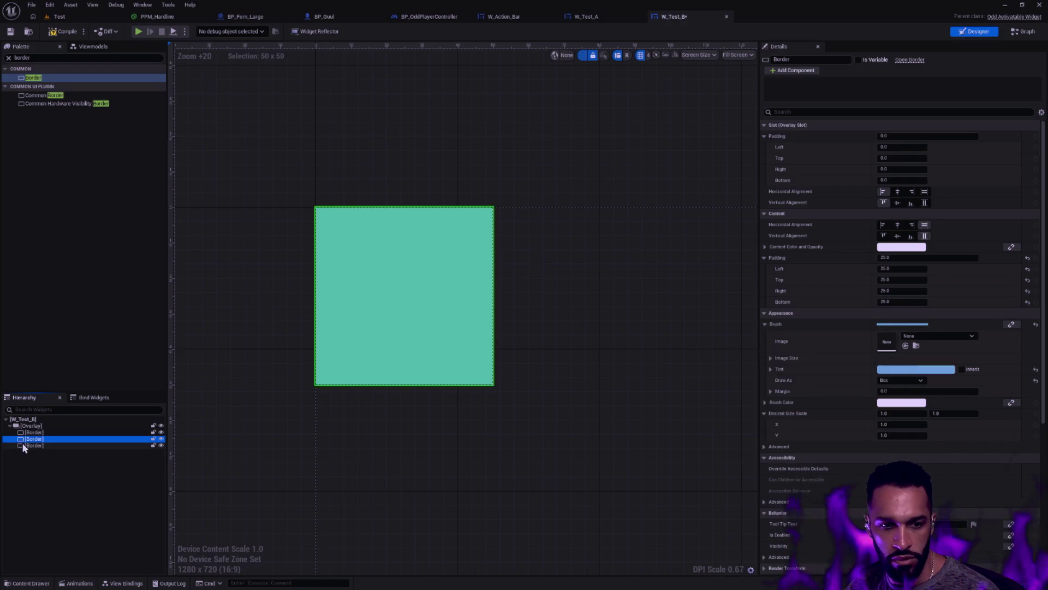
left_click(24, 445)
left_click(903, 371)
left_click(762, 443)
left_click(440, 171)
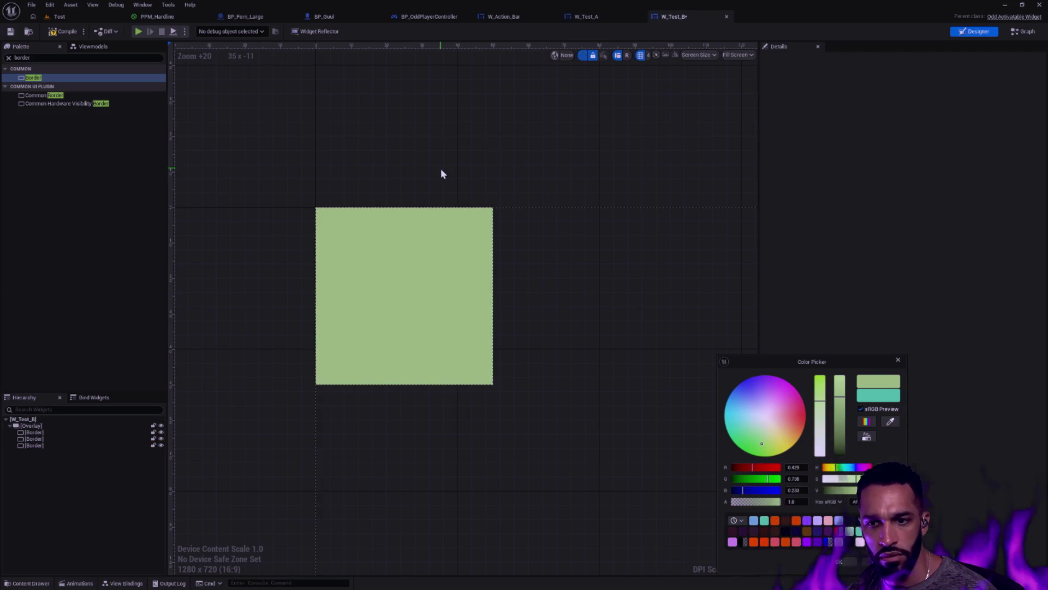
scroll(540, 244, "down", 10)
left_click(899, 360)
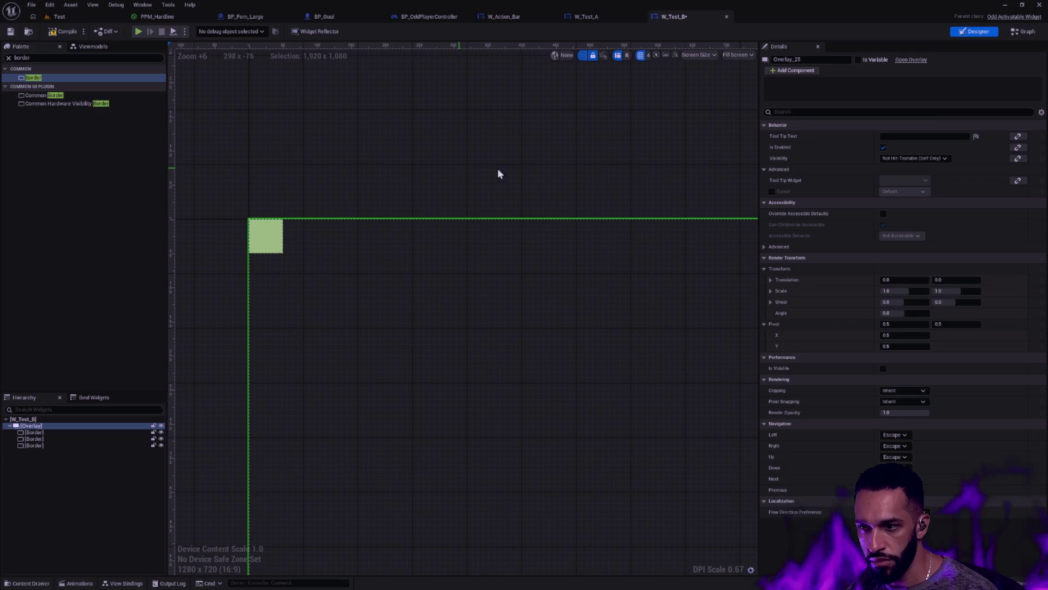
Fit the widget frame in view and align the blue Border square to the top-right corner.
mouse_move(759, 162)
left_mouse_down()
mouse_move(830, 164)
mouse_move(809, 164)
left_mouse_up()
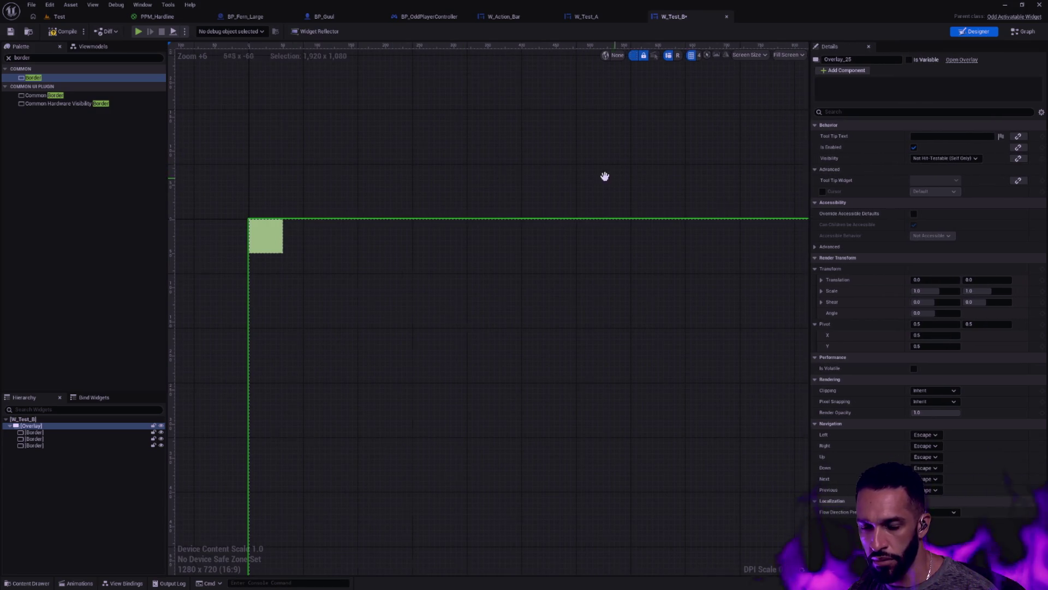
scroll(551, 158, "down", 7)
left_click_drag(637, 223, 521, 233)
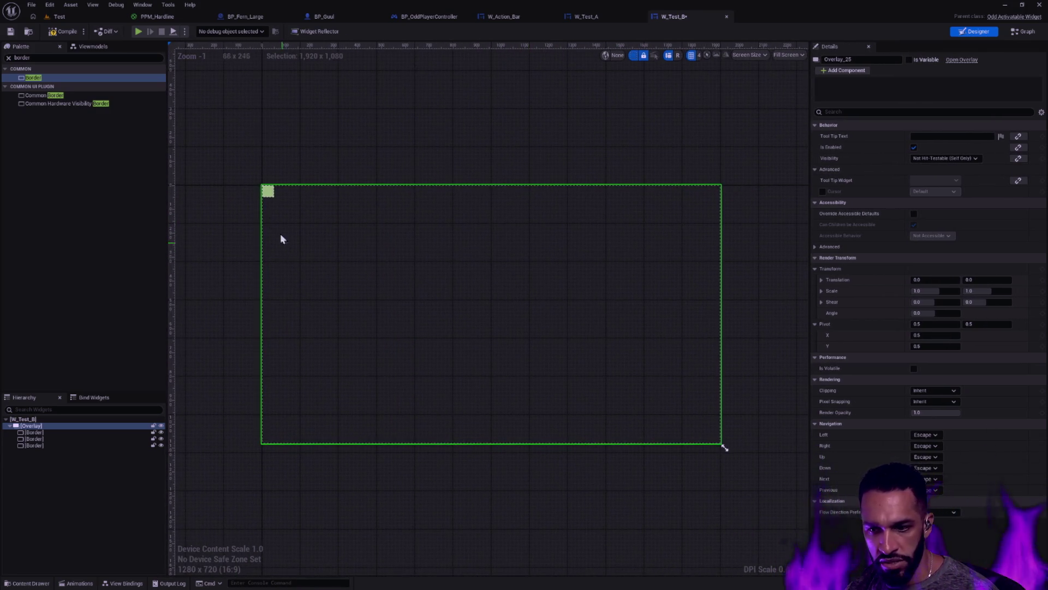
left_click(34, 432)
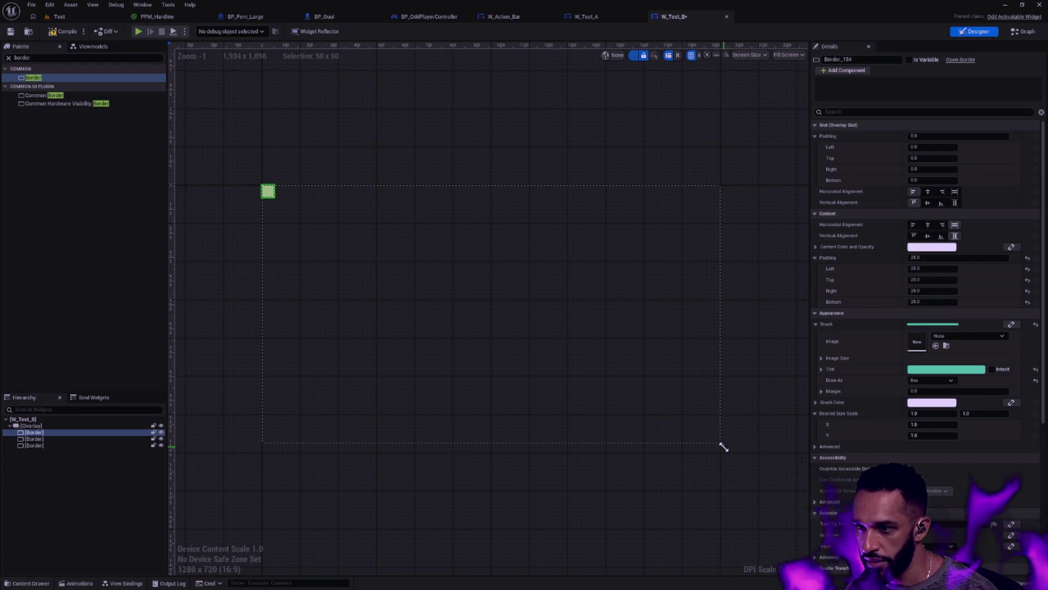
right_click(862, 196)
left_click(850, 194)
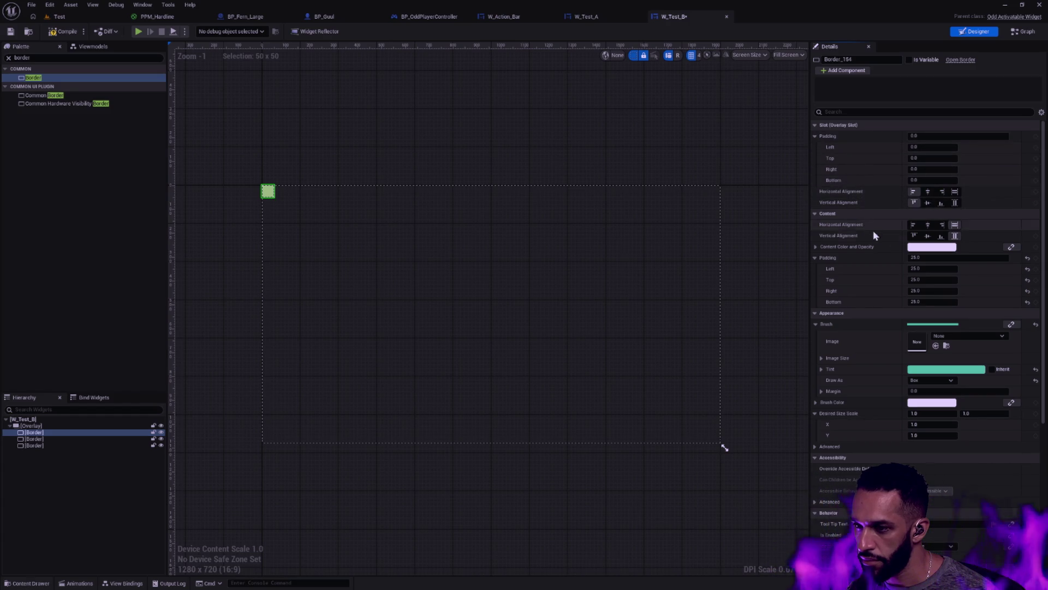
right_click(914, 192)
left_click(882, 194)
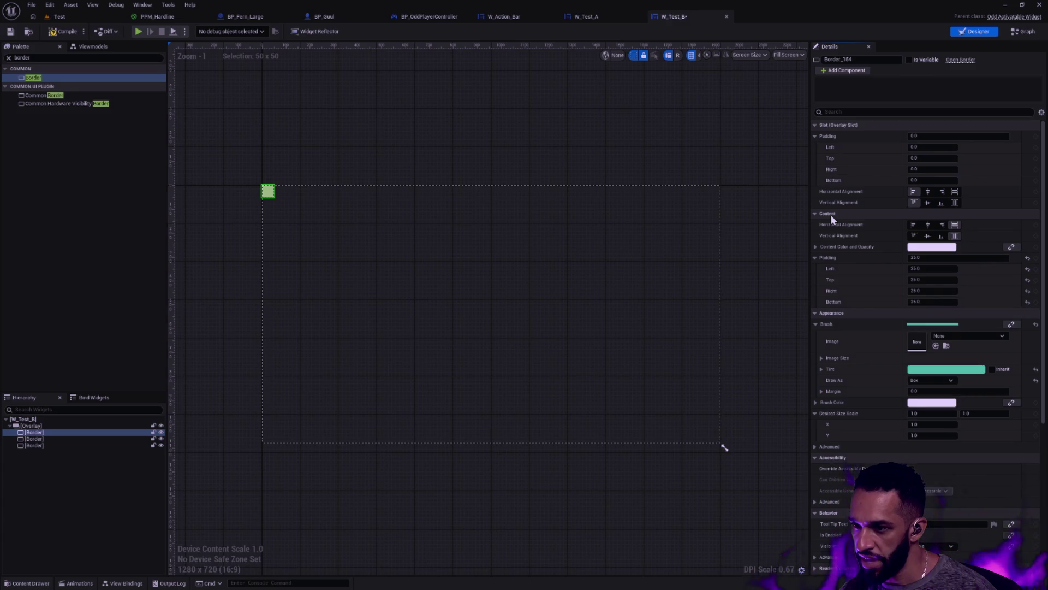
left_click(48, 439)
left_click(943, 191)
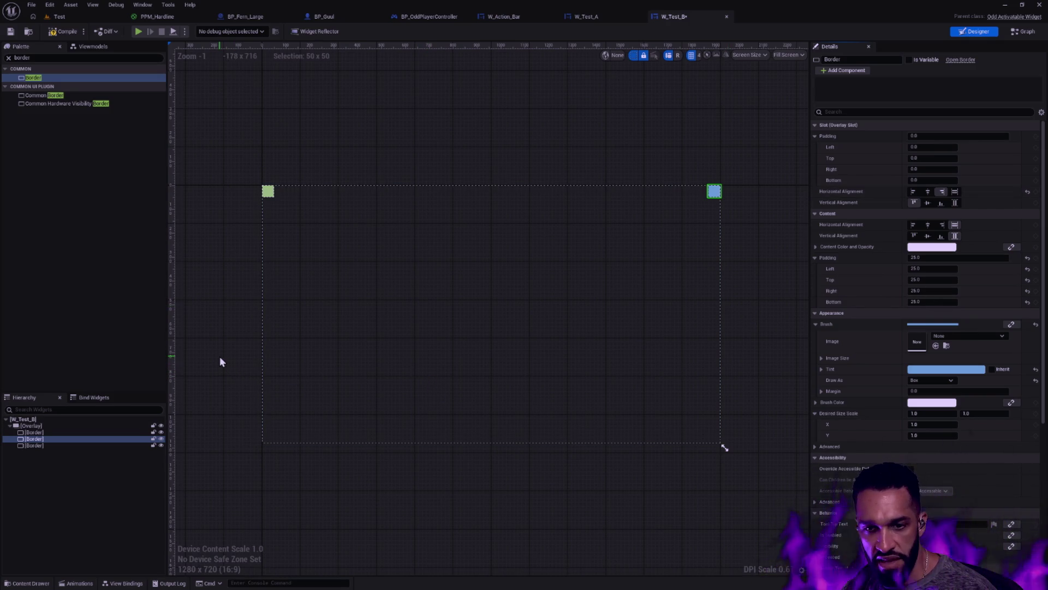
Duplicate the third Border, tint the copy salmon pink, and align it bottom-left.
left_click(48, 445)
key("ctrl+d")
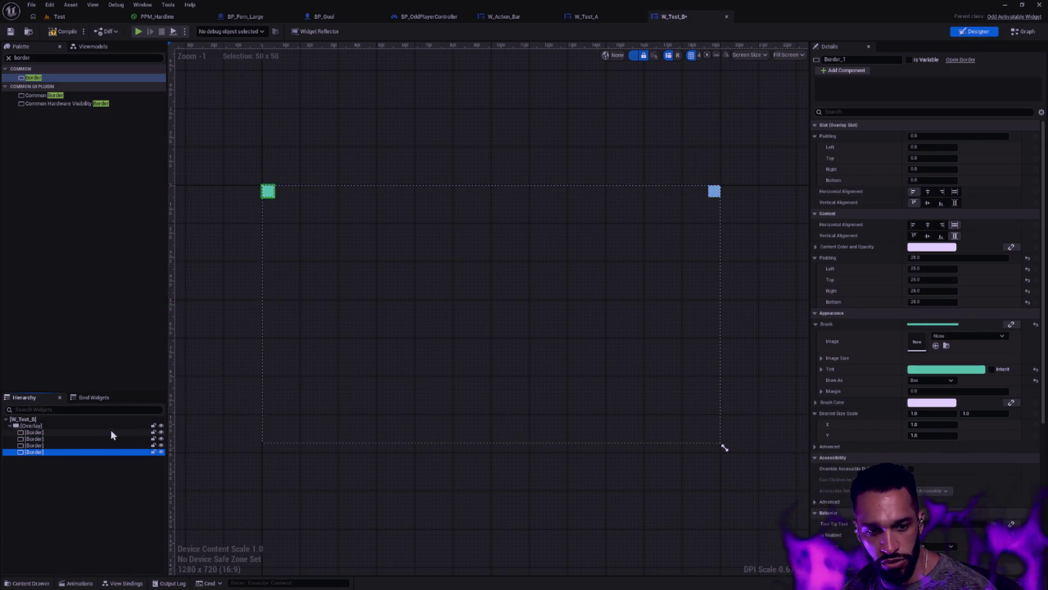
left_click(947, 369)
left_click(830, 427)
left_click(939, 360)
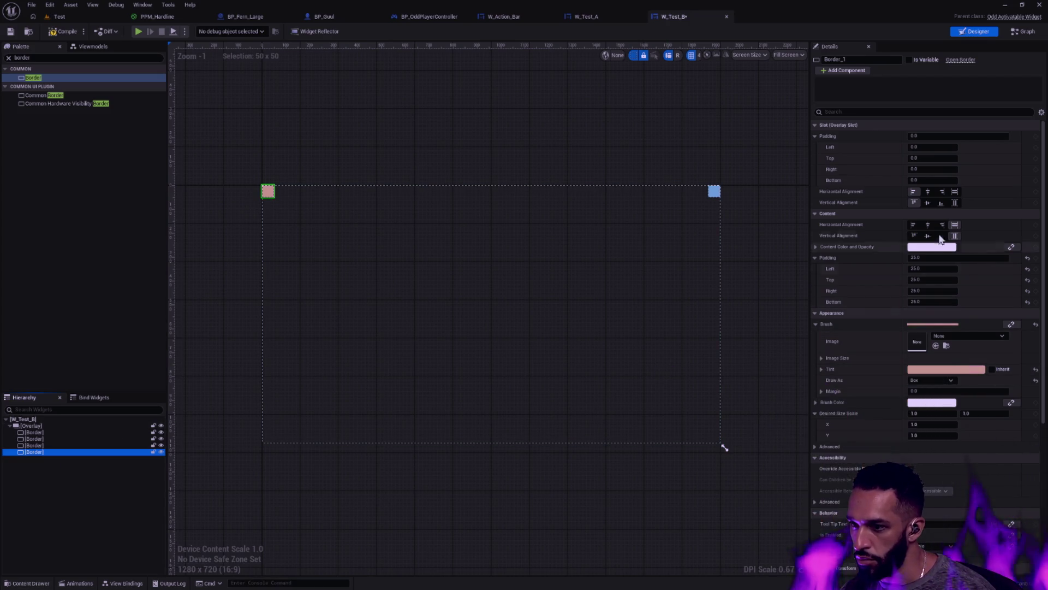
left_click(941, 203)
Align the green square to the bottom-right corner and save W_Test_B.
left_click(103, 445)
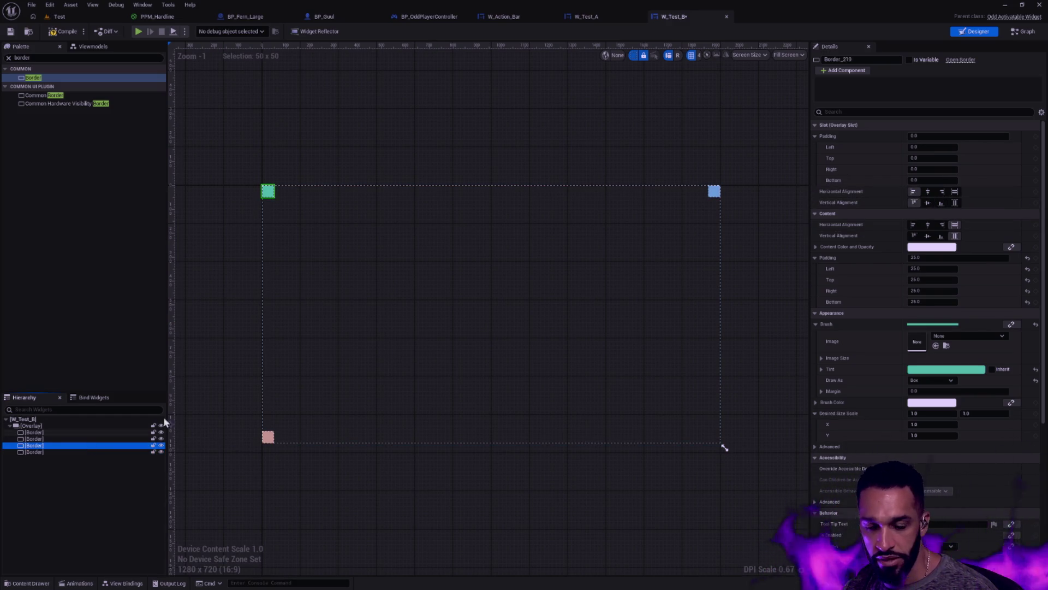
left_click(942, 192)
left_click(941, 203)
left_click(790, 235)
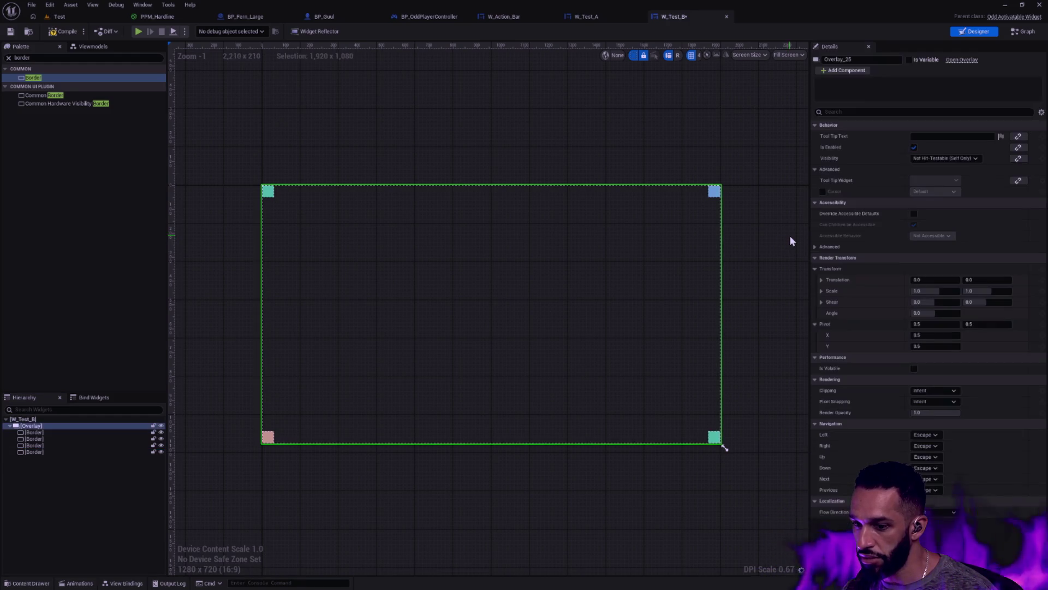
left_click(578, 112)
left_click(10, 31)
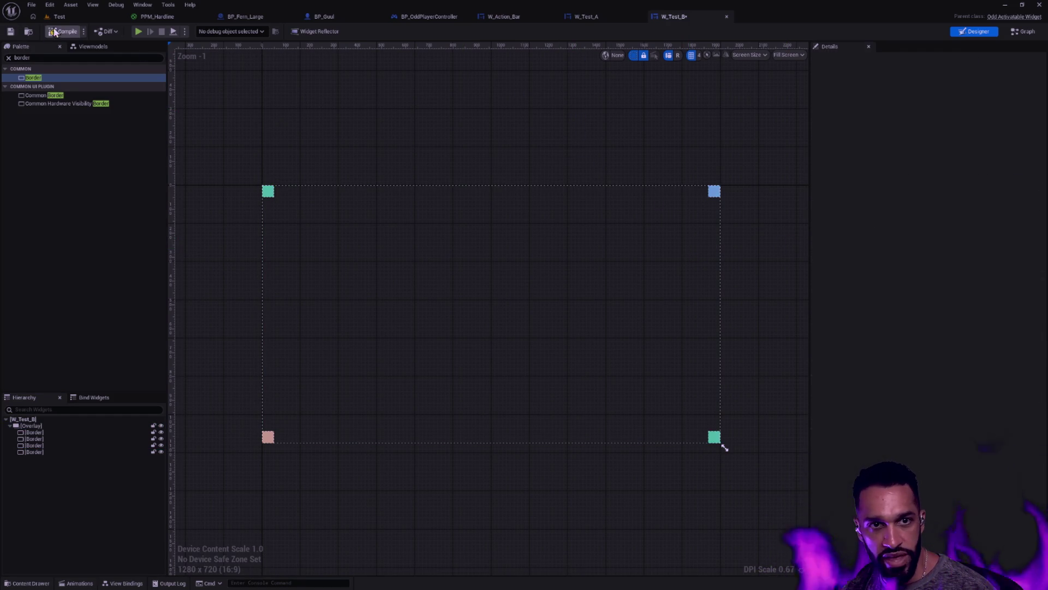
left_click(587, 16)
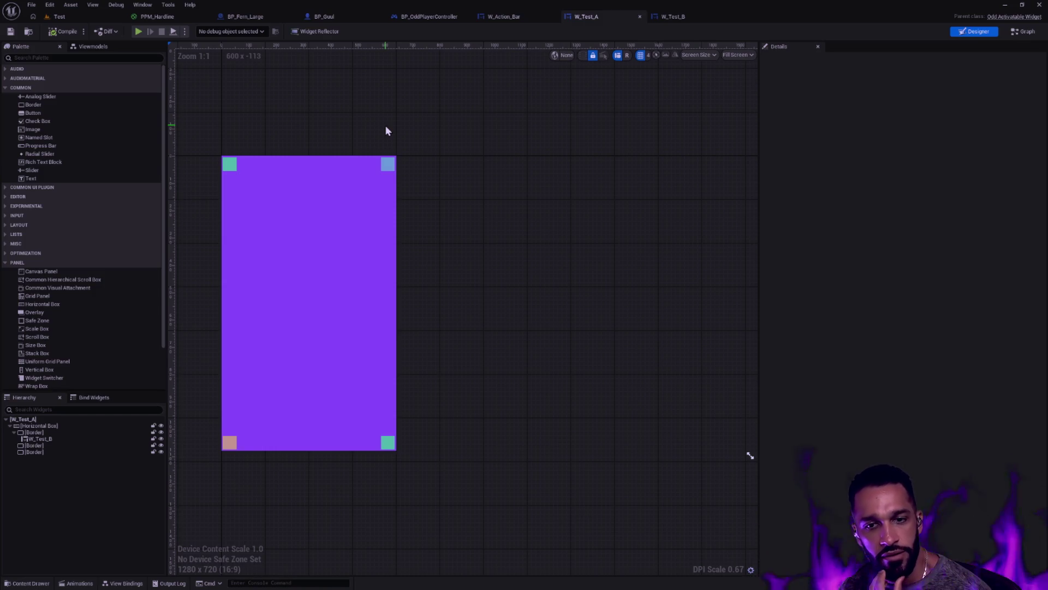
left_click(688, 18)
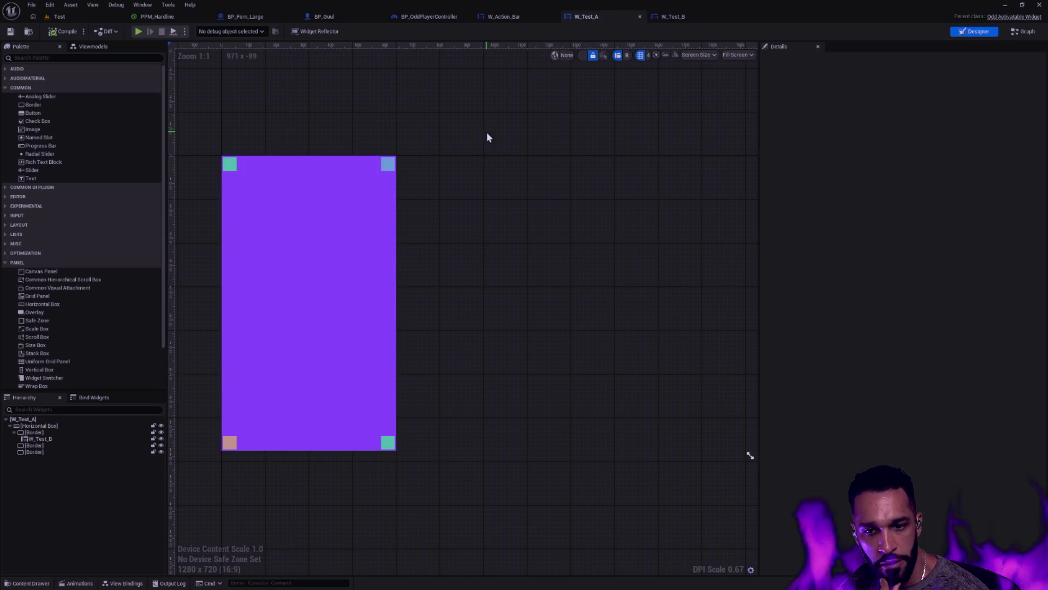
left_click(673, 16)
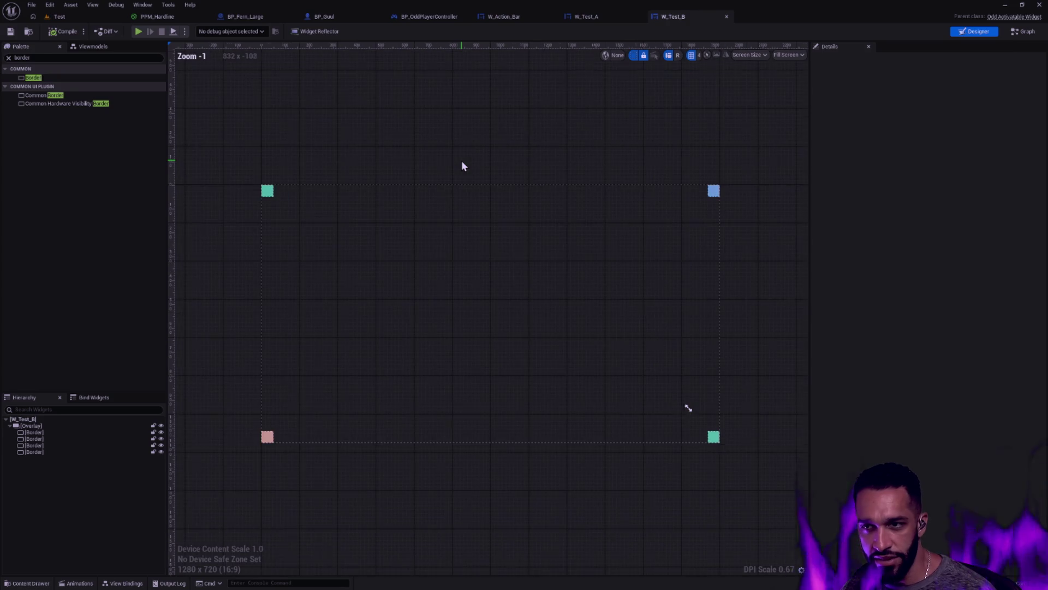
Clear the 'border' Palette search so all widget categories show, then deselect the Border.
left_click(8, 58)
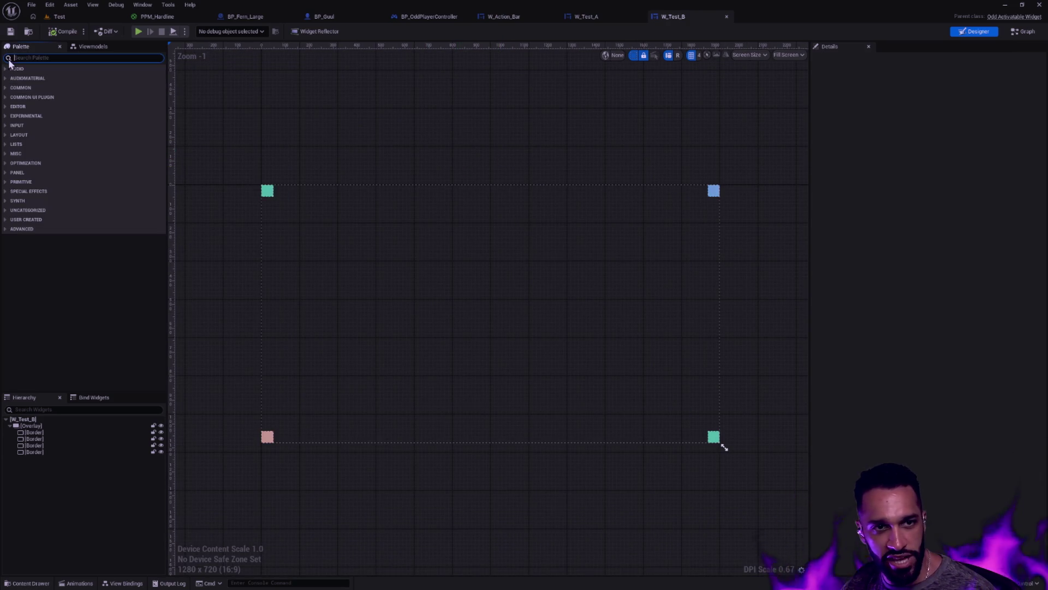
left_click(74, 432)
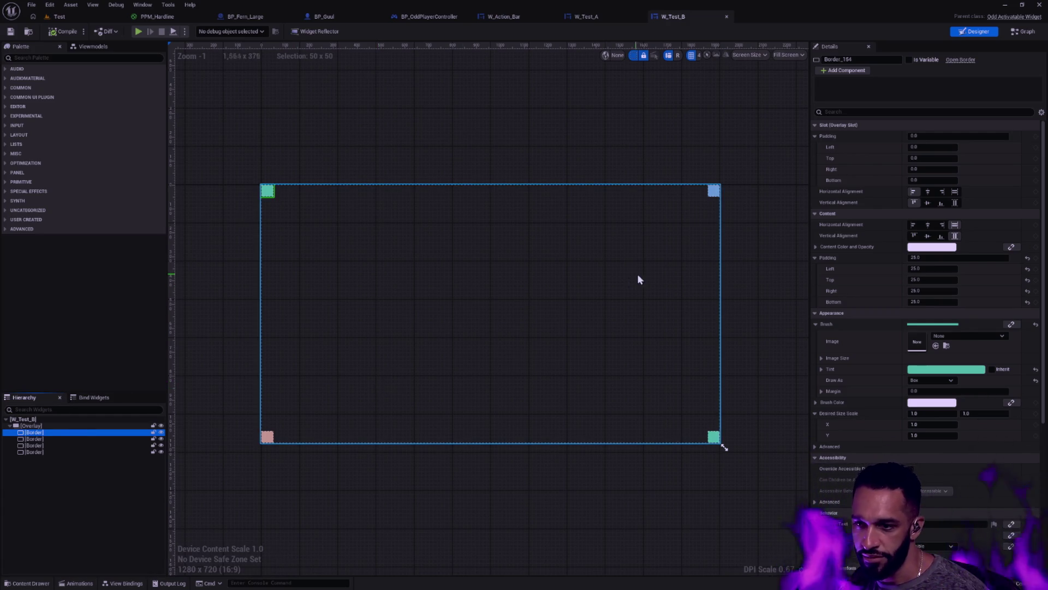
left_click(788, 237)
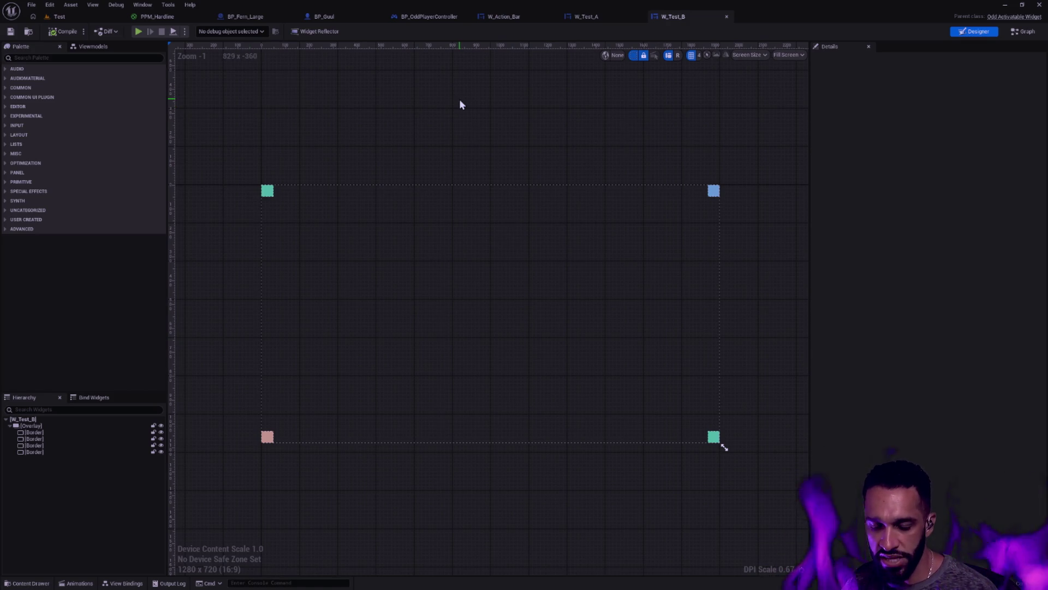
key("ctrl+p")
Open W_Layout from the UI folder and inspect its Canvas Panel and LayerMenuModal layer.
type("UI_L")
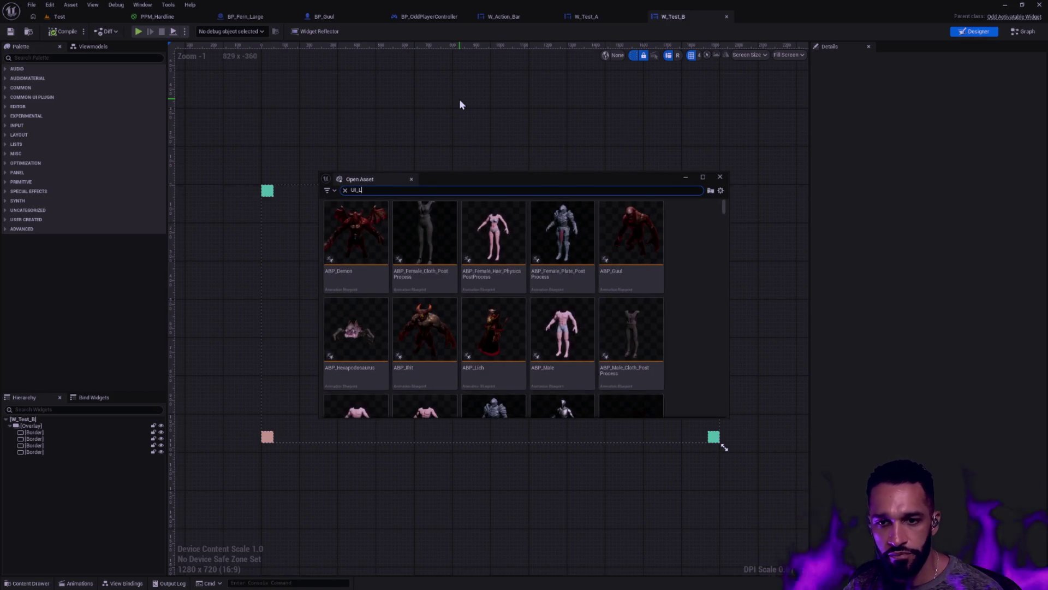
type("ayer")
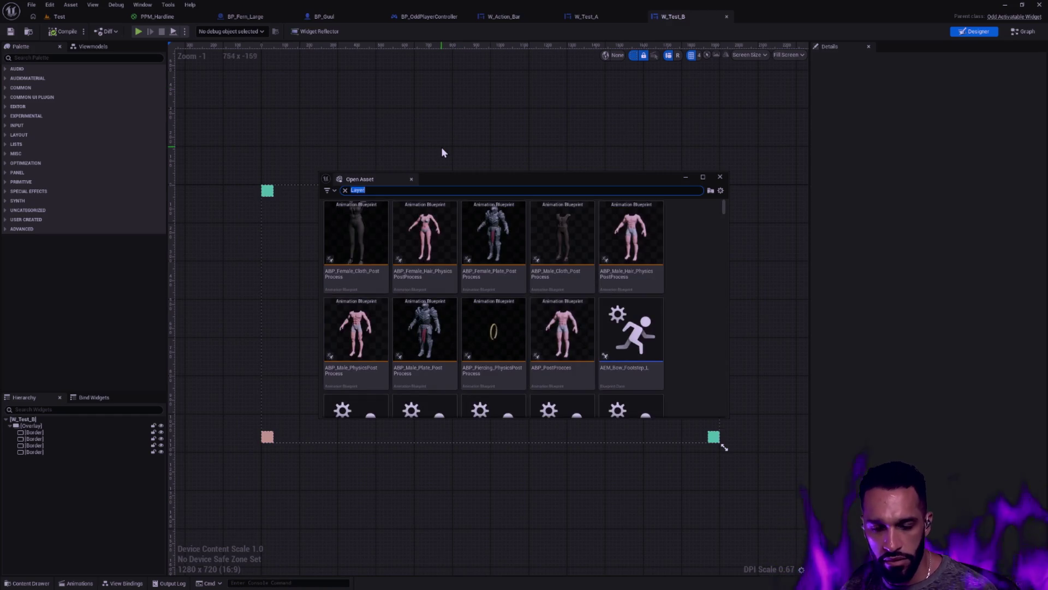
key("Escape")
key("ctrl+space")
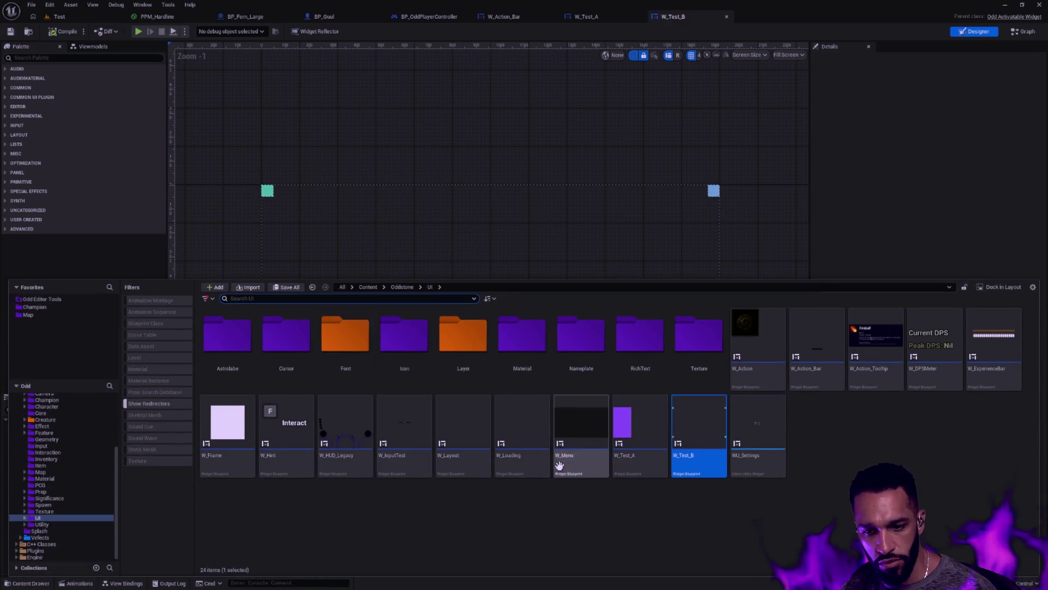
left_click(461, 458)
key("Return")
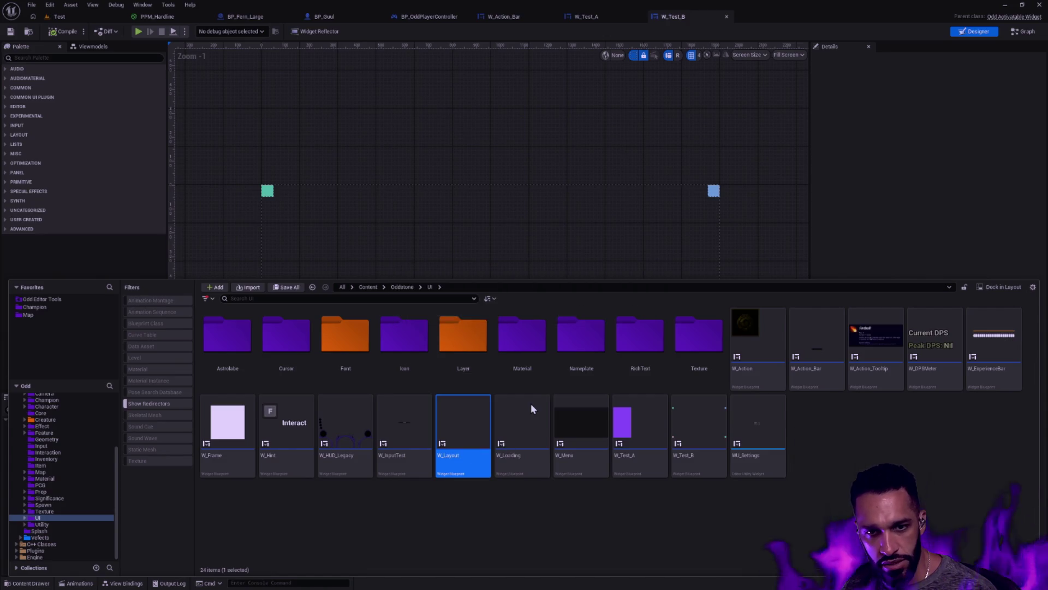
left_click(67, 425)
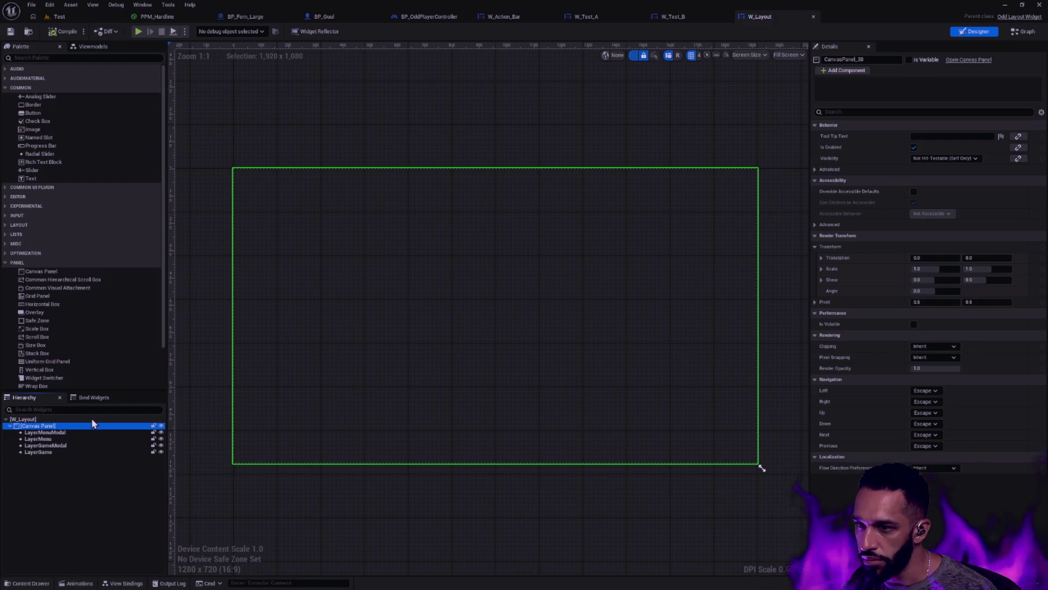
left_click(52, 433)
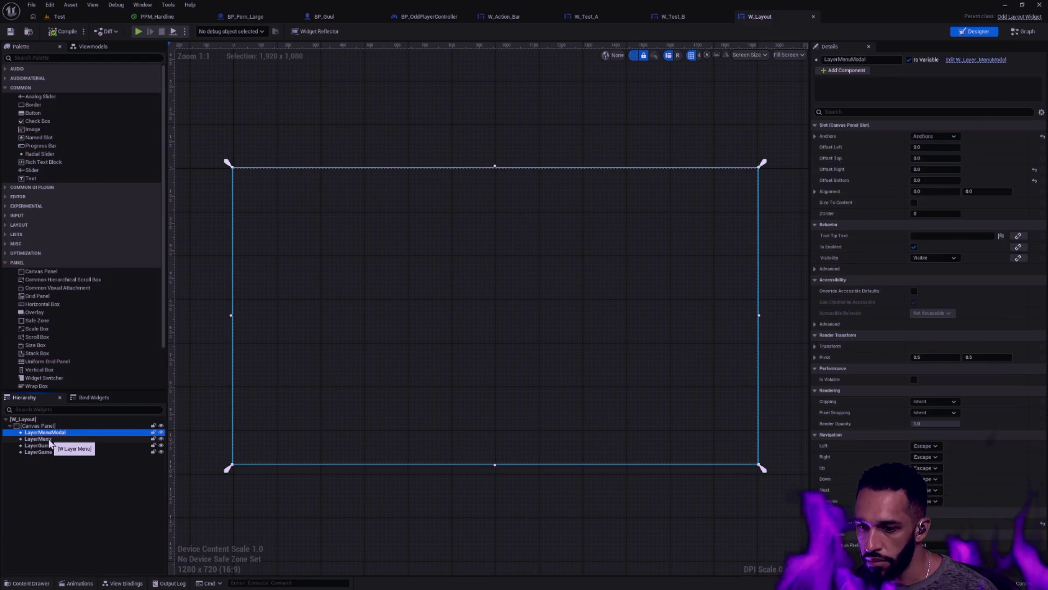
Close the W_Layout tab with Ctrl+W and bring W_Test_A back up.
mouse_move(228, 169)
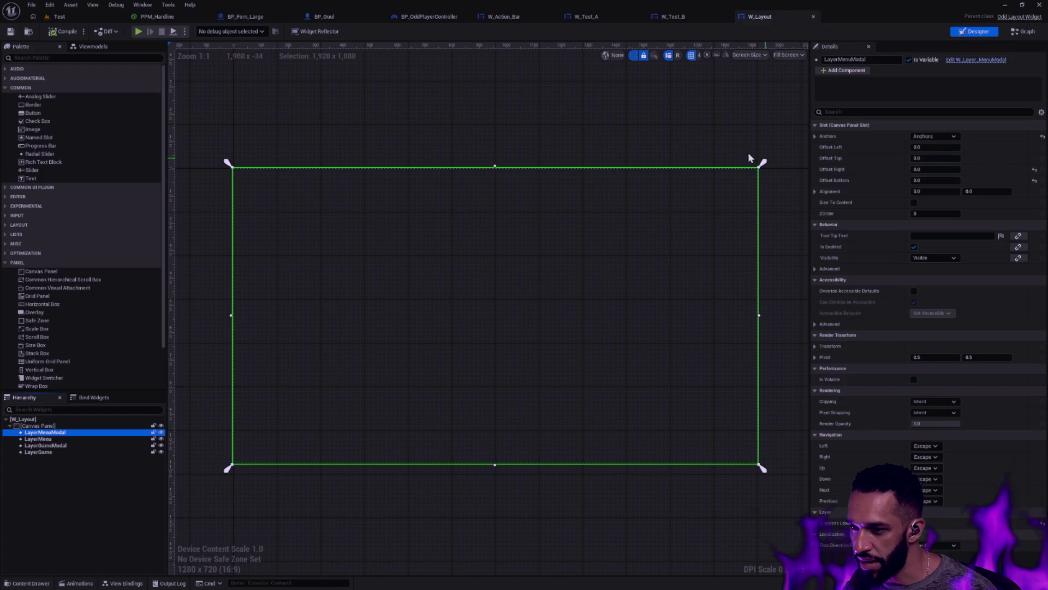
key("ctrl+w")
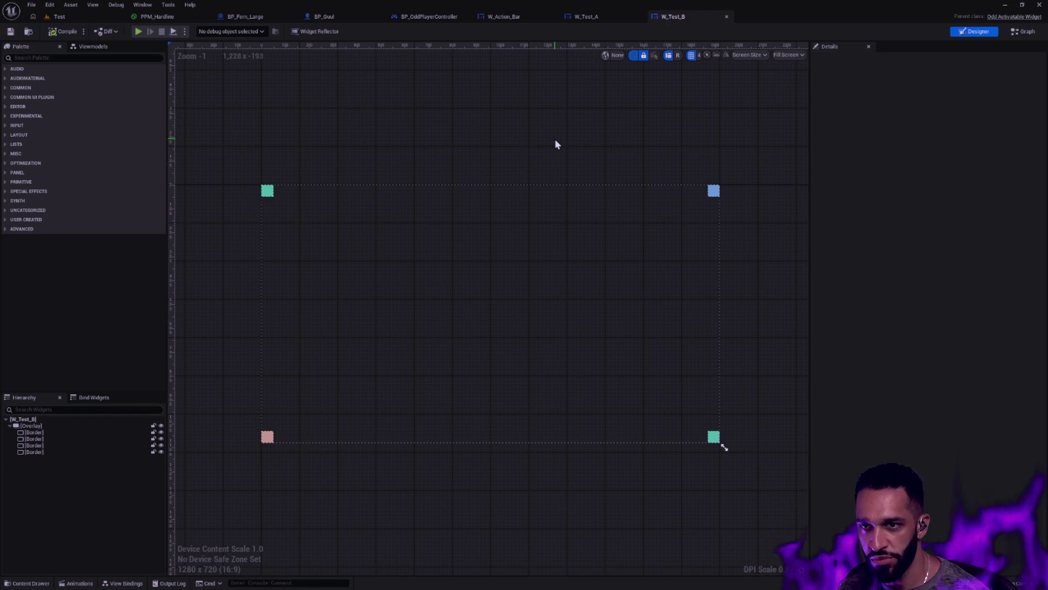
left_click(588, 22)
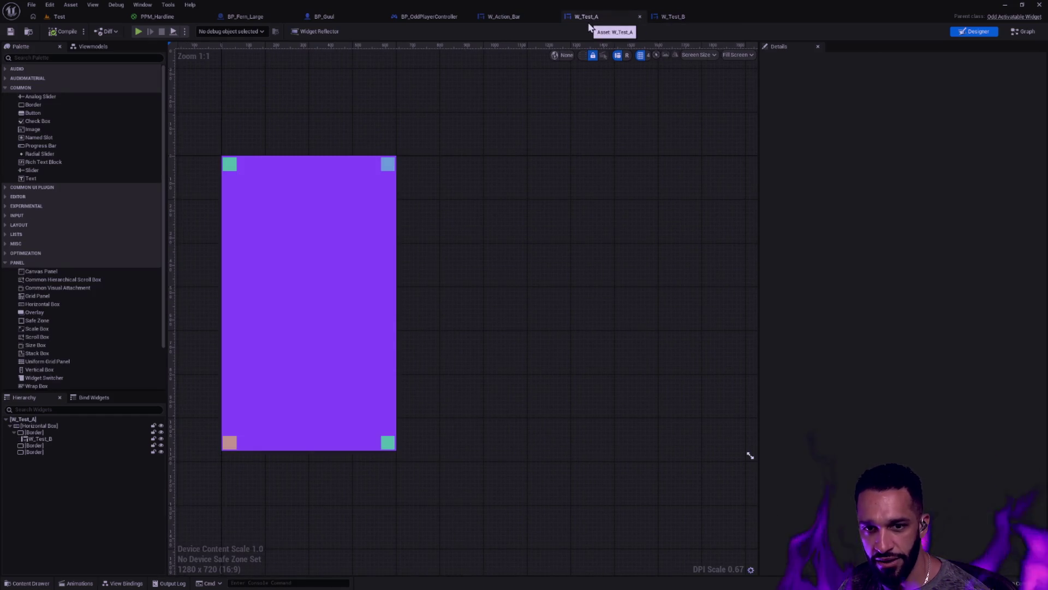
left_click(503, 17)
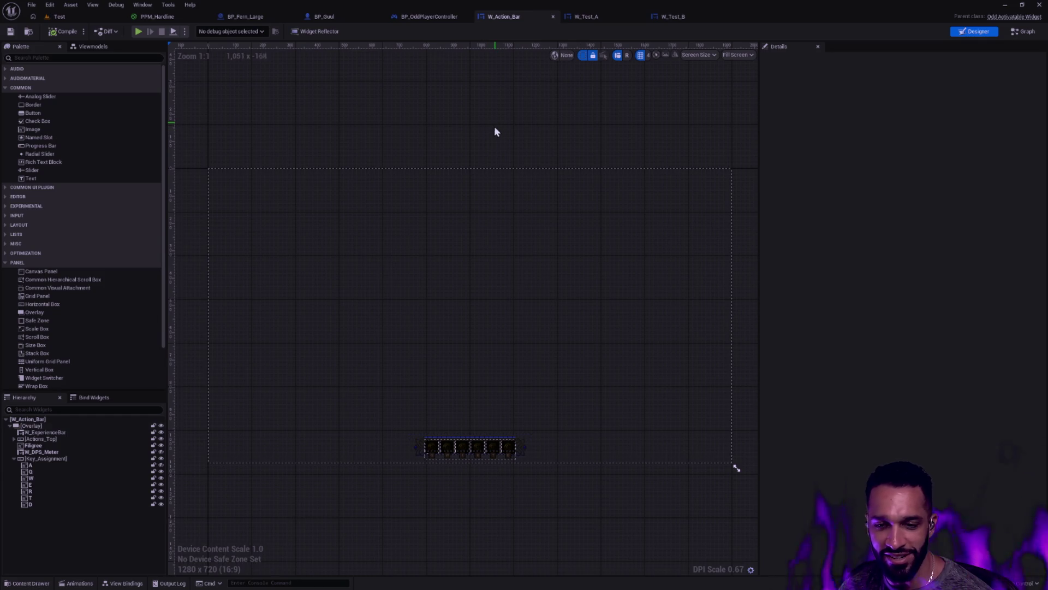
scroll(463, 462, "up", 7)
scroll(421, 407, "up", 5)
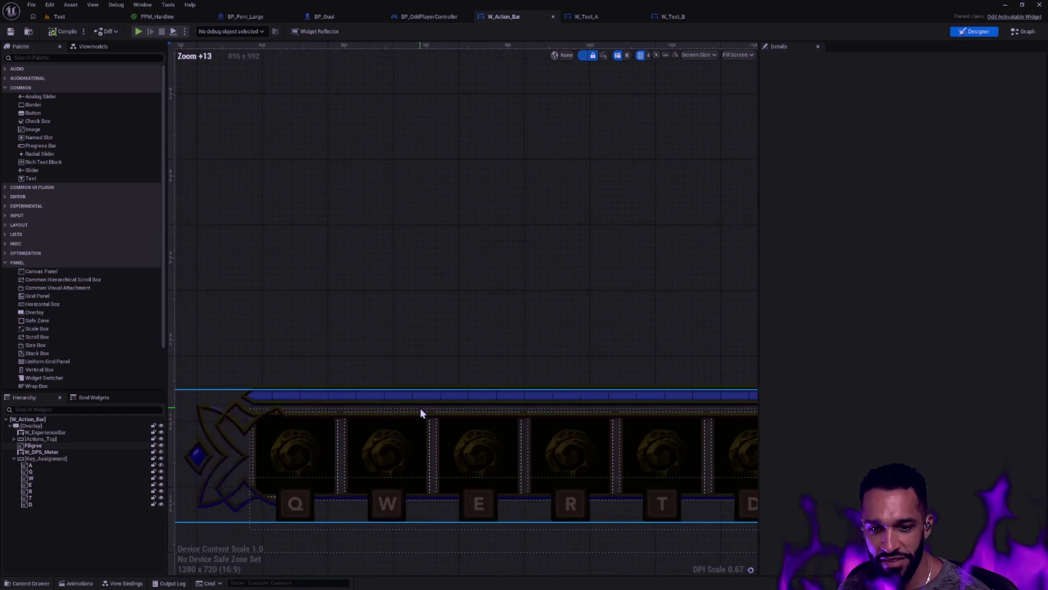
scroll(470, 375, "down", 1)
left_click(470, 375)
left_click_drag(580, 339, 519, 297)
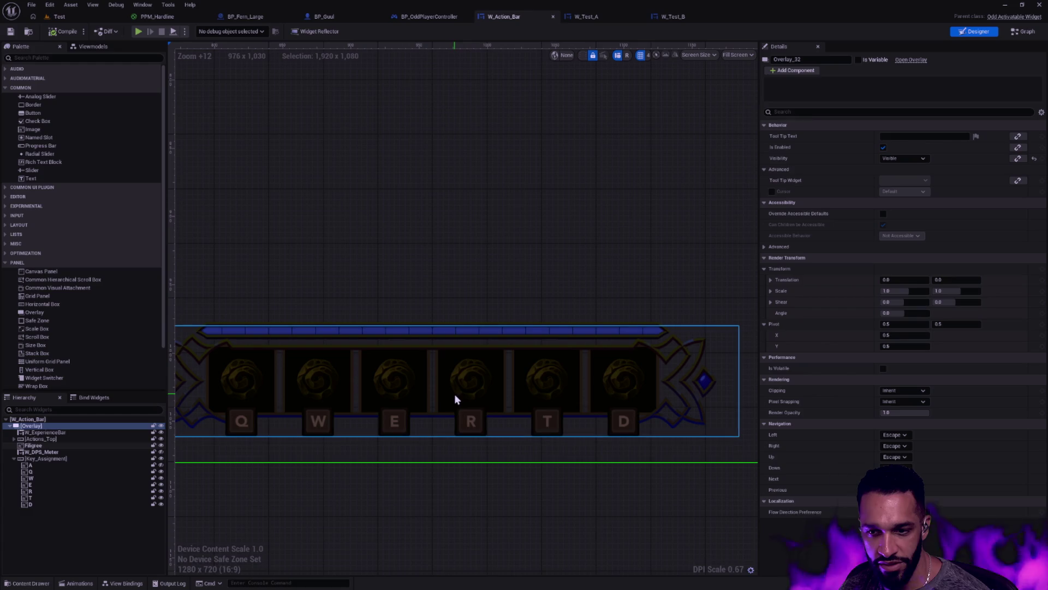
left_click_drag(347, 322, 448, 302)
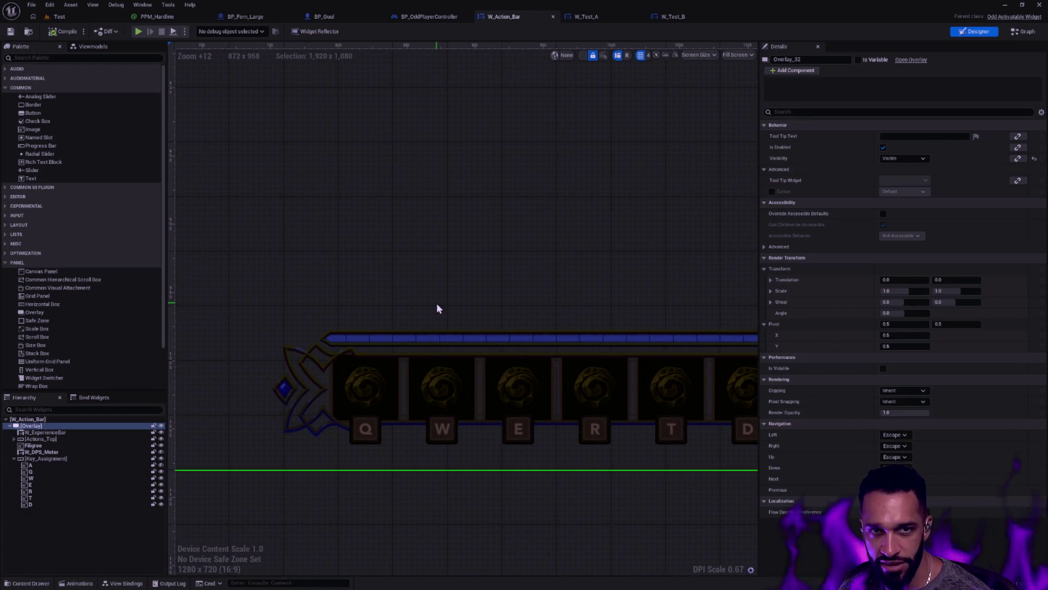
scroll(437, 305, "up", 6)
left_click_drag(281, 297, 470, 241)
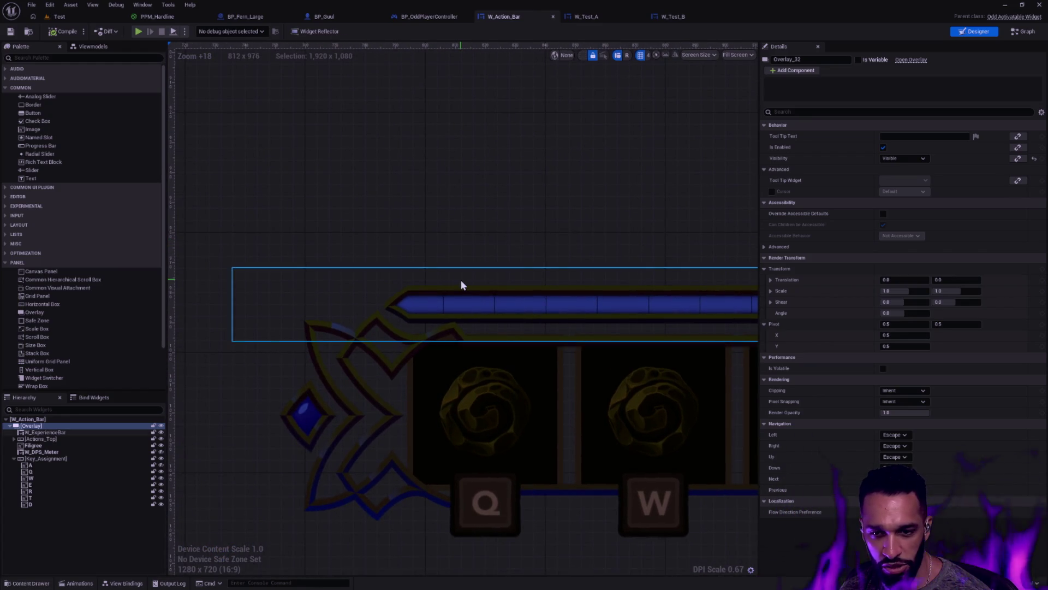
scroll(462, 324, "down", 2)
scroll(462, 328, "down", 5)
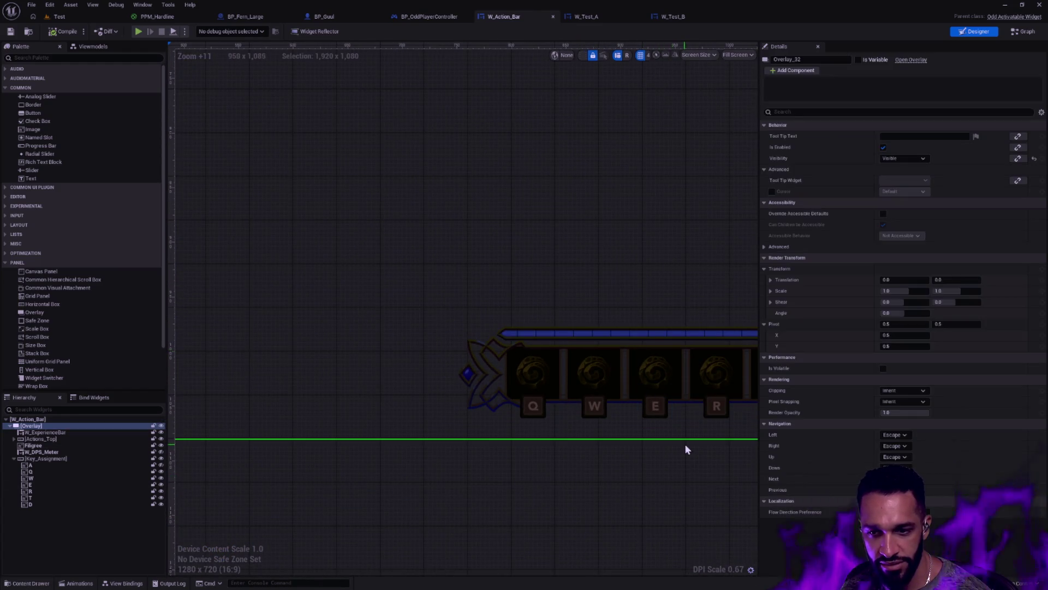
left_click(672, 393)
left_click_drag(672, 393, 319, 368)
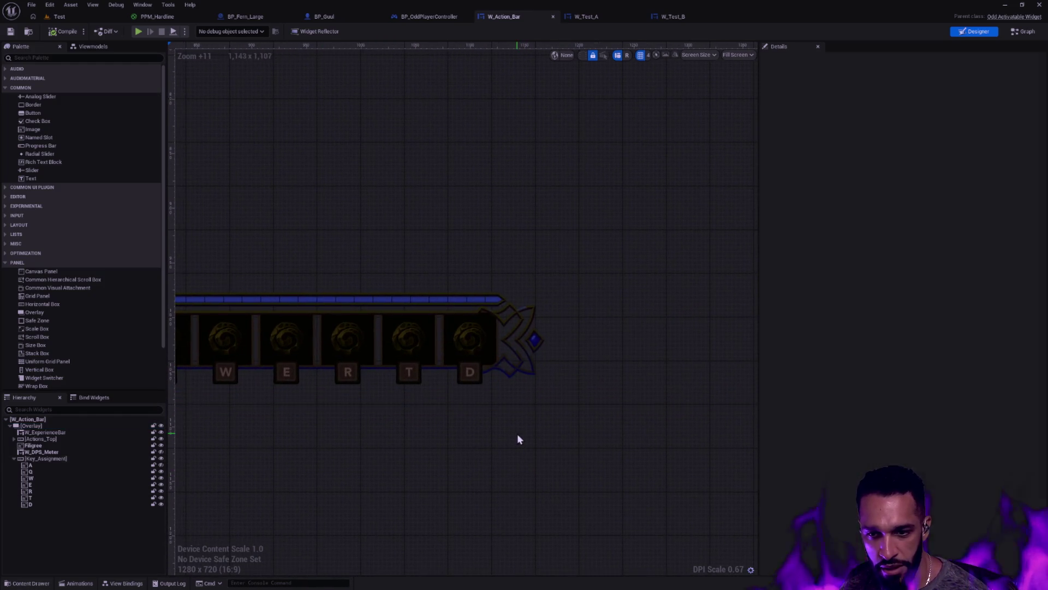
left_click_drag(519, 437, 451, 442)
left_click(451, 442)
left_click(606, 469)
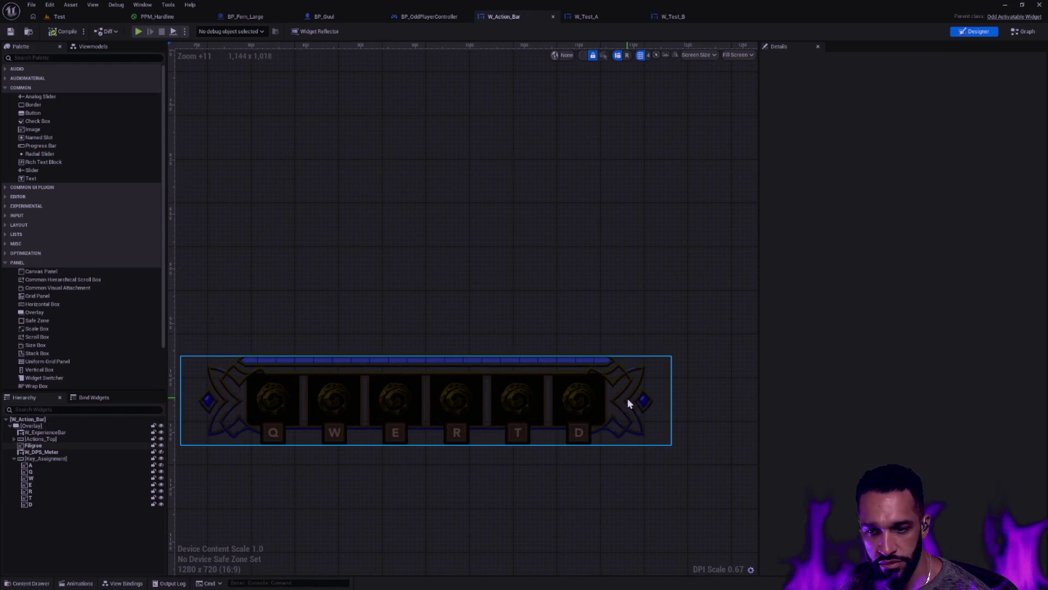
scroll(578, 490, "up", 3)
left_click_drag(418, 412, 580, 419)
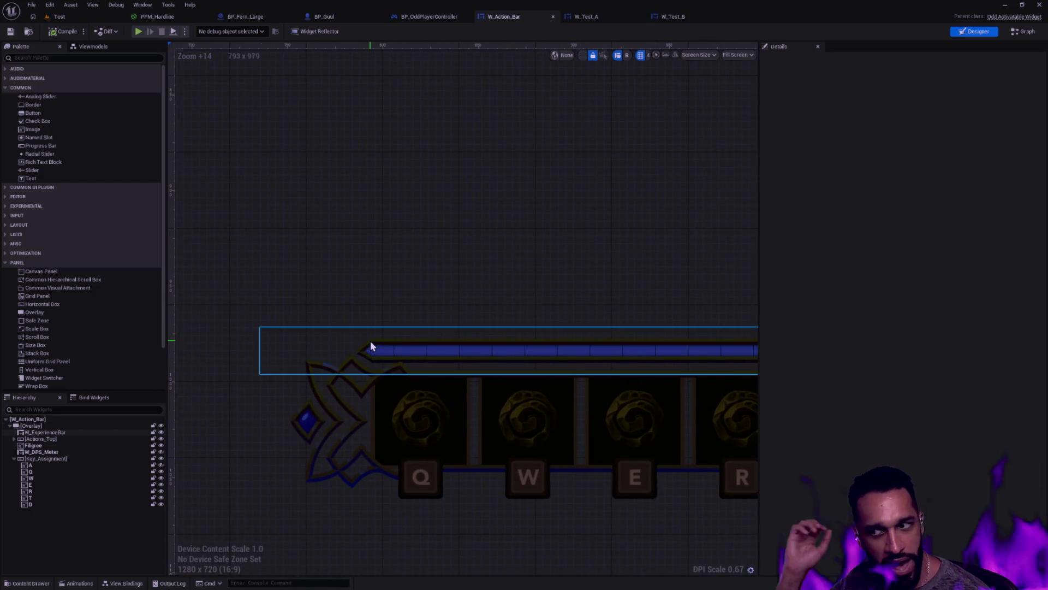
scroll(370, 346, "down", 6)
scroll(631, 392, "down", 1)
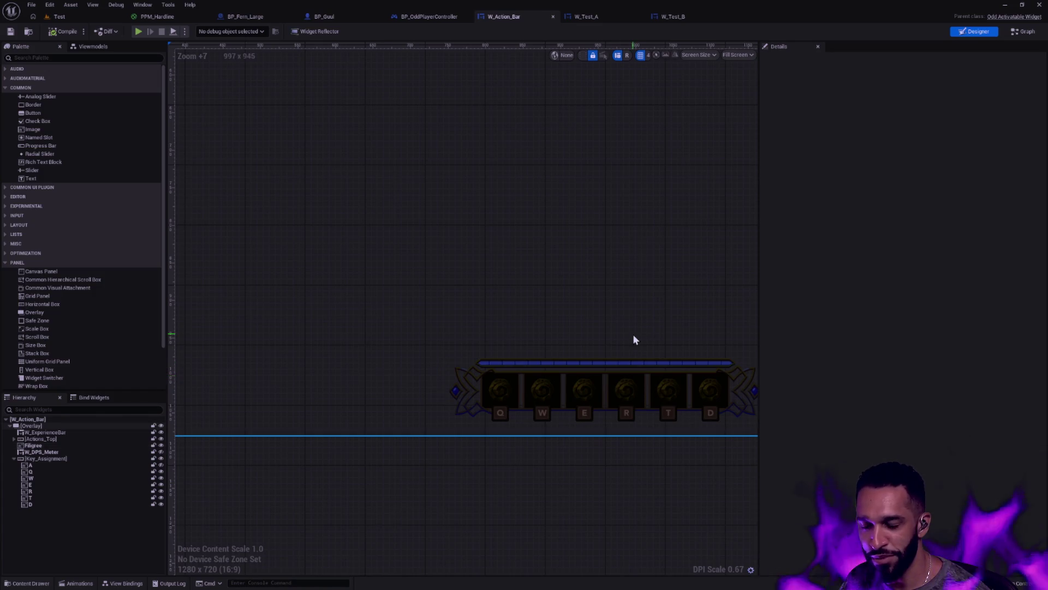
left_click_drag(682, 319, 559, 388)
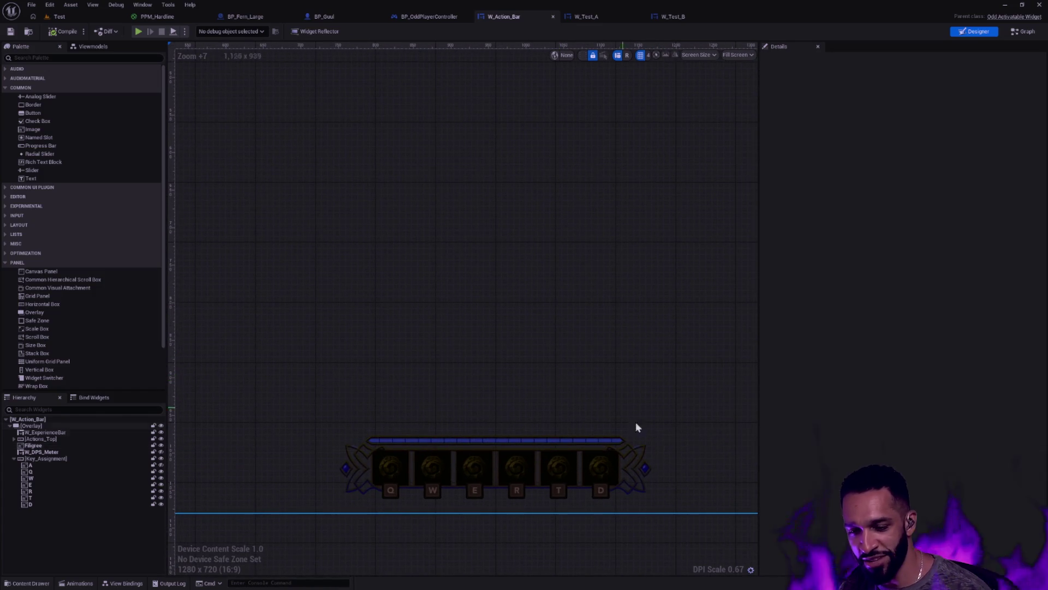
left_click(680, 334)
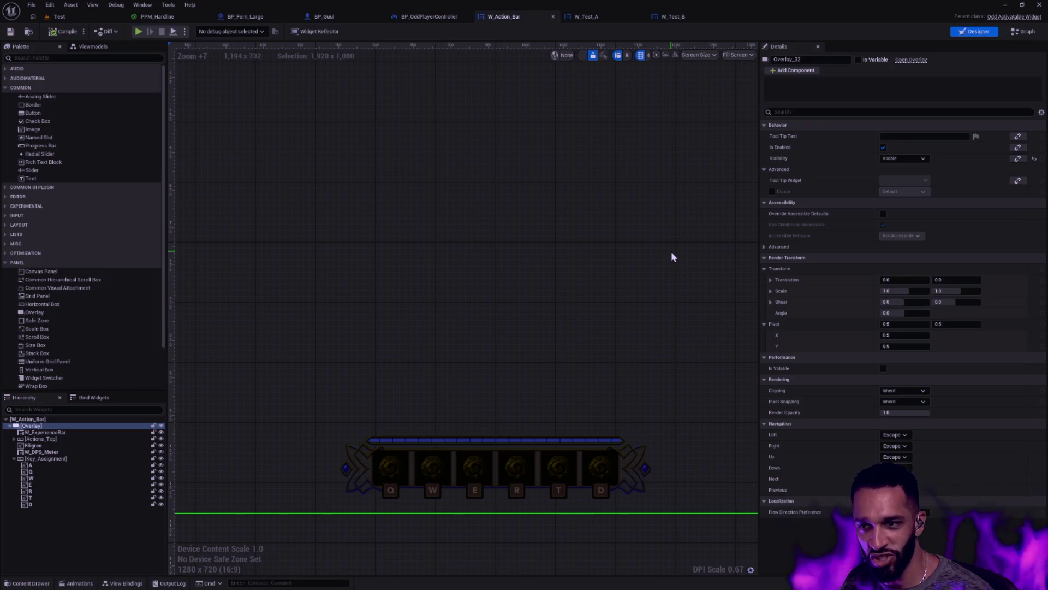
scroll(671, 256, "down", 5)
left_click_drag(534, 308, 534, 326)
scroll(533, 326, "down", 3)
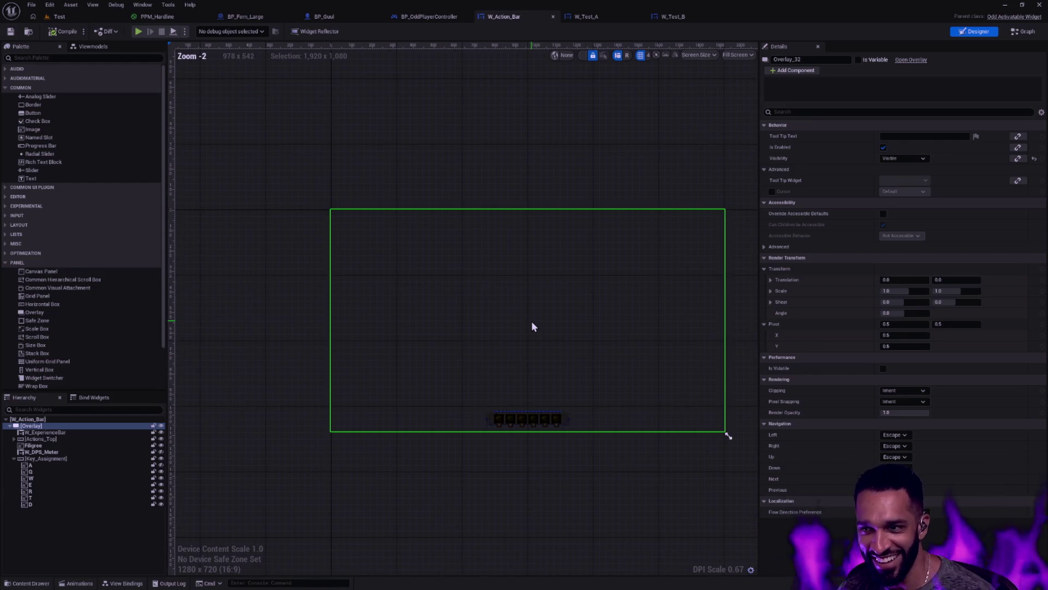
scroll(546, 415, "up", 9)
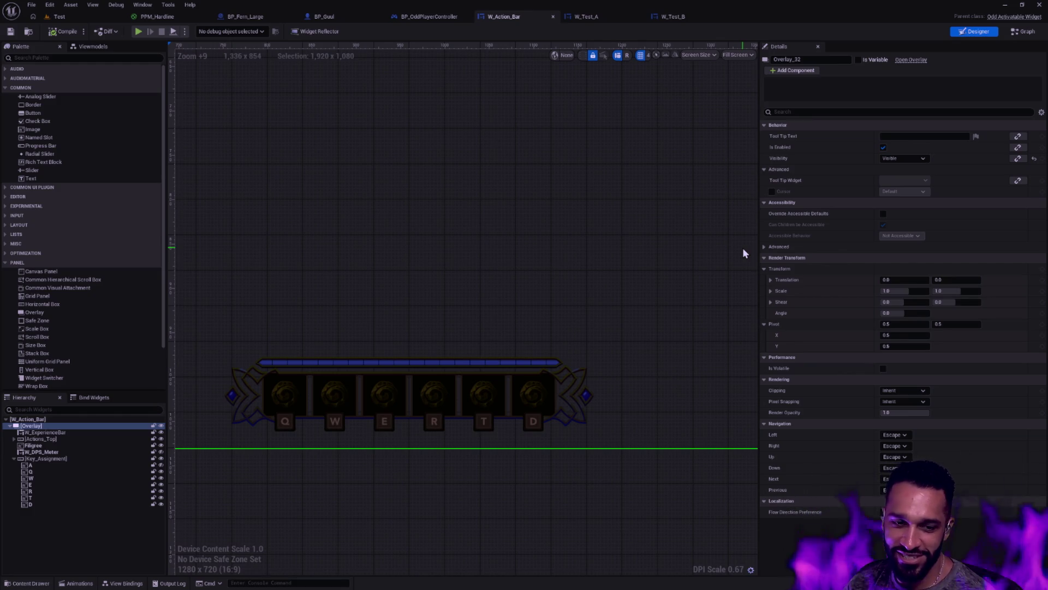
left_click(720, 273)
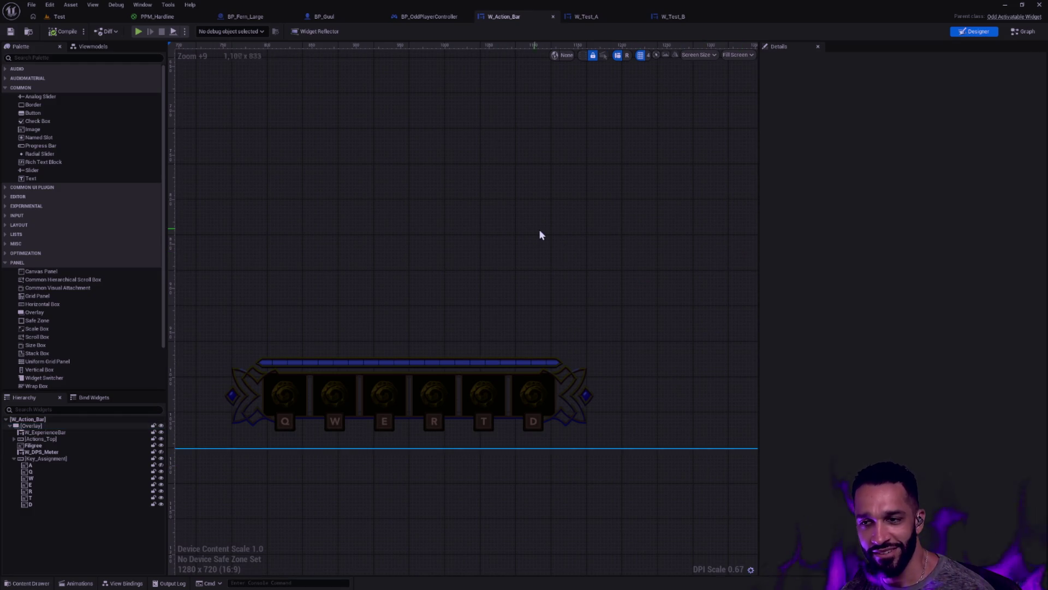
scroll(520, 216, "down", 5)
scroll(520, 287, "up", 3)
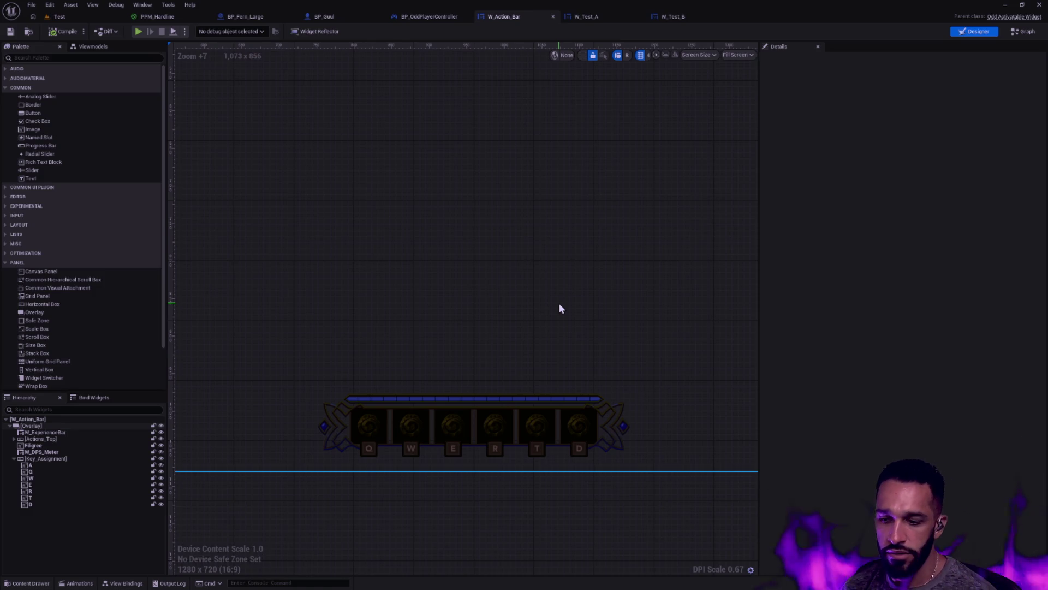
scroll(559, 302, "down", 8)
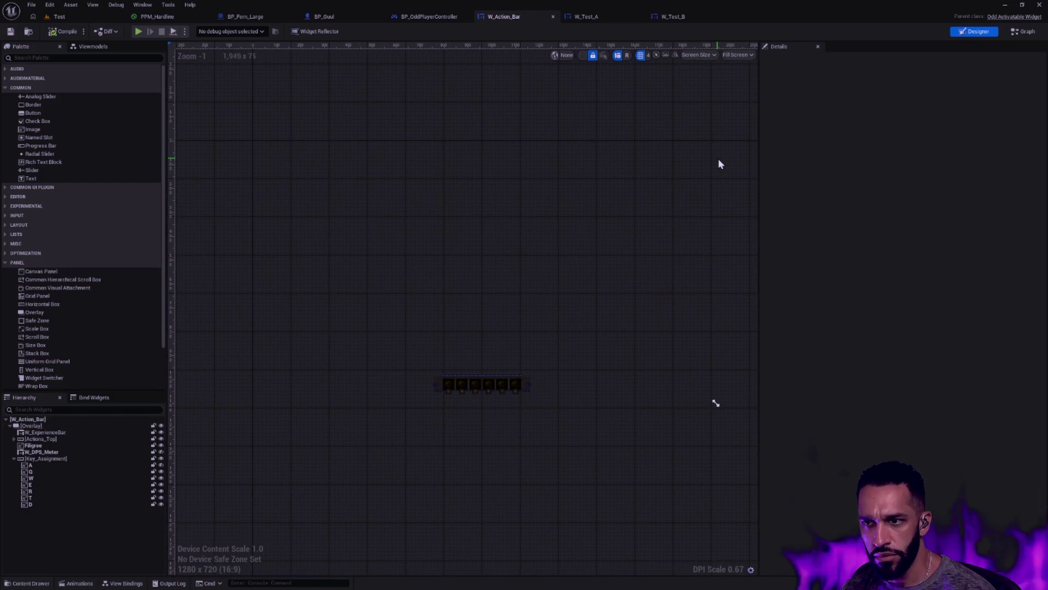
left_click(705, 55)
left_click(708, 58)
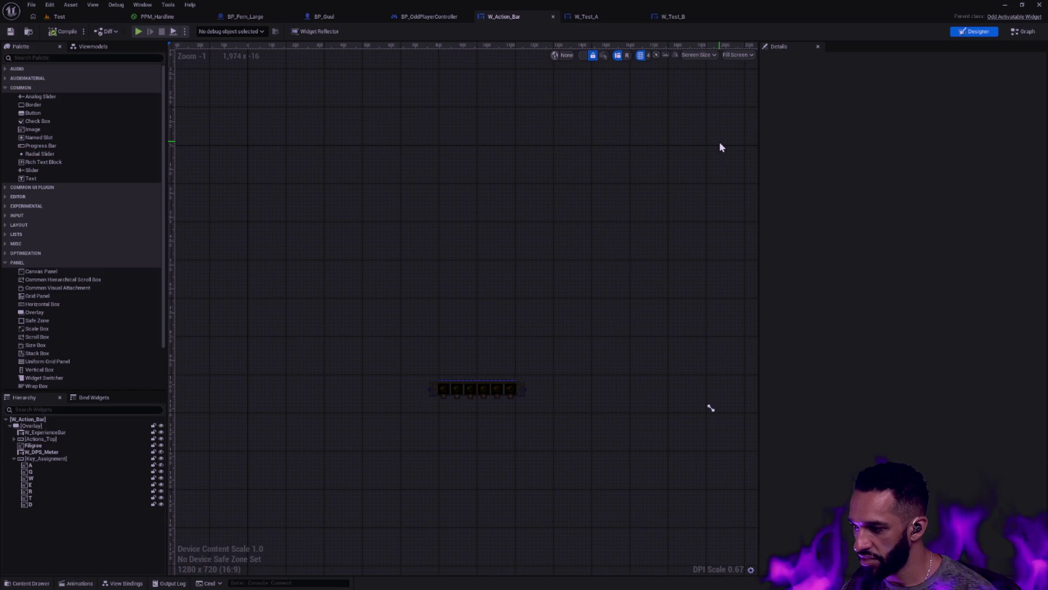
left_click(710, 55)
mouse_move(700, 88)
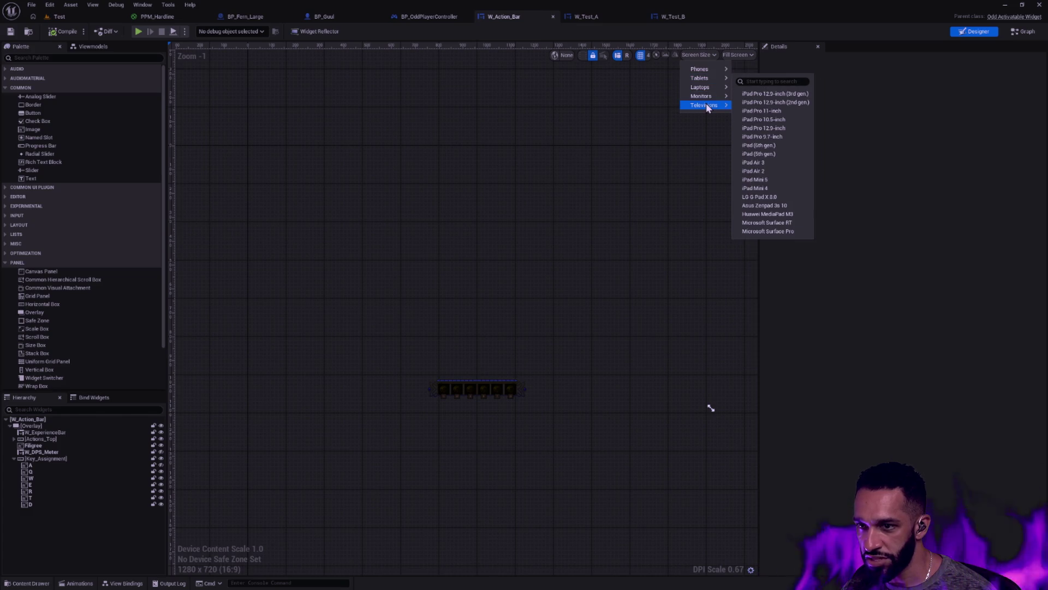
mouse_move(709, 98)
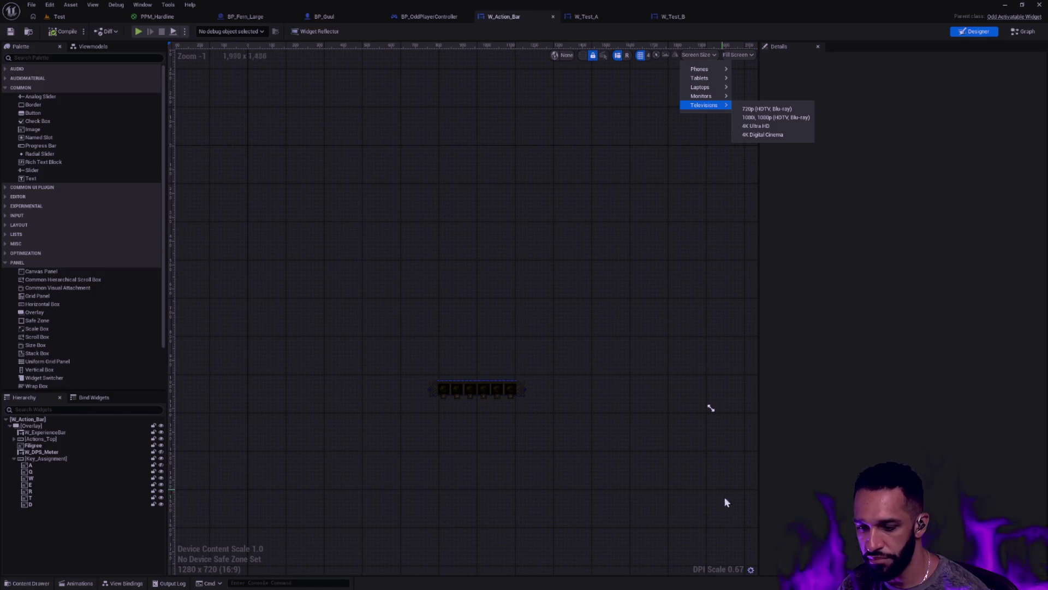
left_click(751, 570)
left_click(751, 571)
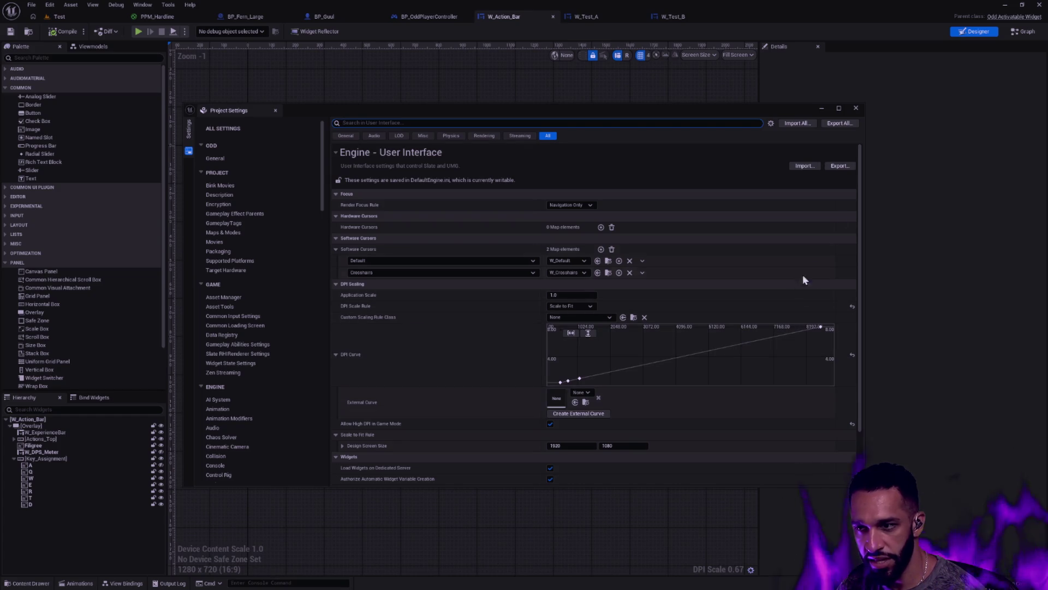
left_click(856, 108)
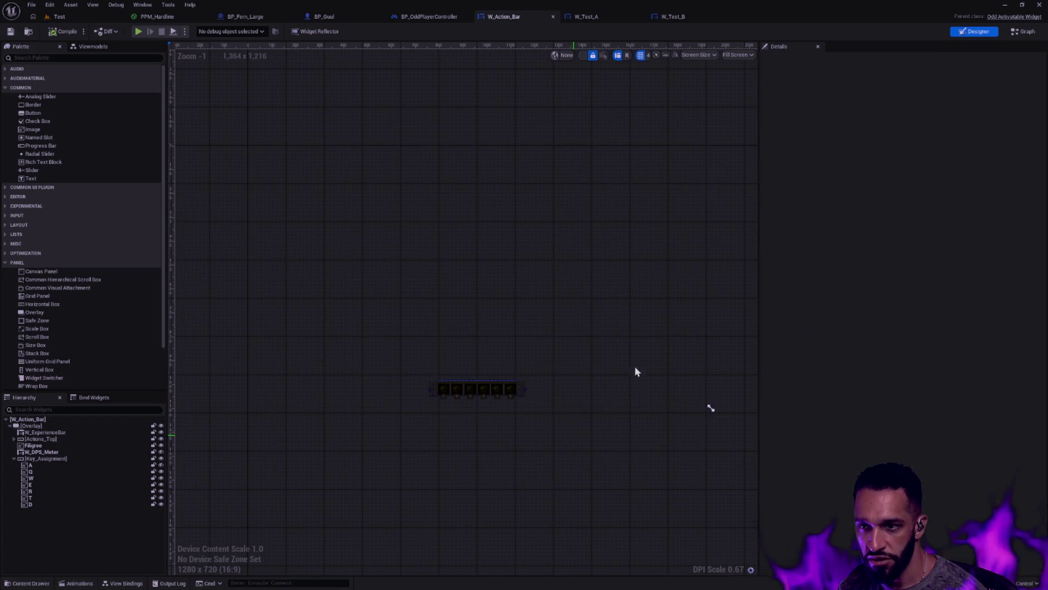
left_click(587, 343)
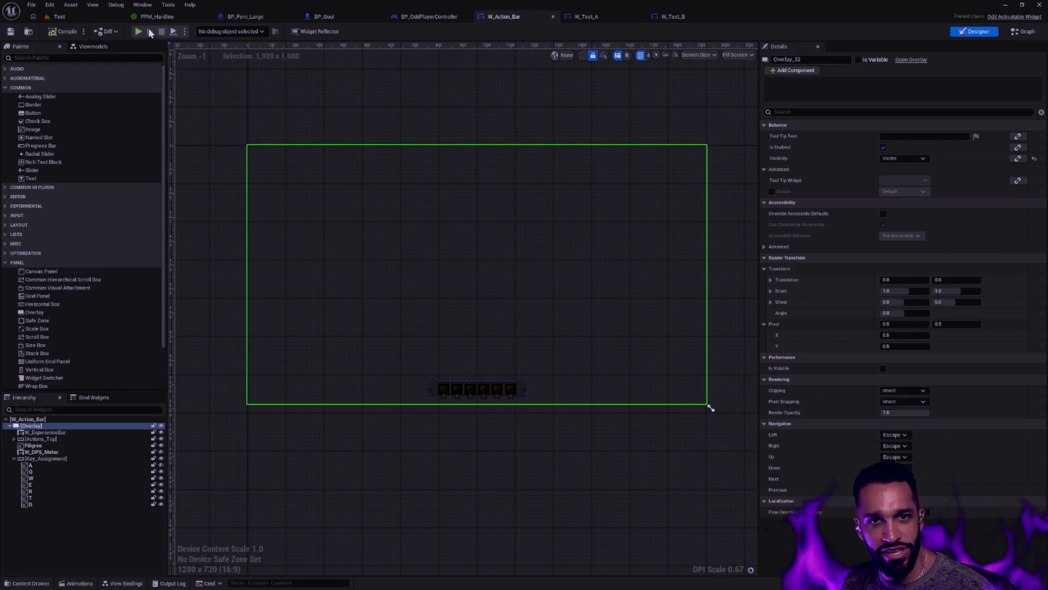
left_click(77, 13)
Play the Test level, toggling the immersive full-screen view on and off with F11.
left_click(224, 32)
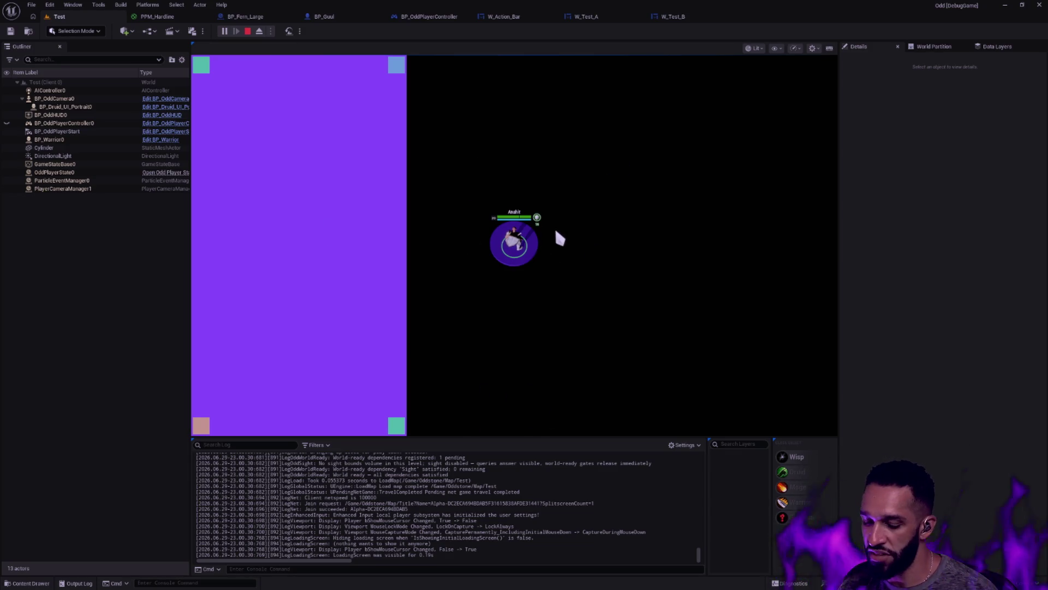
key("F11")
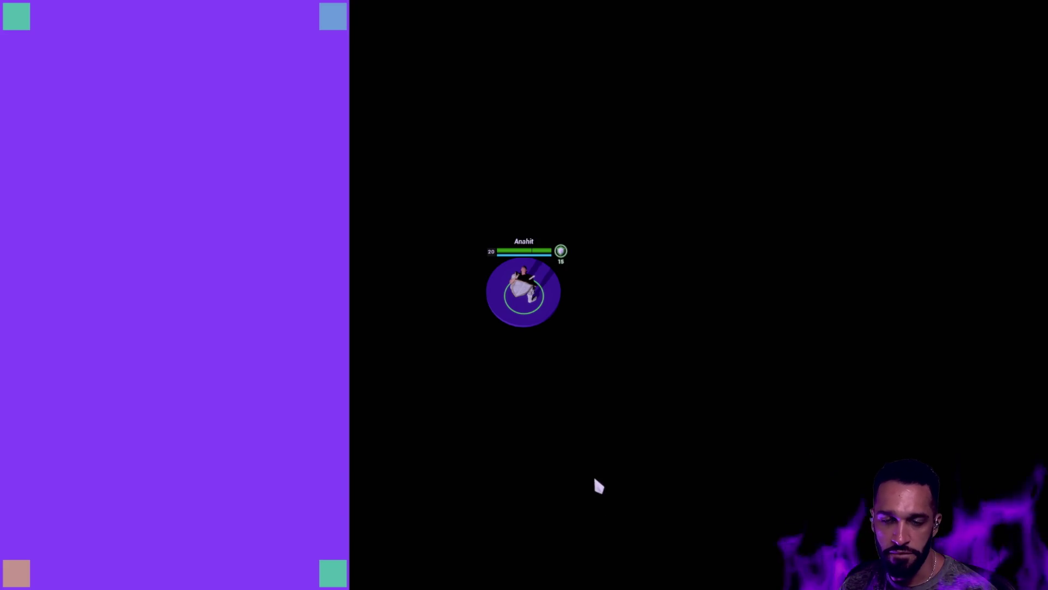
key("F11")
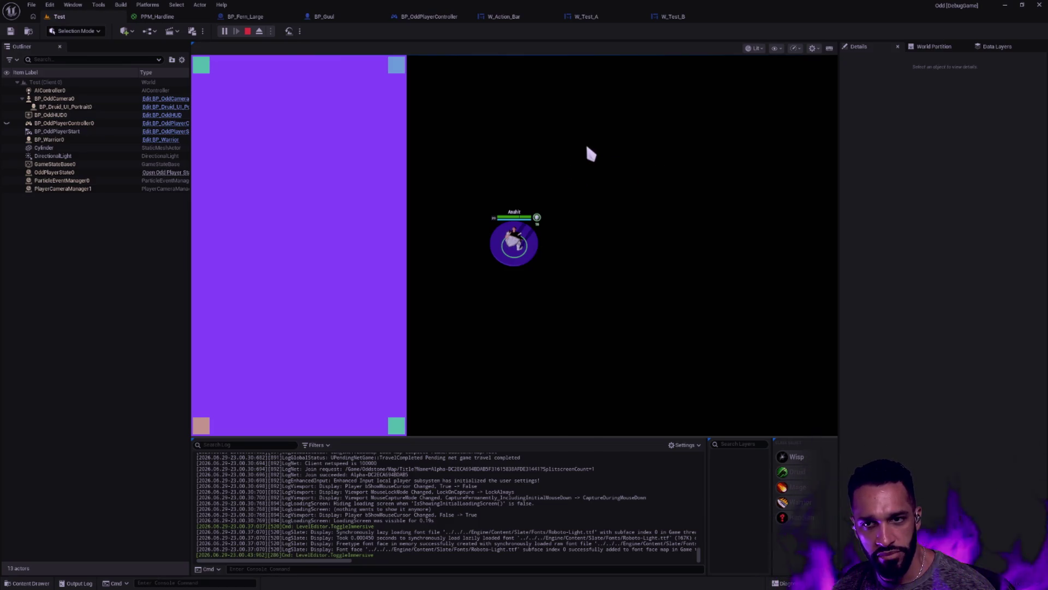
key("Left")
Look over the W_Test_B and W_Test_A designs, then come back to W_Action_Bar.
left_click(680, 18)
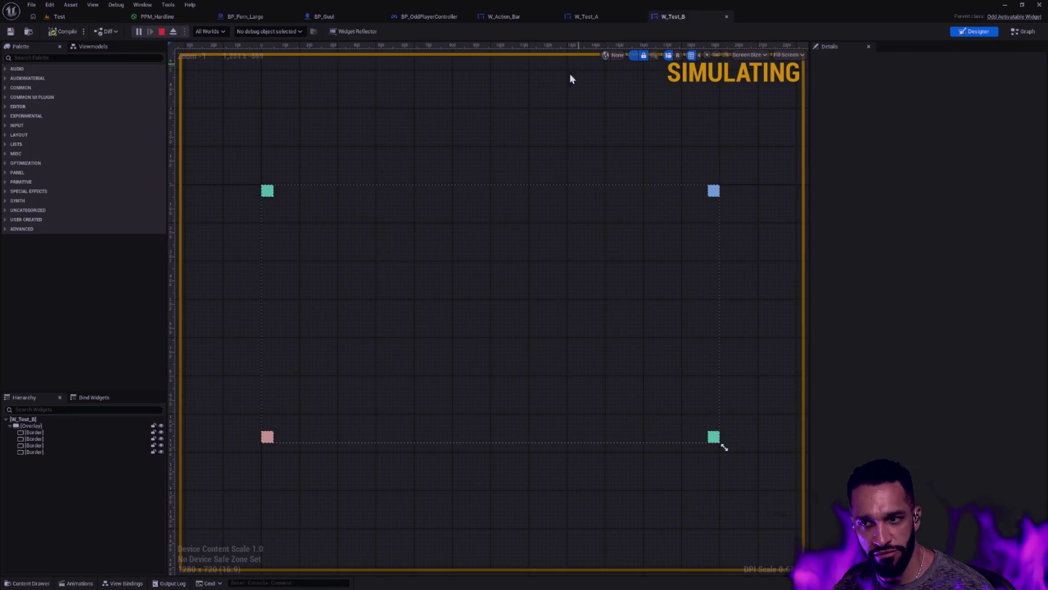
left_click(598, 20)
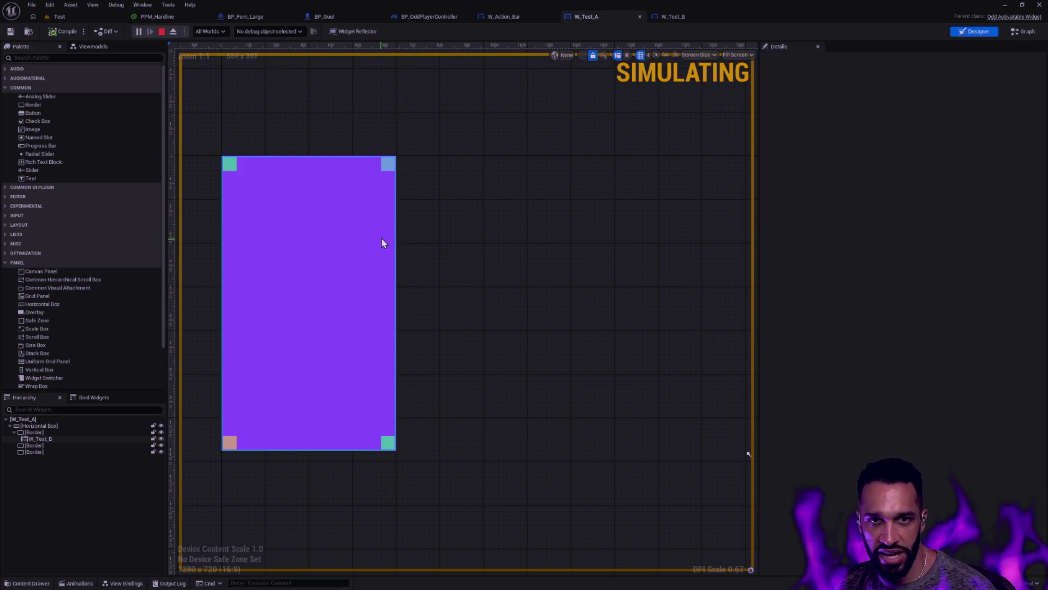
left_click(504, 17)
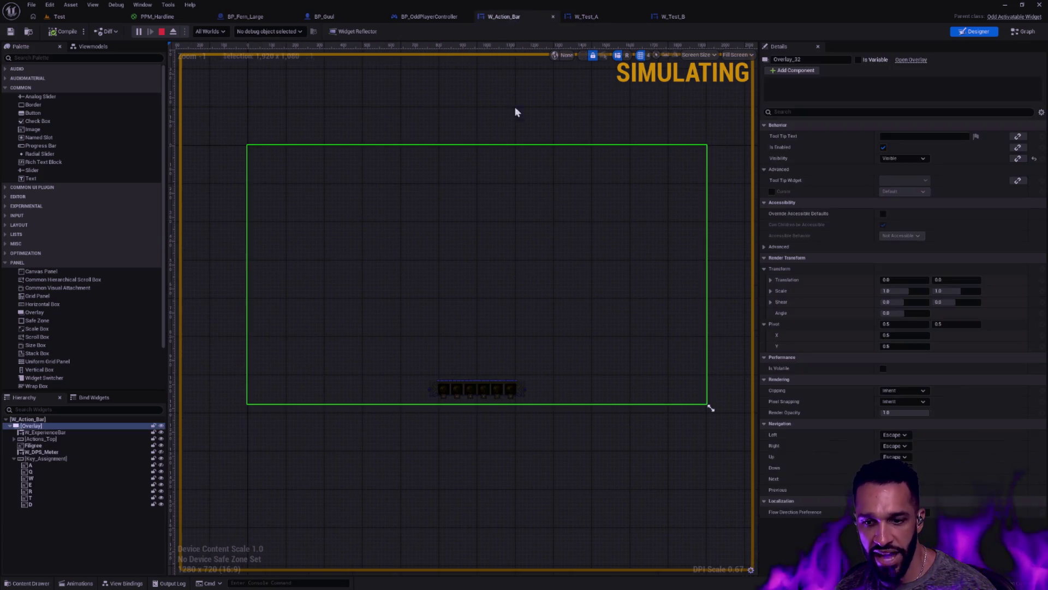
scroll(468, 391, "up", 5)
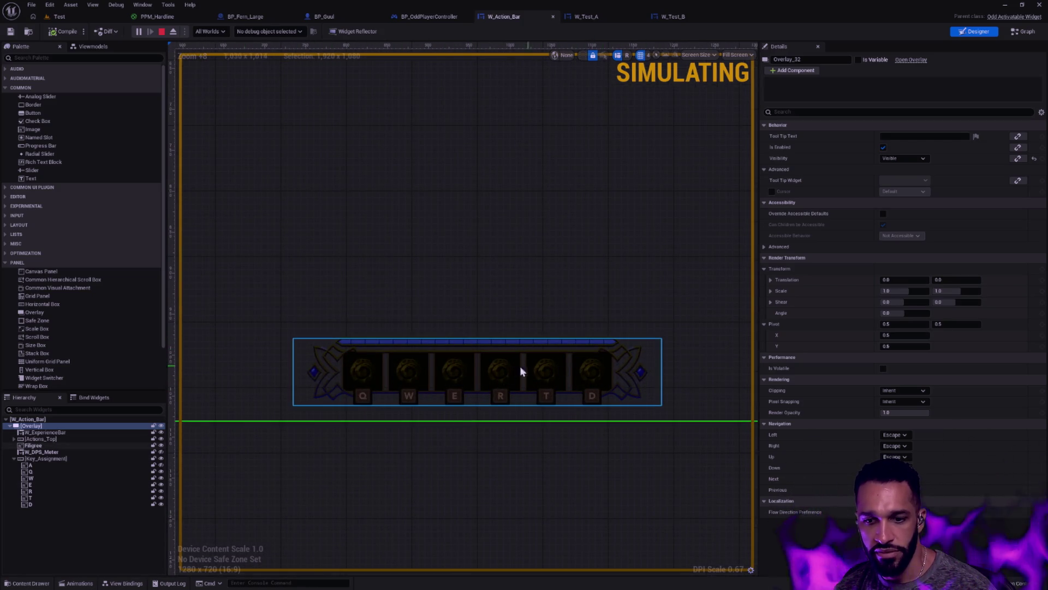
left_click(632, 380)
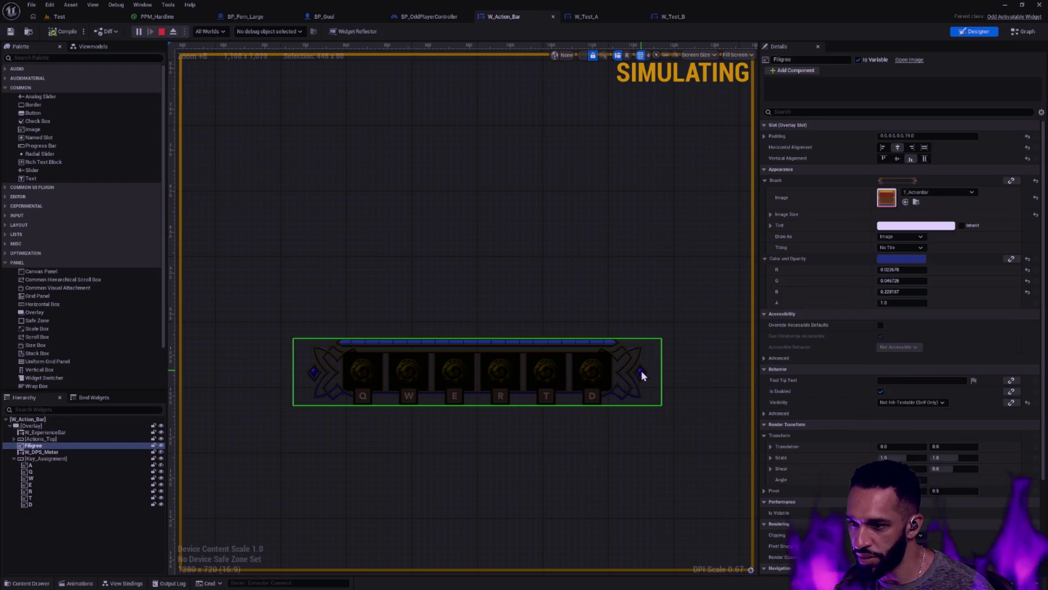
scroll(643, 361, "down", 8)
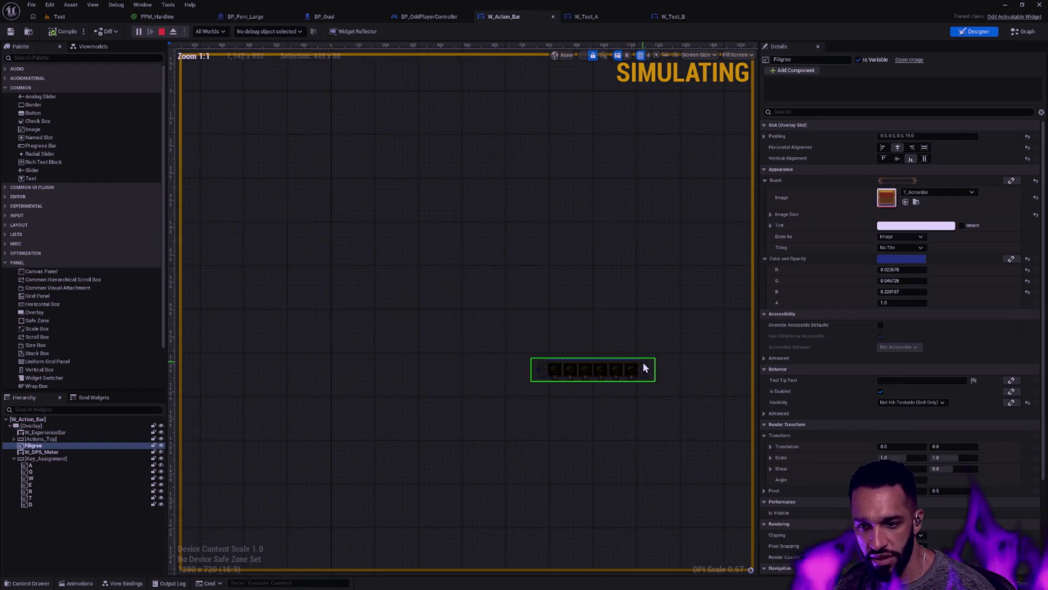
left_click(674, 385)
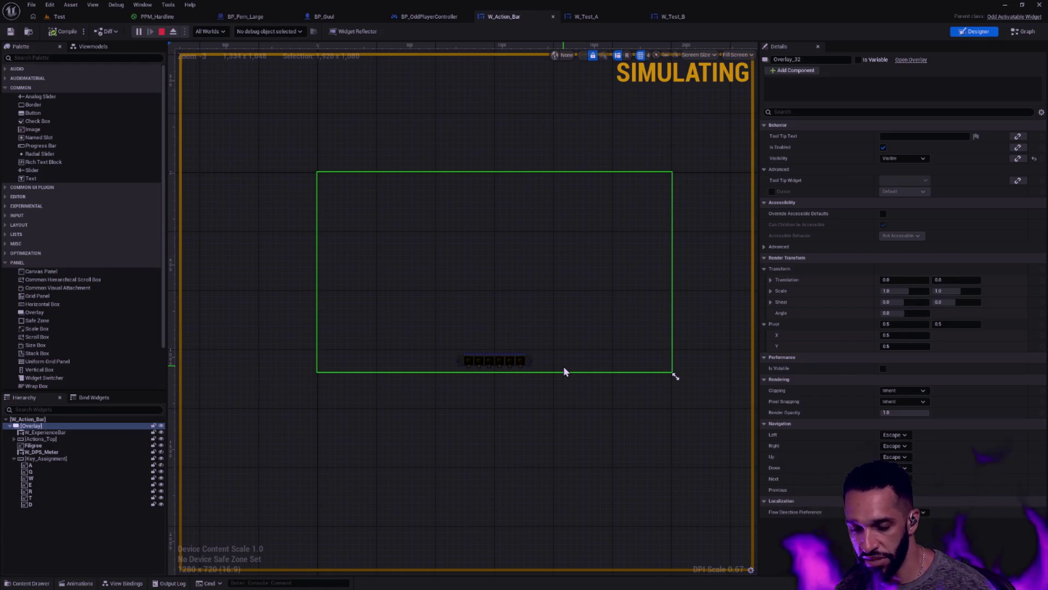
left_click(502, 385)
scroll(490, 368, "up", 9)
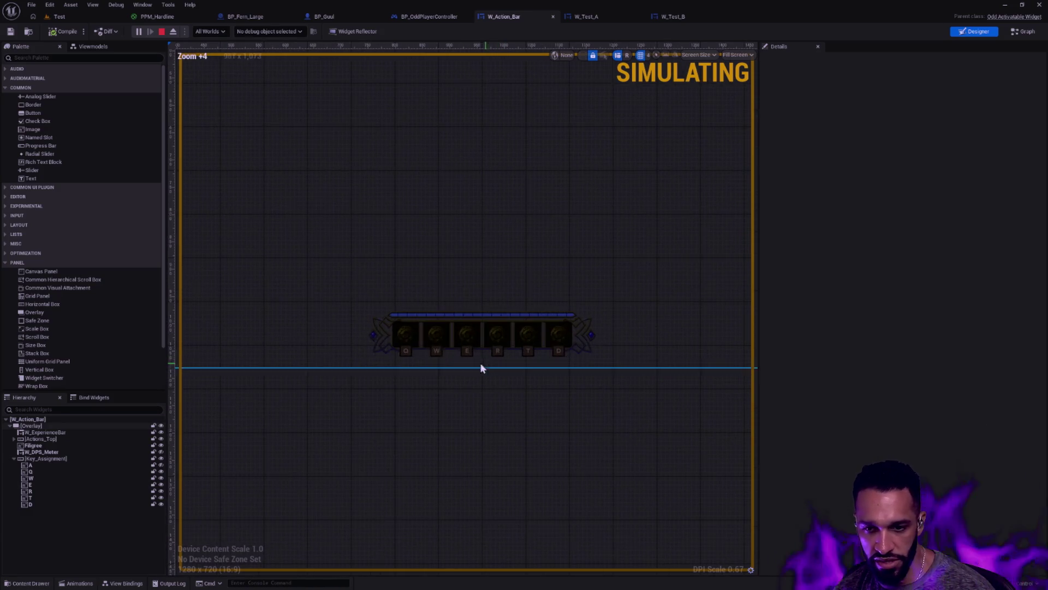
scroll(458, 319, "down", 5)
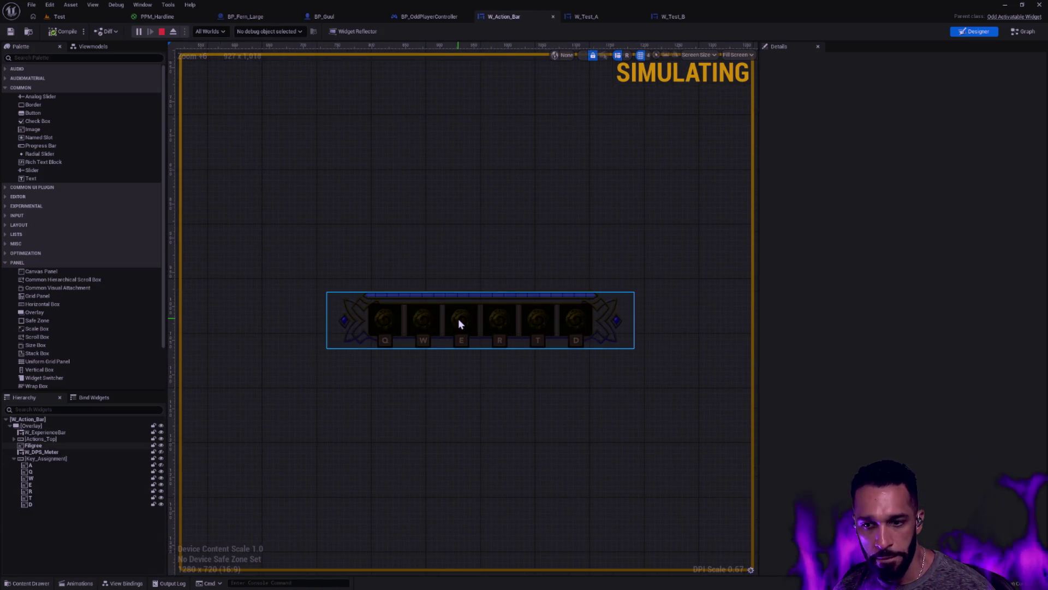
scroll(641, 497, "down", 3)
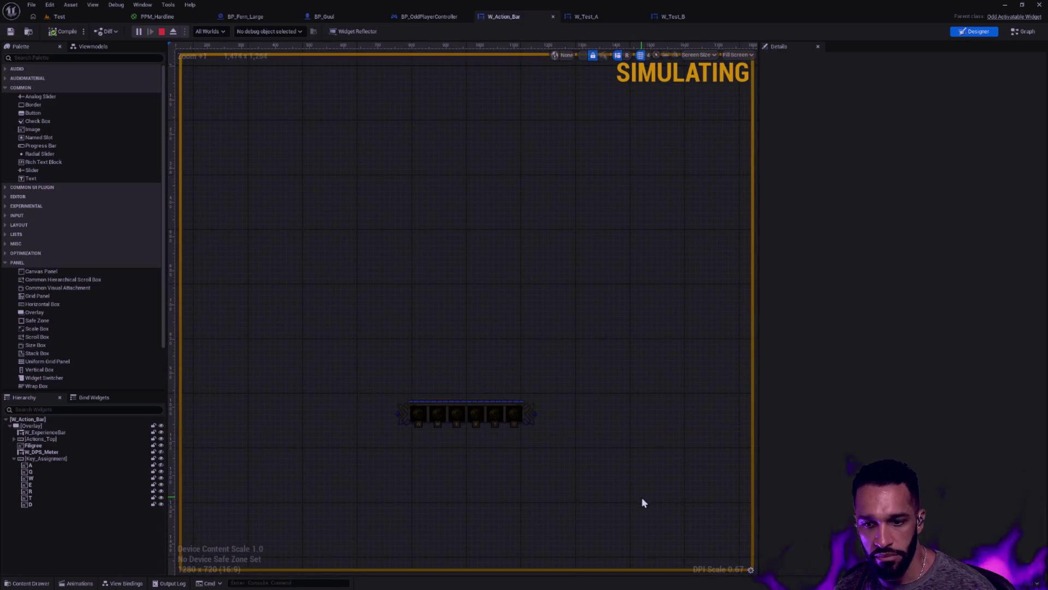
left_click(605, 391)
mouse_move(730, 322)
left_mouse_down()
mouse_move(690, 339)
mouse_move(689, 323)
left_mouse_up()
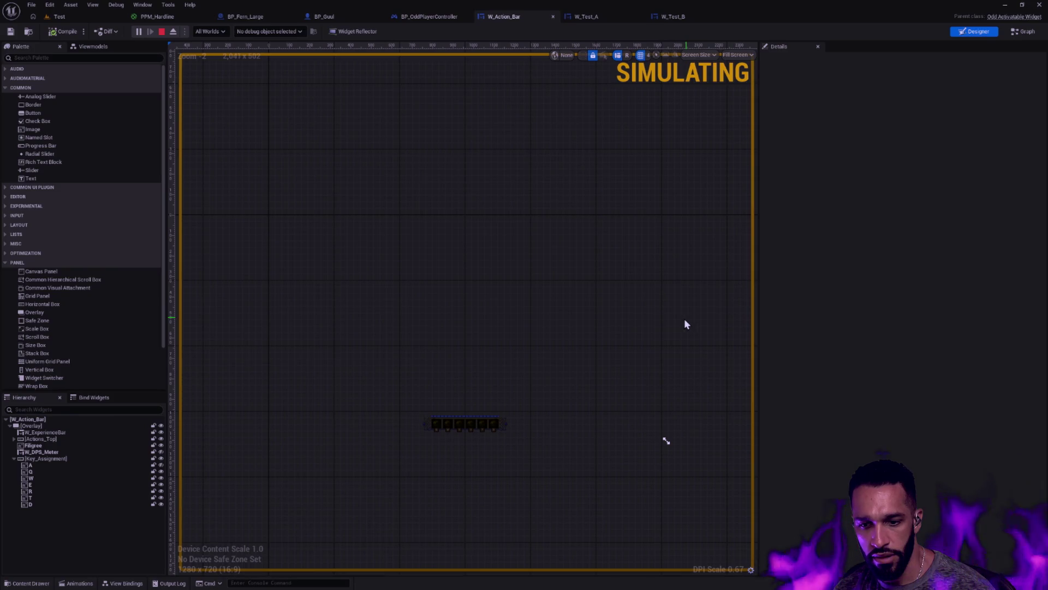
left_click(490, 430)
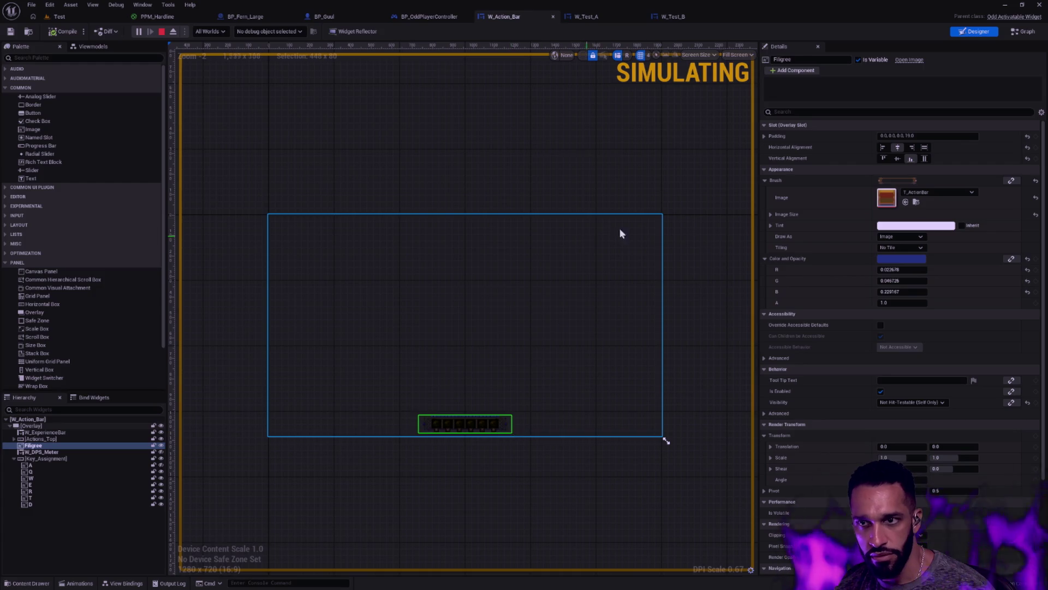
key("ctrl+p")
type("action bar")
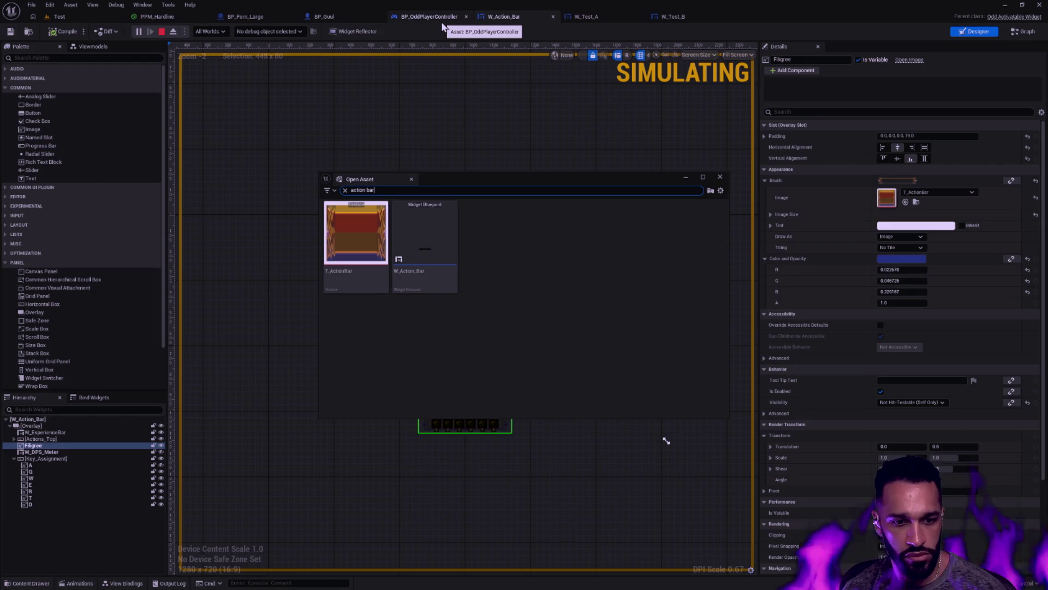
key("Escape")
scroll(465, 254, "down", 2)
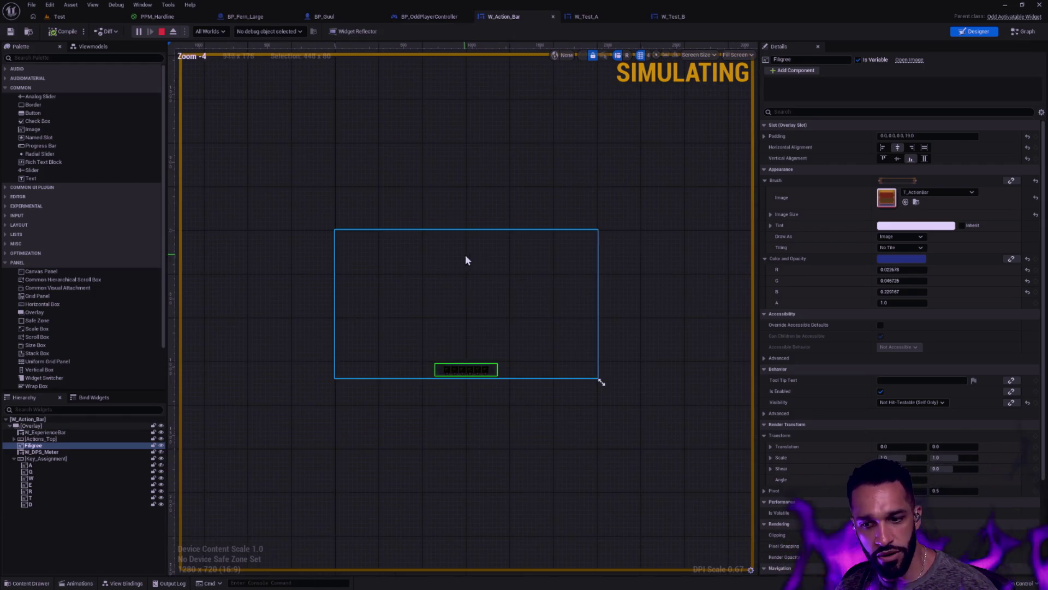
left_click(469, 406)
left_click(76, 425)
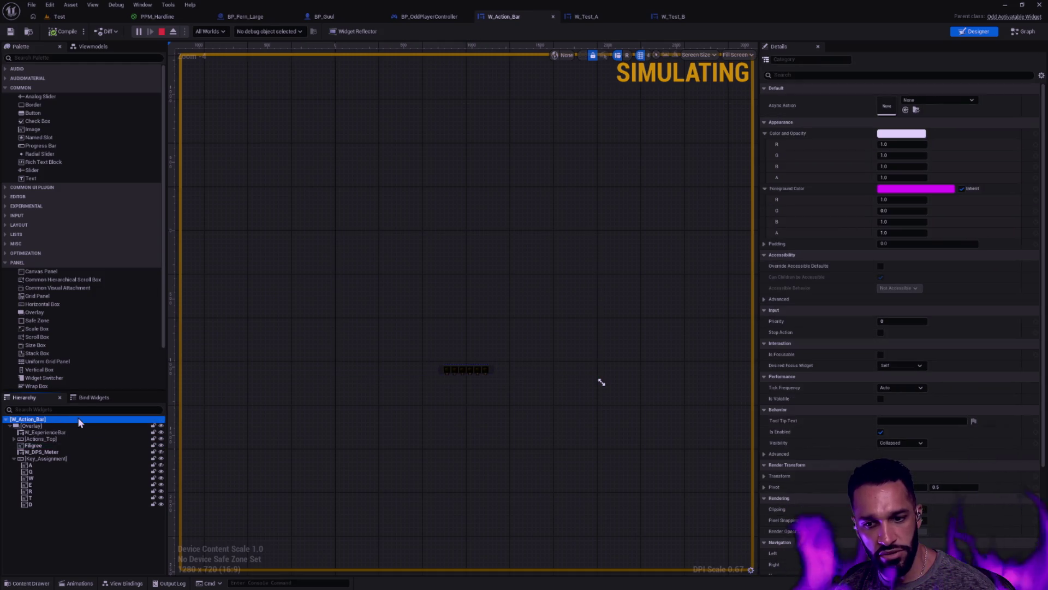
left_click(76, 424)
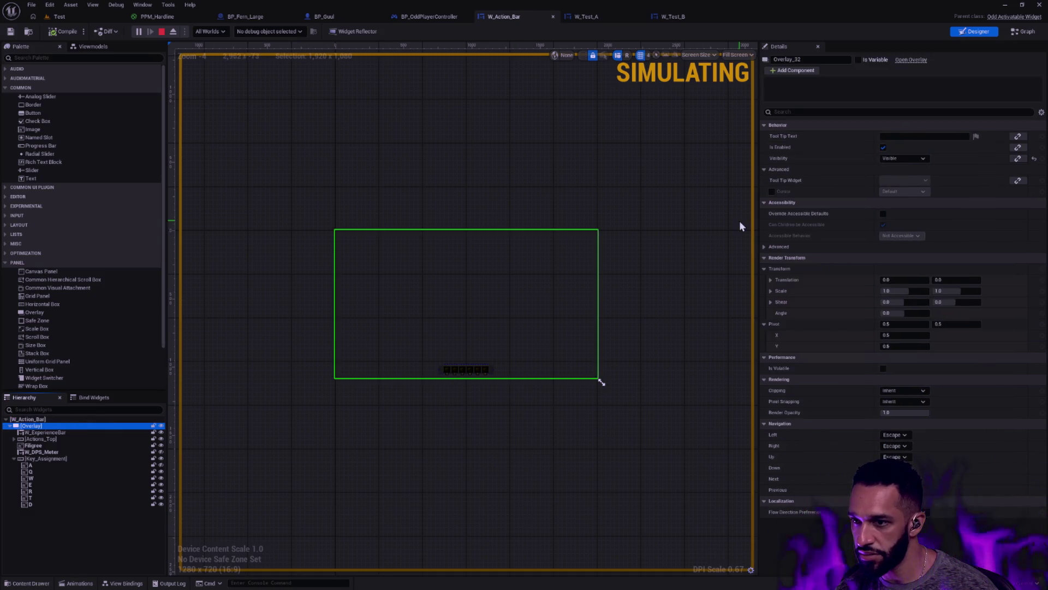
left_click(51, 439)
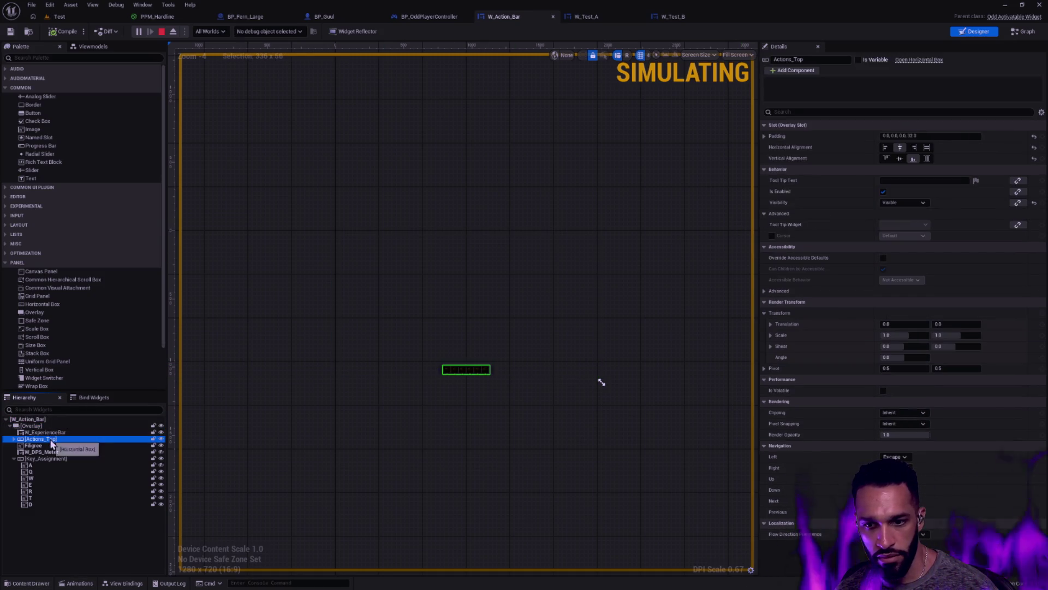
left_click(58, 425)
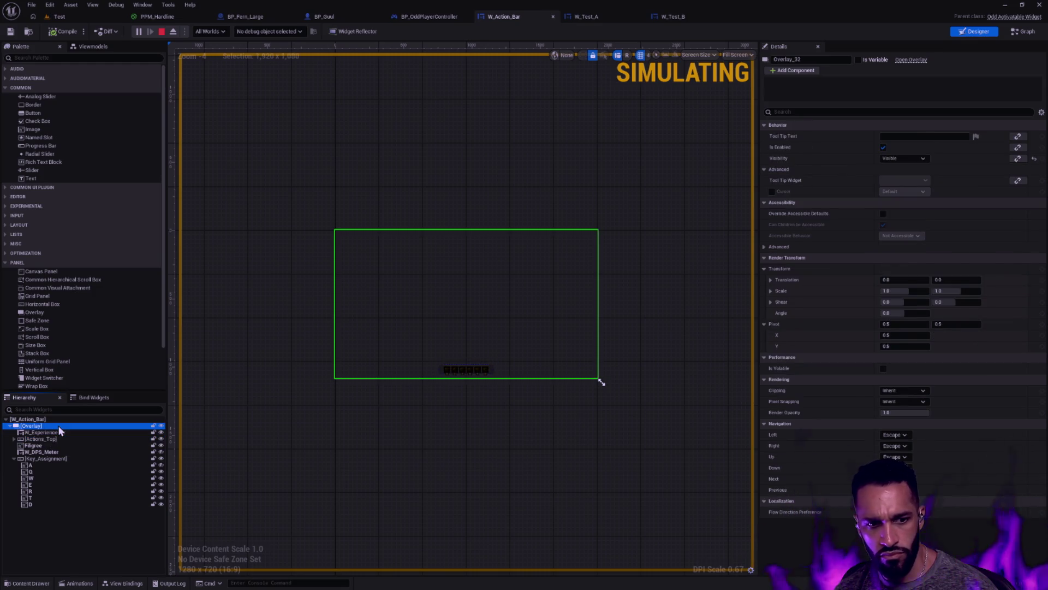
scroll(481, 365, "up", 9)
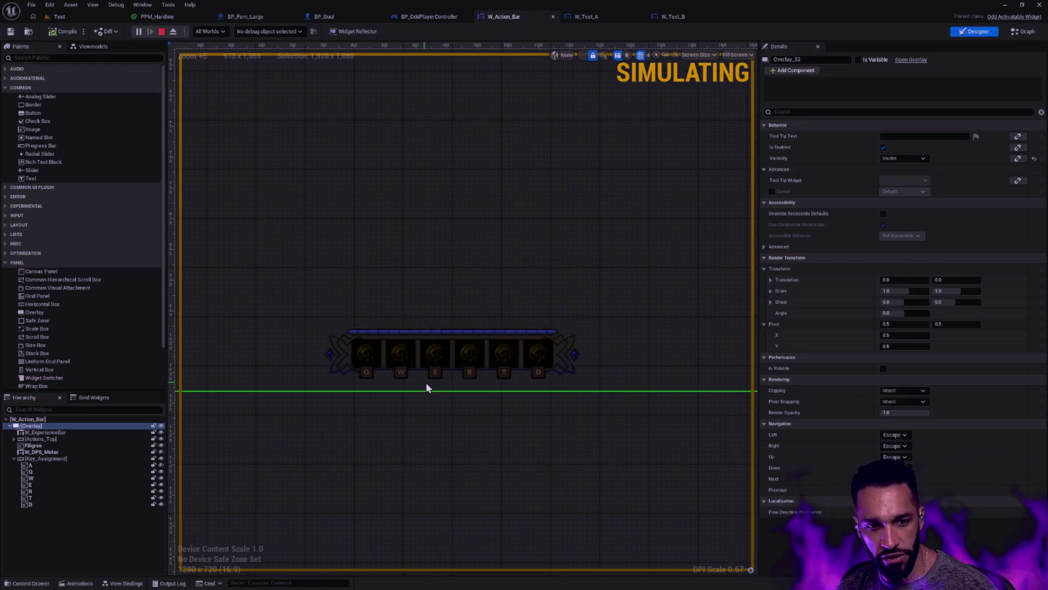
left_click(59, 433)
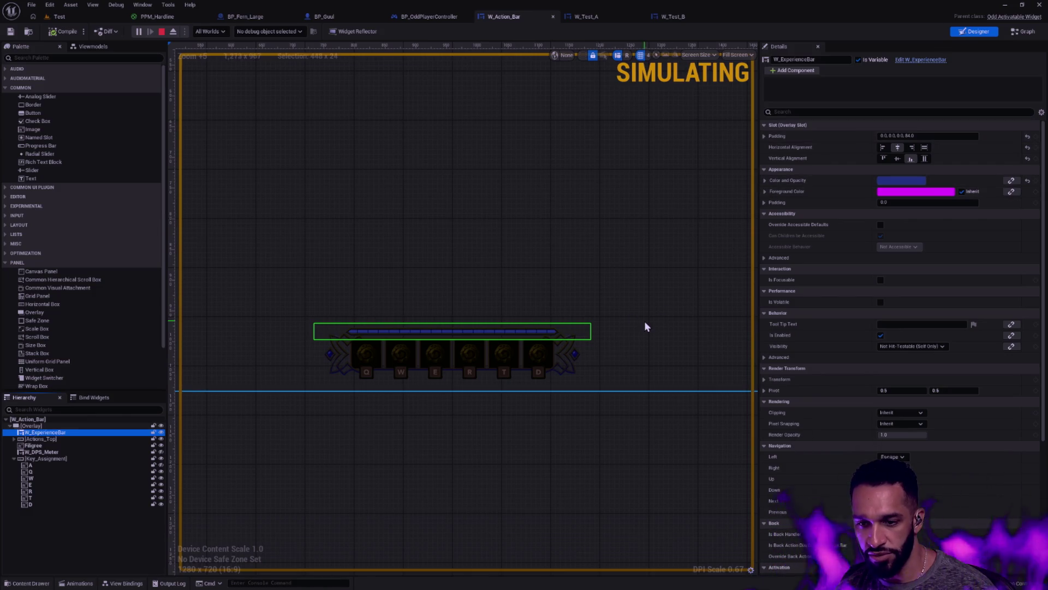
scroll(644, 326, "down", 7)
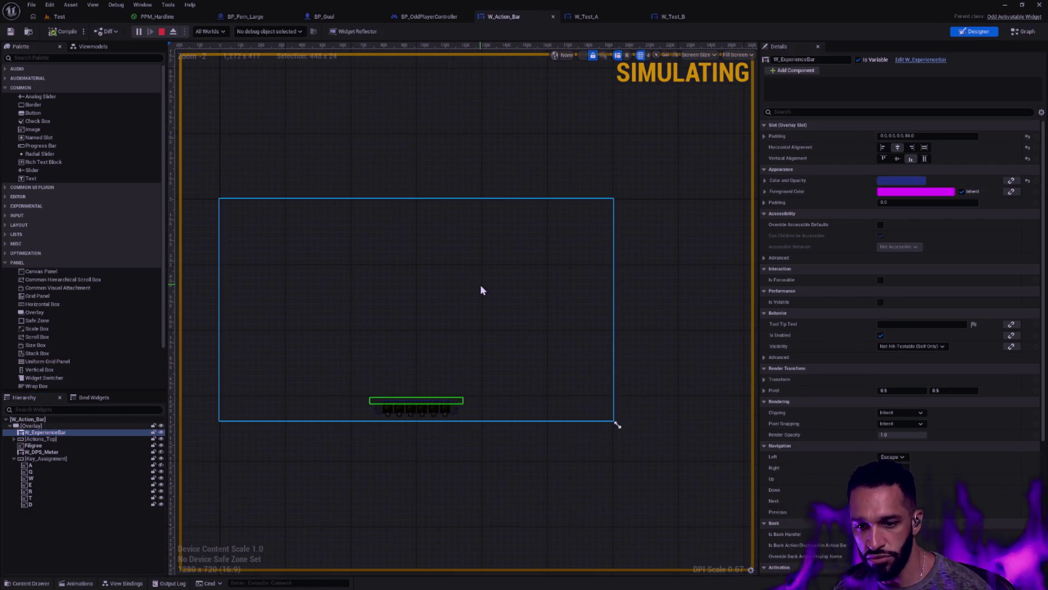
left_click(666, 332)
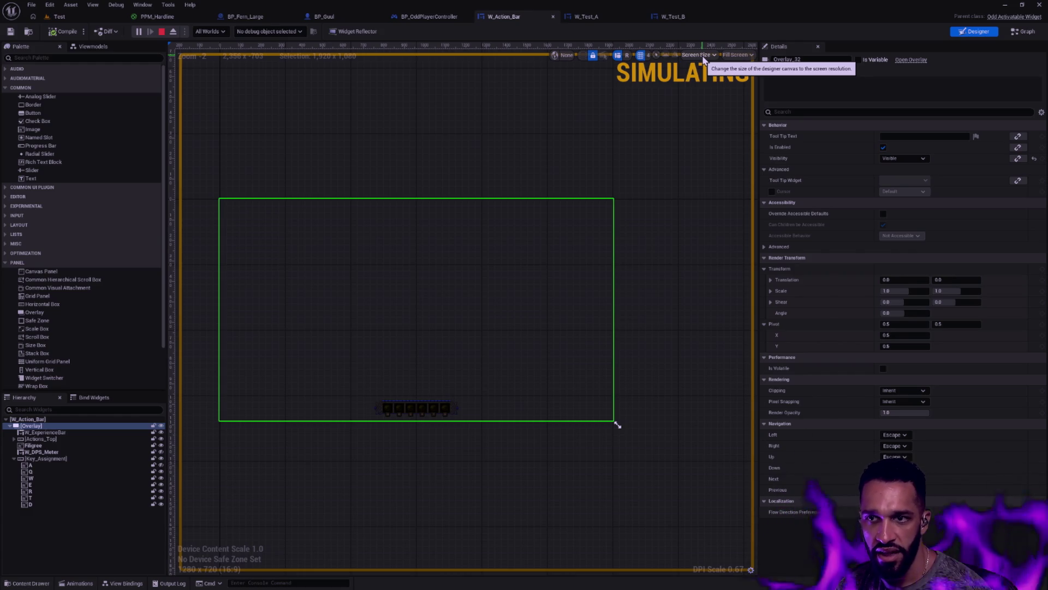
left_click(601, 17)
Preview W_Test_B at a Custom screen size of 400 by 200.
left_click(677, 16)
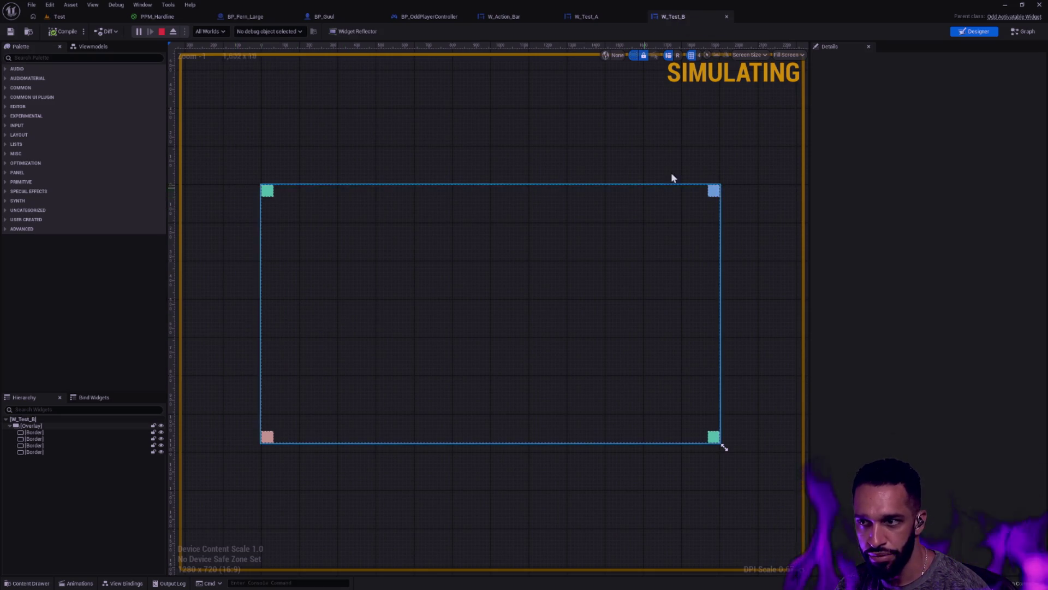
left_click(788, 55)
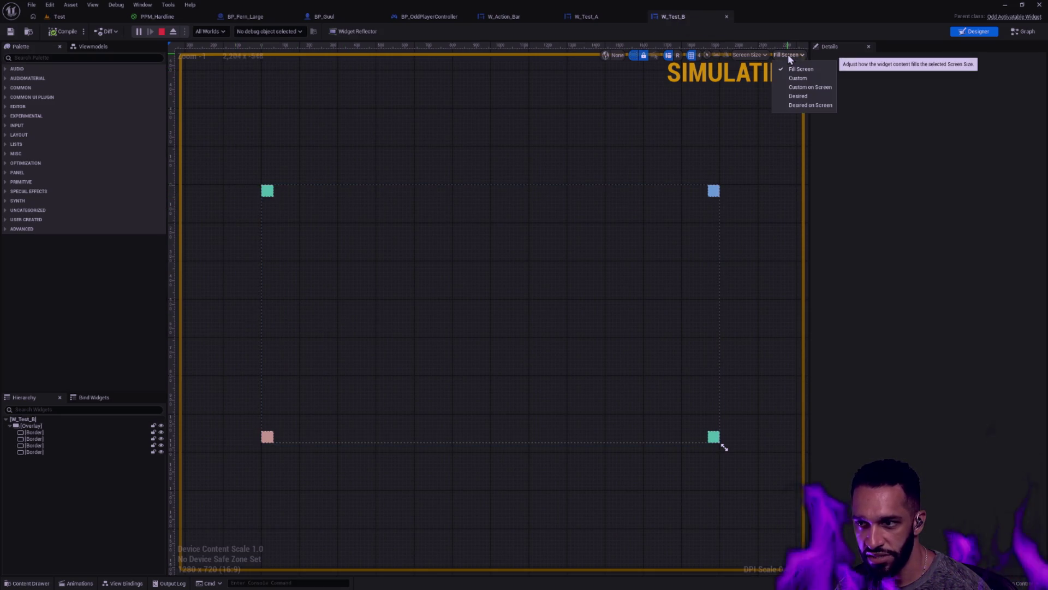
left_click(802, 79)
left_click(759, 53)
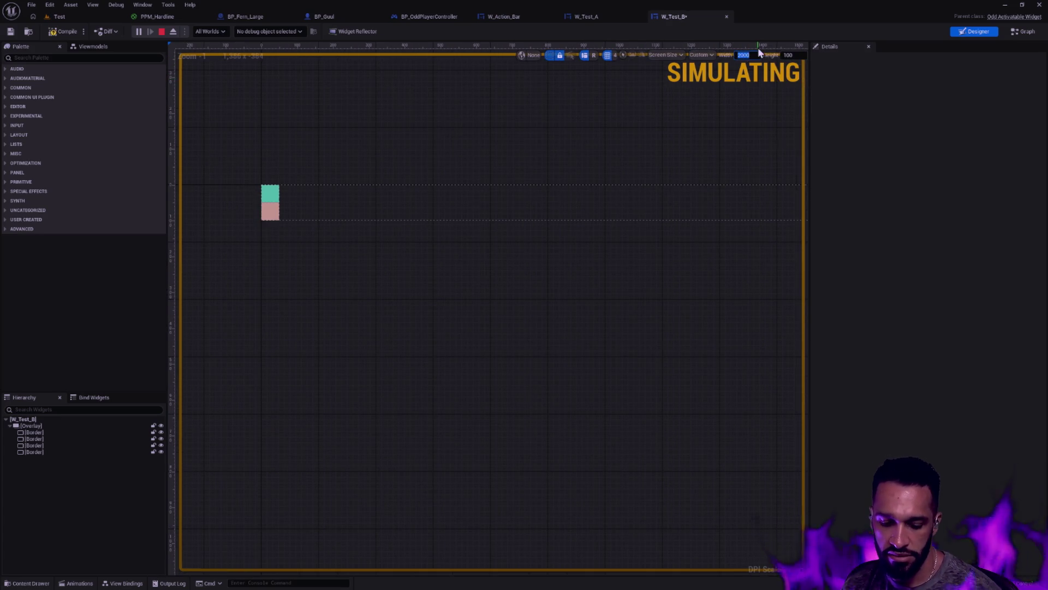
key("Tab")
type("200")
key("Return")
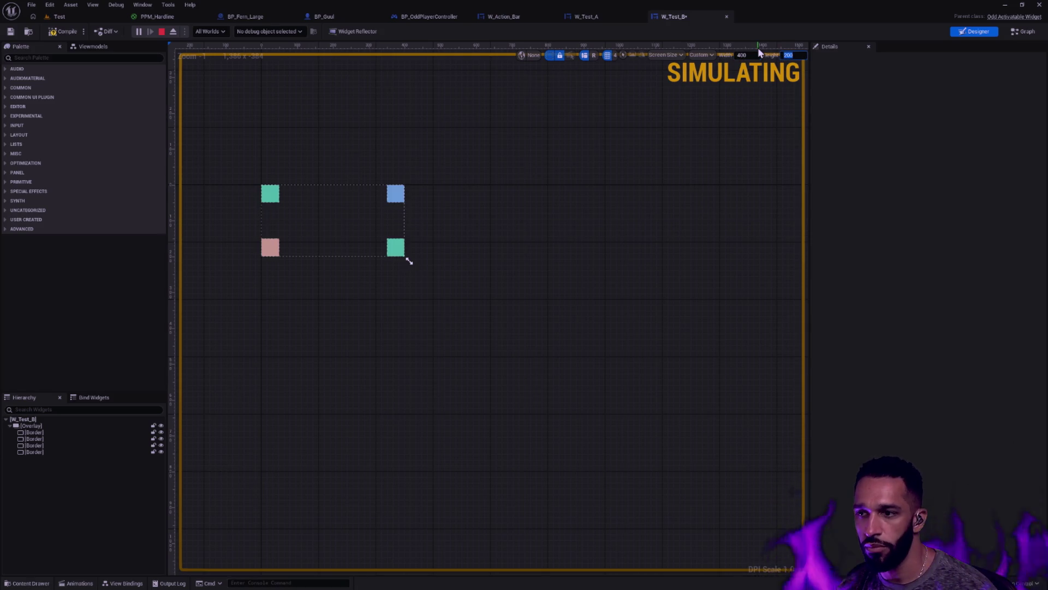
Enlarge the preview to about 855x503, then 1159x653, watching the corner squares stay pinned.
scroll(499, 244, "up", 1)
scroll(599, 281, "up", 1)
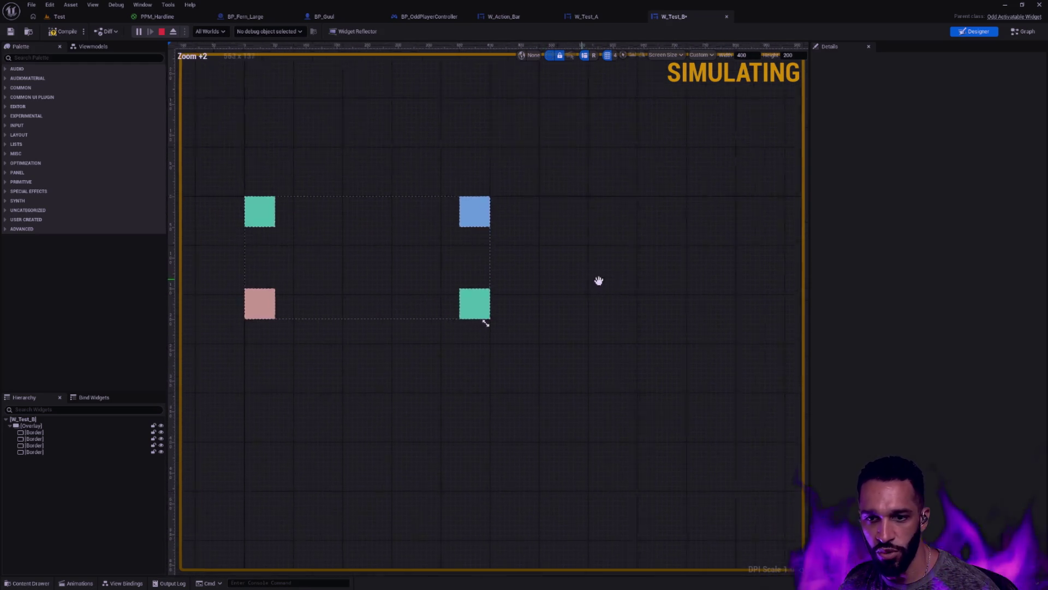
scroll(604, 276, "down", 2)
mouse_move(598, 316)
left_mouse_down()
mouse_move(688, 398)
mouse_move(661, 347)
mouse_move(688, 330)
mouse_move(623, 366)
mouse_move(610, 432)
left_mouse_up()
scroll(611, 327, "up", 1)
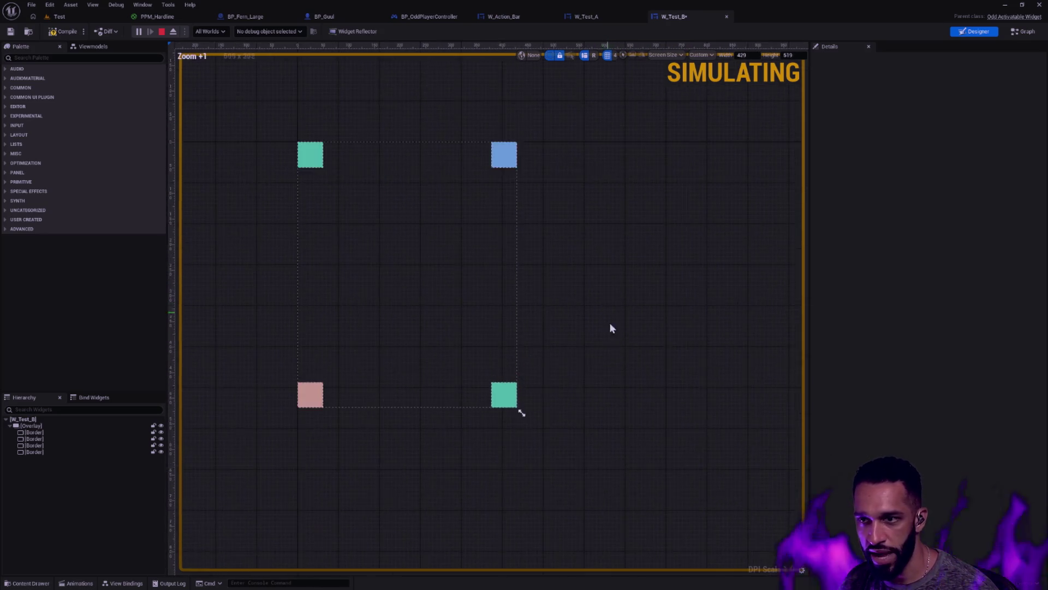
scroll(611, 333, "down", 2)
mouse_move(582, 358)
left_mouse_down()
mouse_move(681, 335)
mouse_move(707, 352)
left_mouse_up()
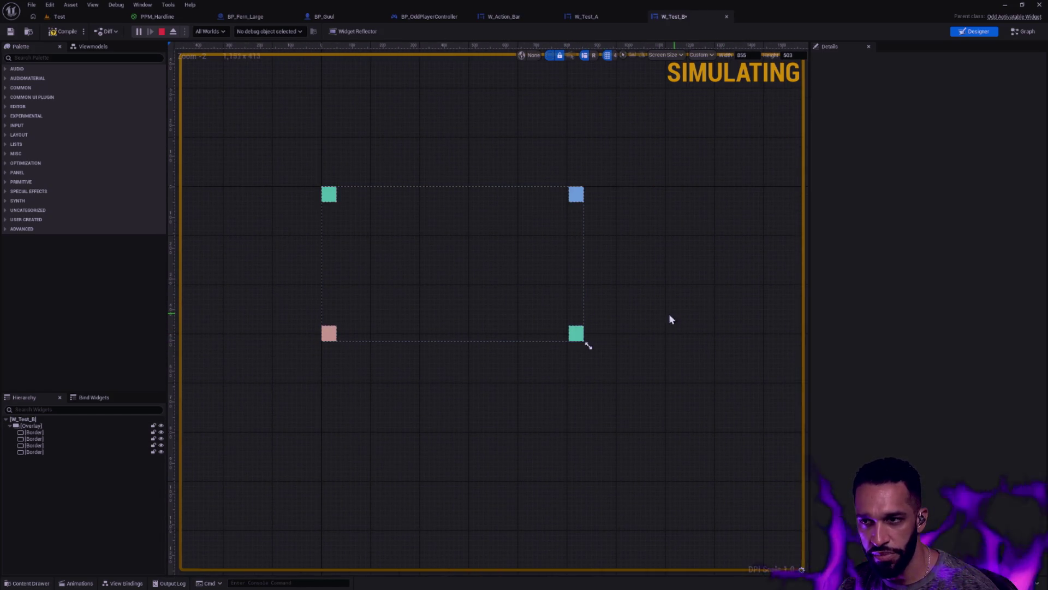
mouse_move(591, 348)
left_mouse_down()
mouse_move(626, 376)
mouse_move(673, 360)
mouse_move(515, 342)
mouse_move(458, 413)
mouse_move(459, 436)
mouse_move(533, 313)
mouse_move(634, 276)
mouse_move(568, 335)
mouse_move(620, 323)
mouse_move(506, 292)
mouse_move(522, 328)
mouse_move(623, 312)
mouse_move(592, 300)
left_mouse_up()
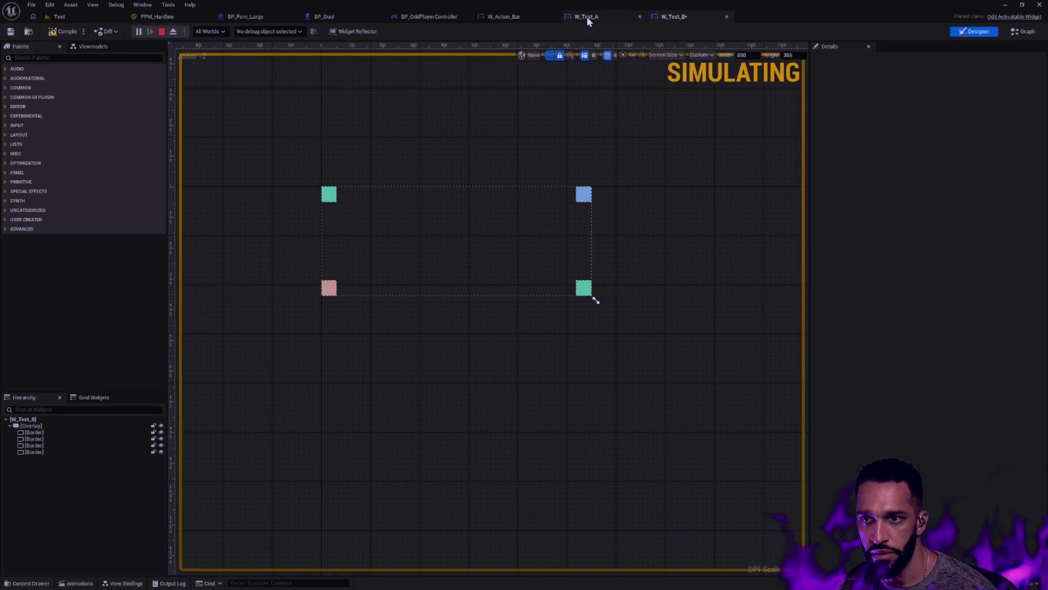
Show W_Test_A zoomed out with the purple panel recentred, and select the empty slot beside it.
left_click(586, 17)
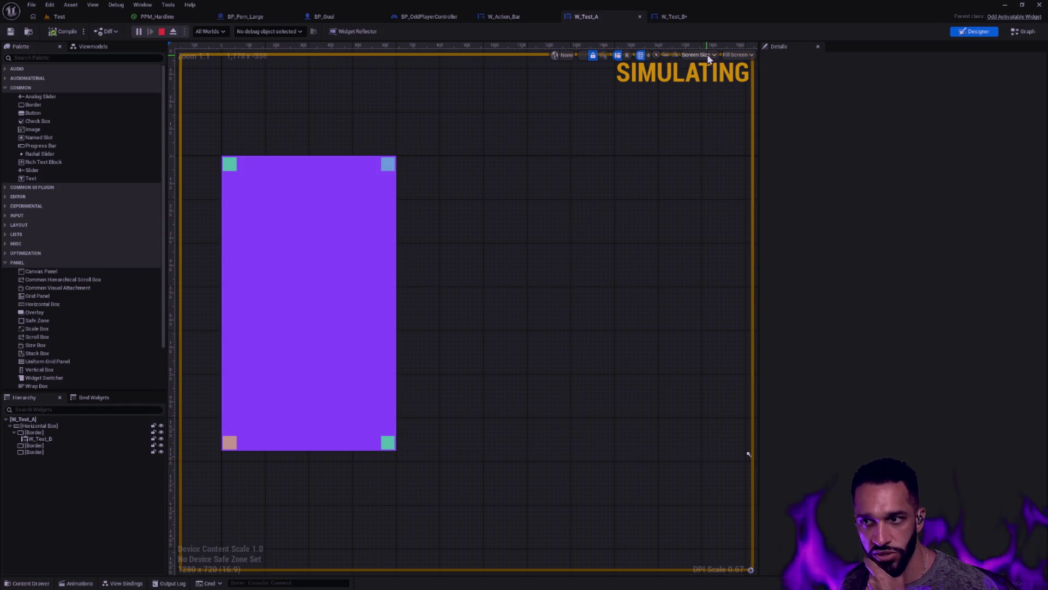
scroll(557, 289, "down", 2)
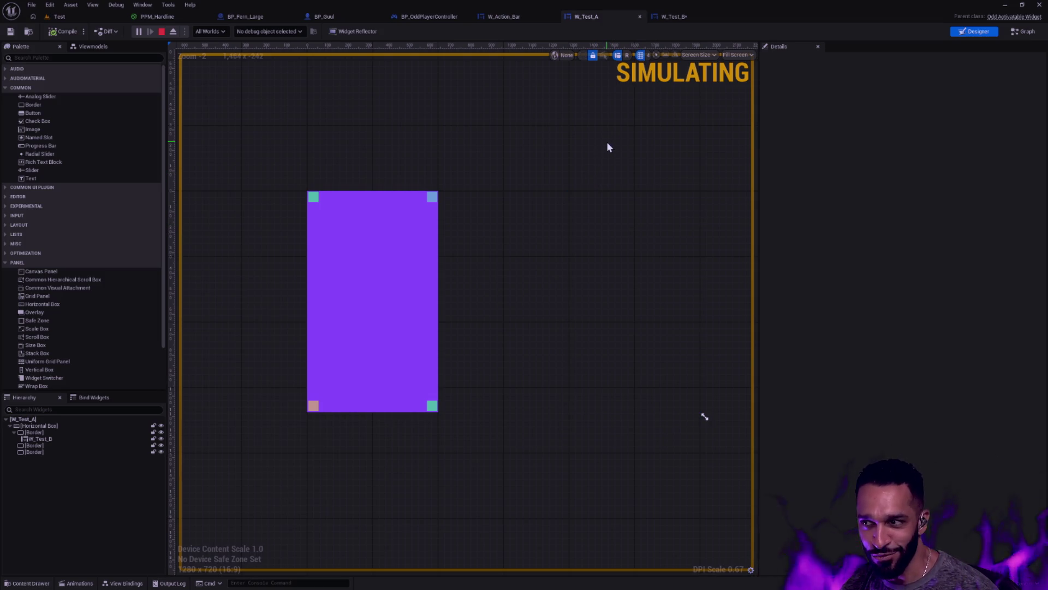
mouse_move(650, 151)
left_mouse_down()
mouse_move(514, 141)
mouse_move(626, 150)
left_mouse_up()
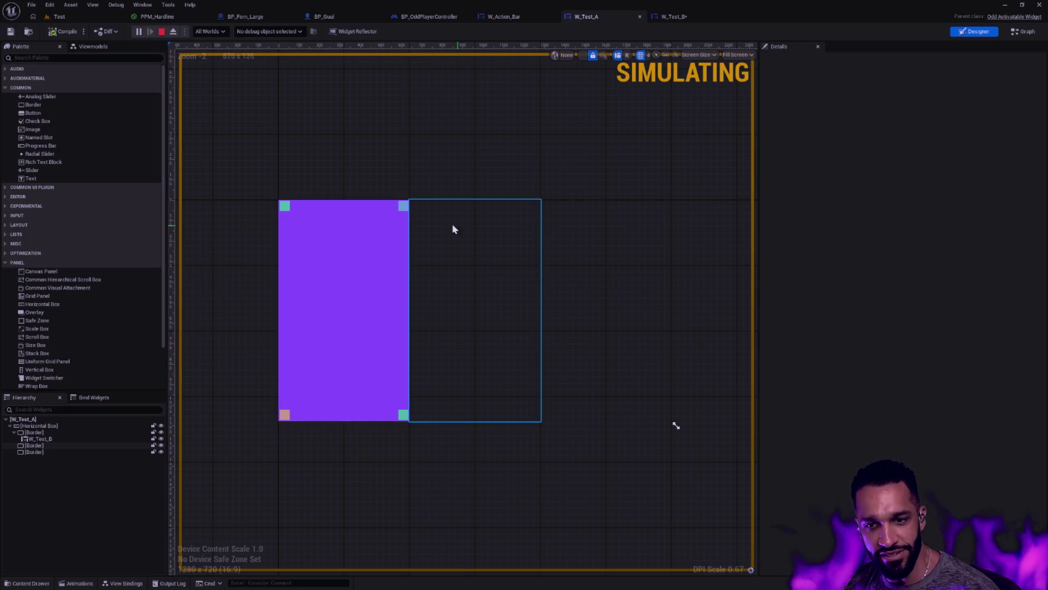
left_click(382, 253)
Select W_Test_A's third Border, then return to the running Test level game.
left_click(524, 234)
left_click(579, 242)
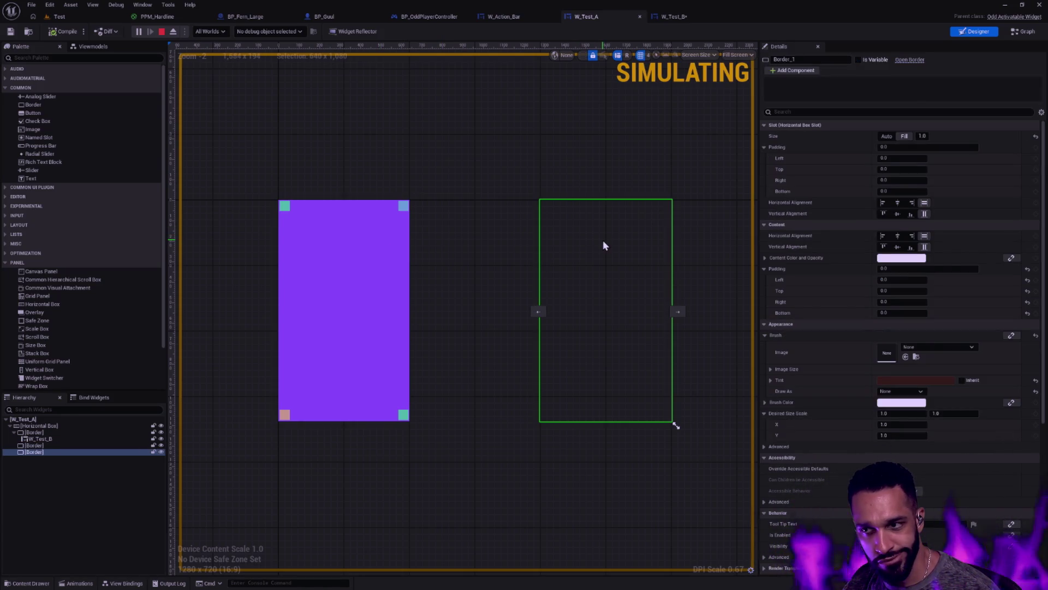
left_click(71, 17)
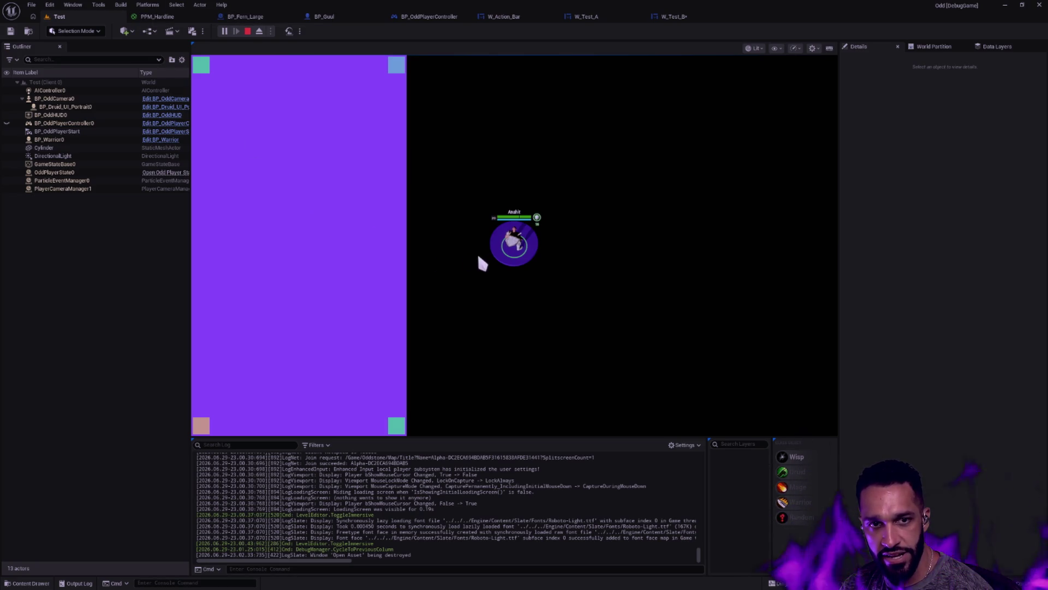
key("a")
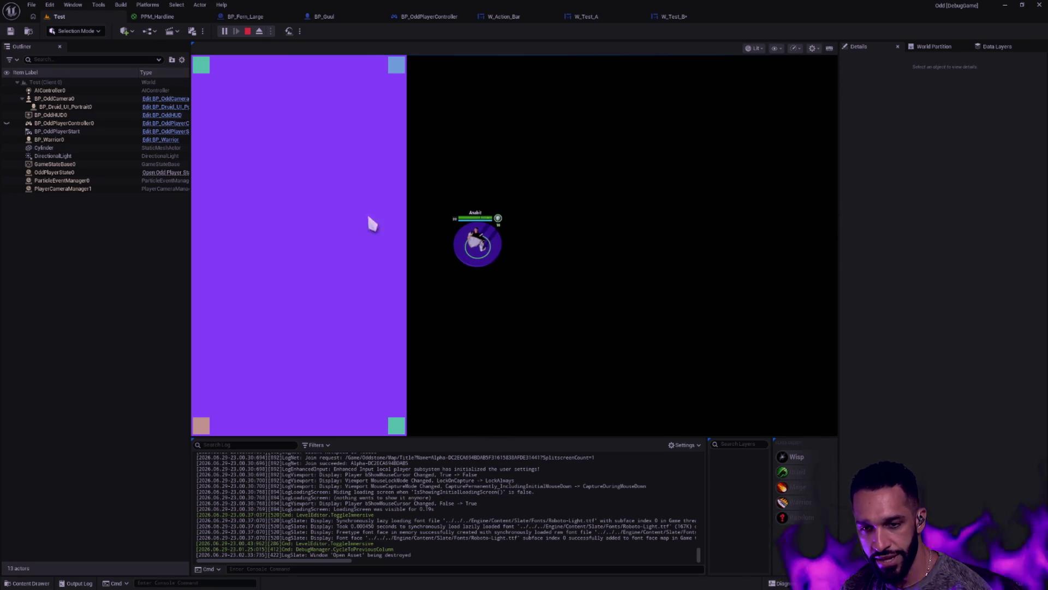
key("d")
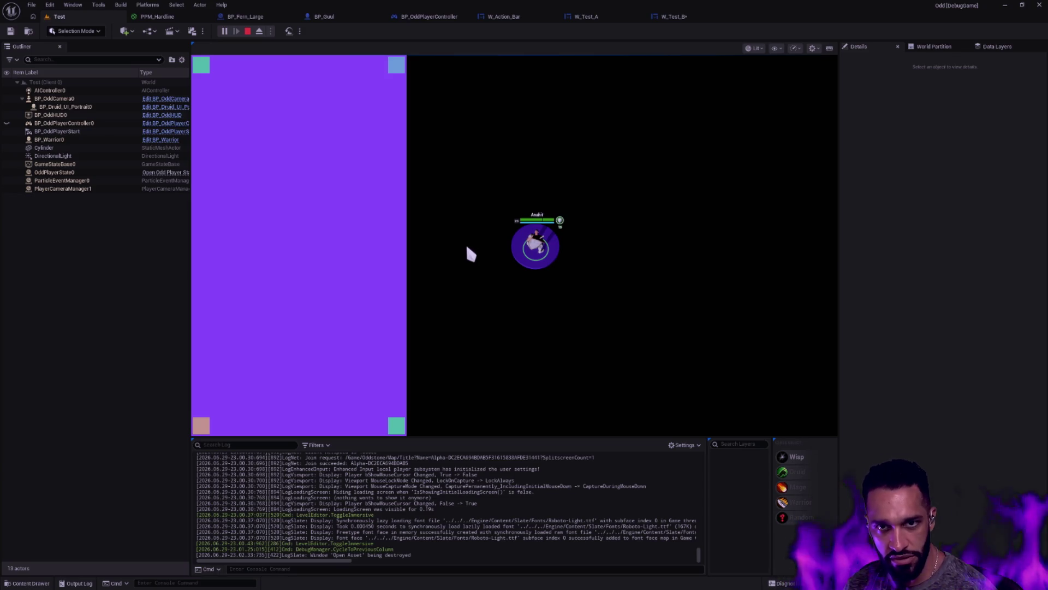
left_click(573, 281)
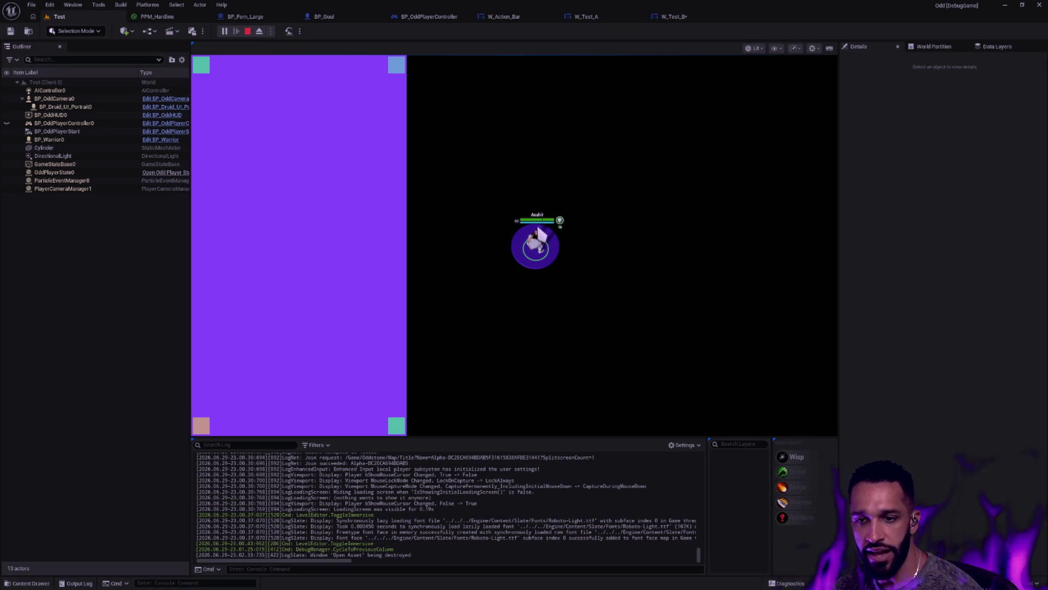
Move the character left and right around the Test level with move targets and the A key.
left_click(568, 270)
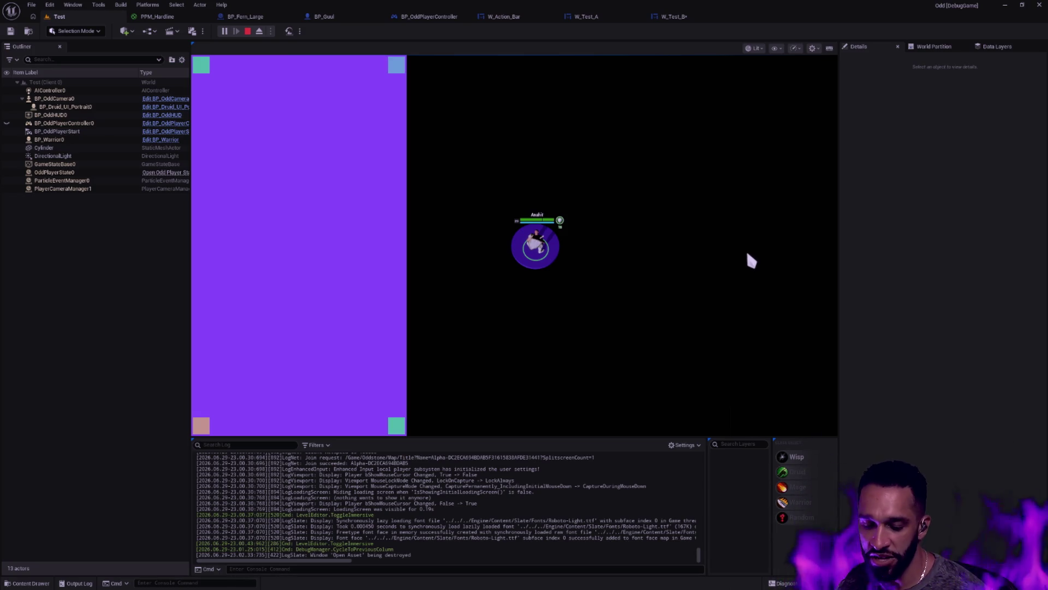
key("a")
right_click(654, 259)
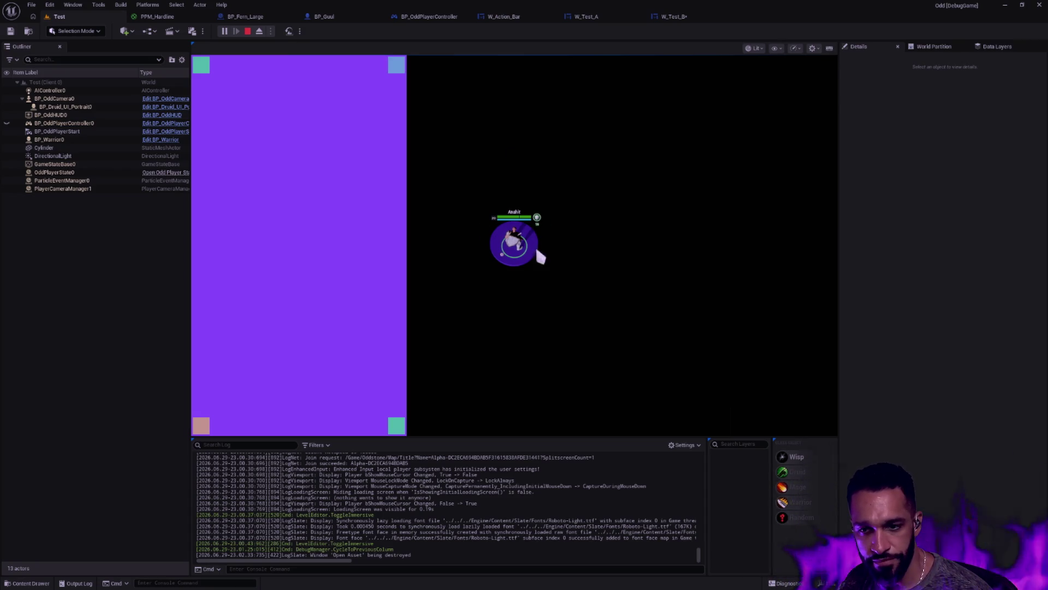
left_click(508, 196)
Stop the play session, glance at W_Action_Bar, then view W_Test_A with its selection cleared.
key("Escape")
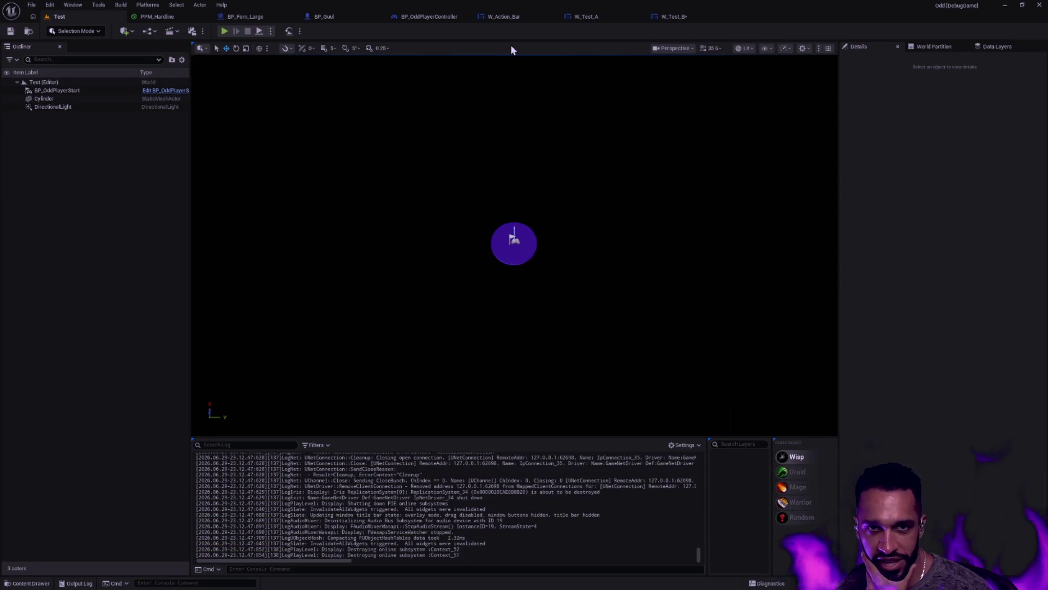
left_click(429, 16)
left_click(512, 16)
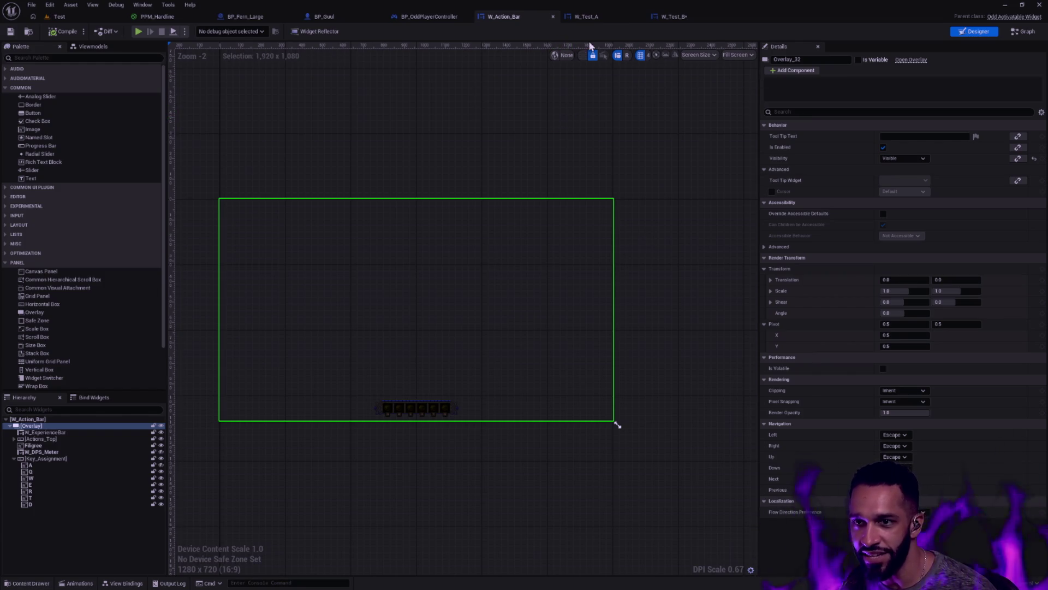
left_click(585, 18)
left_click(578, 106)
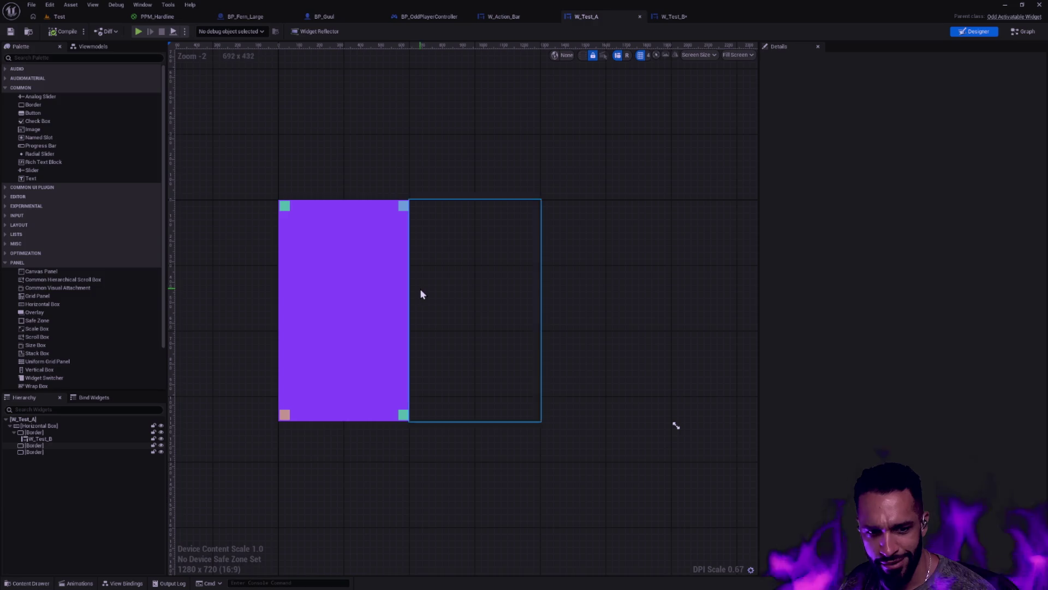
Compare W_Test_B against W_Test_A, peek at BP_OddPlayerController, then return to W_Action_Bar.
left_click(683, 18)
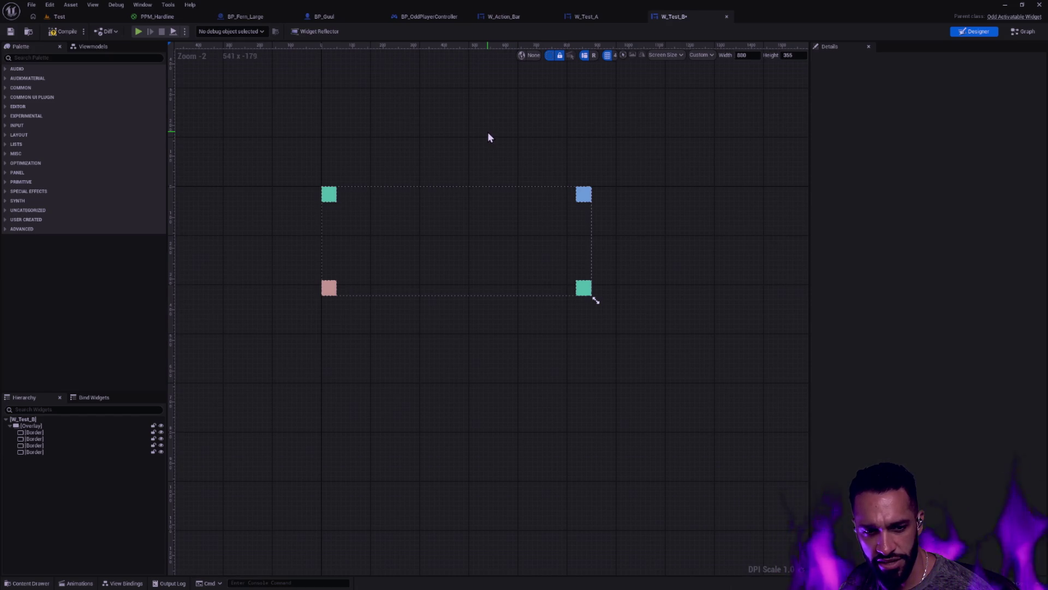
left_click(595, 17)
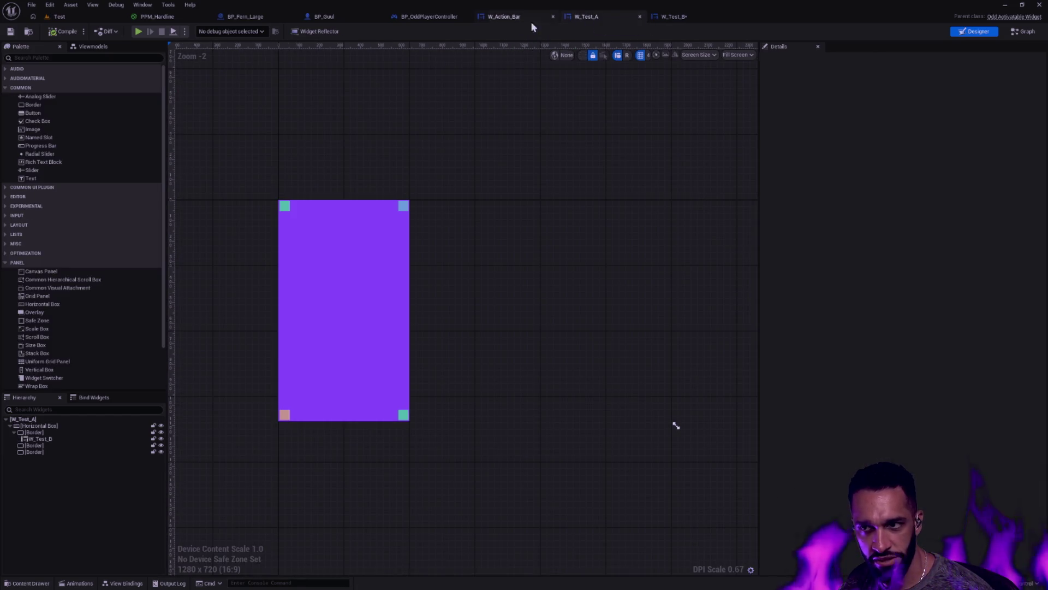
left_click(513, 17)
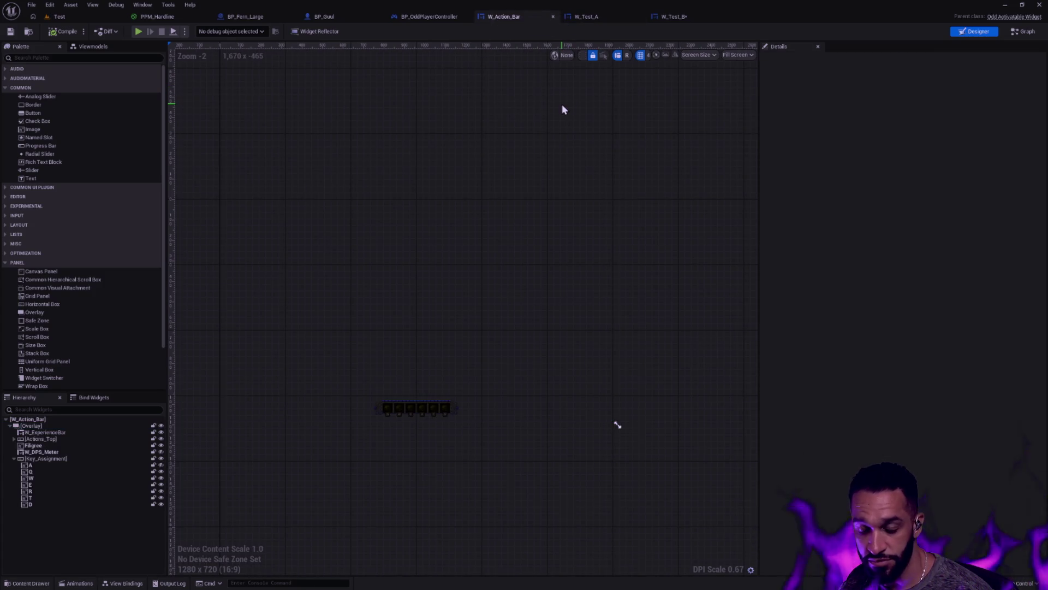
left_click(438, 18)
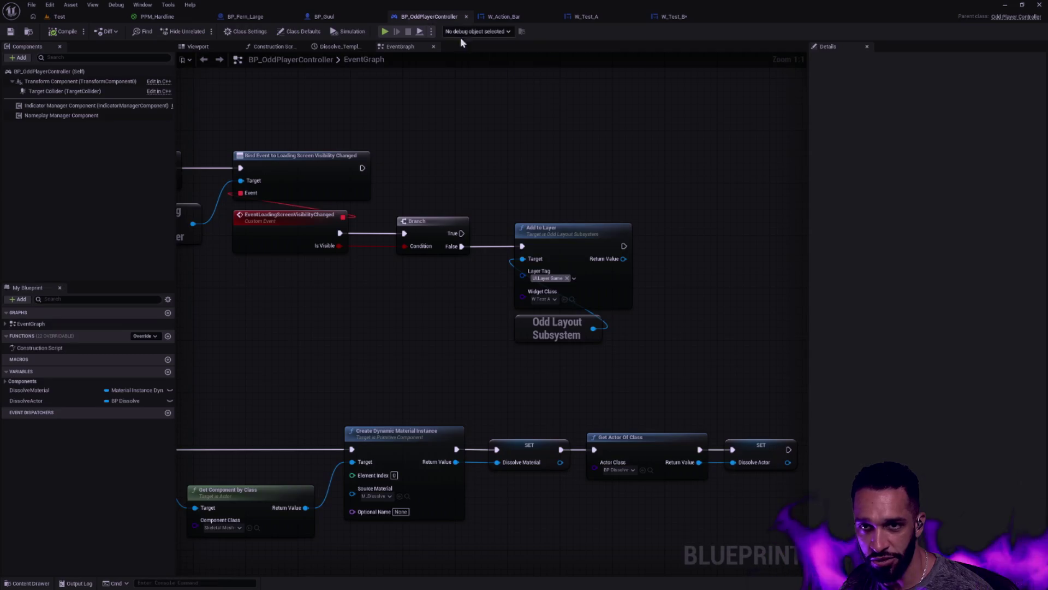
left_click(516, 16)
Check W_Test_A and W_Test_B once more, ending on the W_Action_Bar designer.
left_click(580, 17)
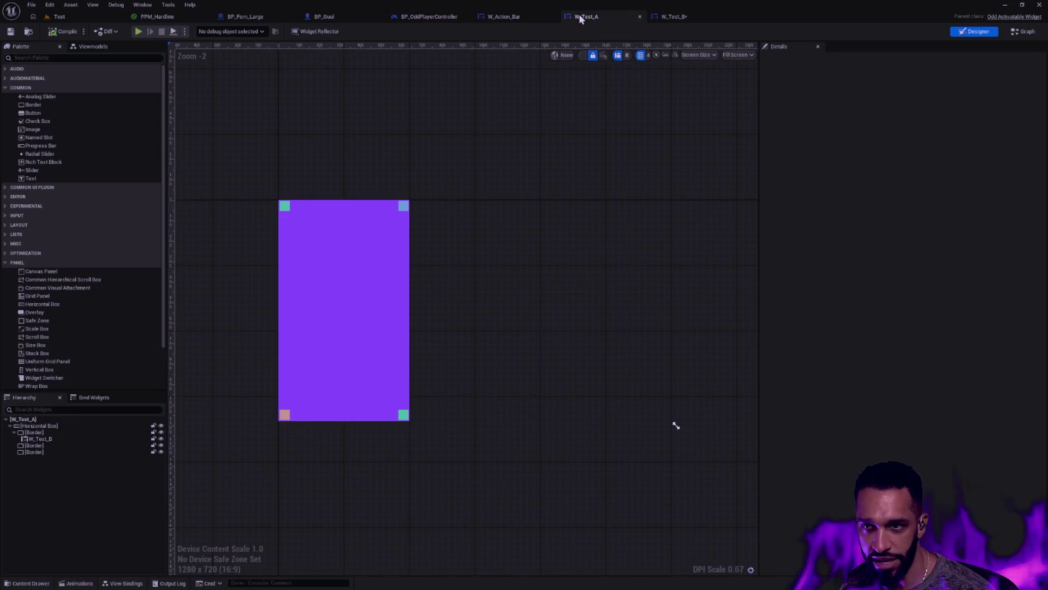
left_click(674, 17)
scroll(584, 159, "up", 3)
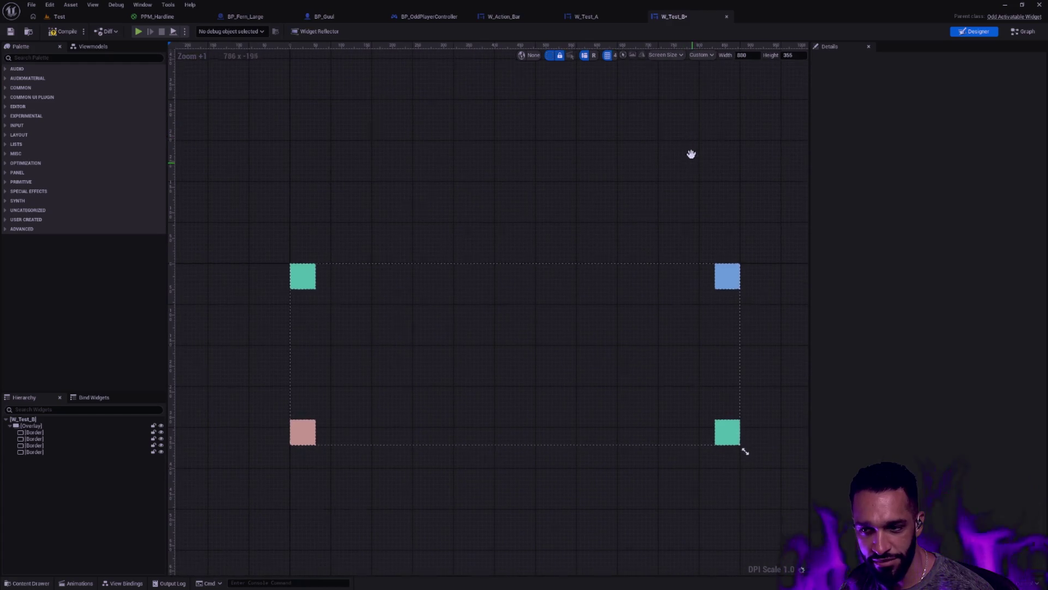
left_click(601, 20)
left_click(494, 17)
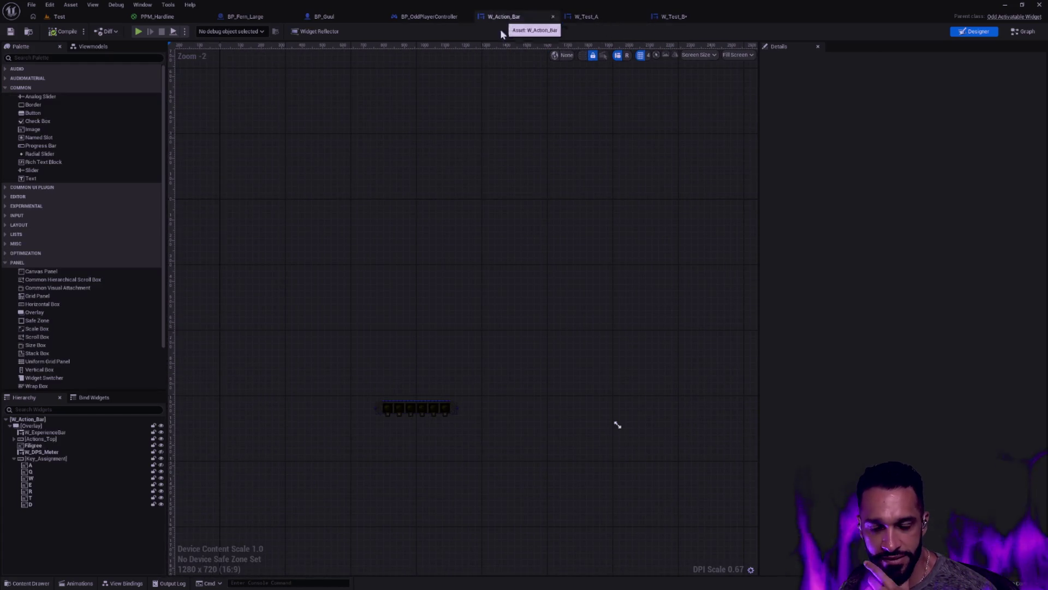
scroll(597, 201, "up", 1)
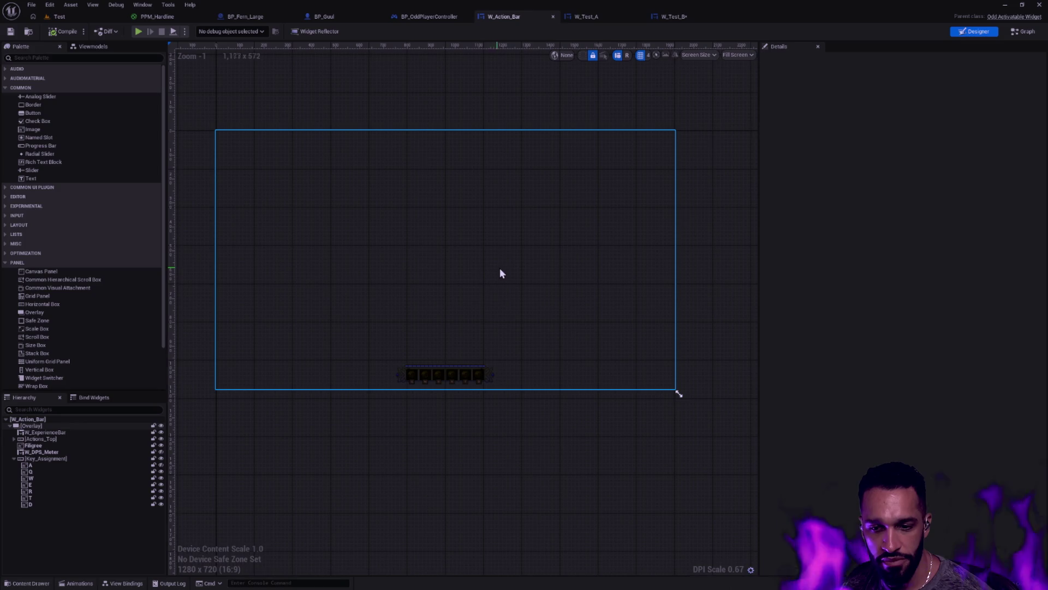
In W_Action_Bar's event graph, add Event On Activated and Event On Deactivated nodes.
left_click(1021, 33)
mouse_move(461, 306)
left_mouse_down()
mouse_move(488, 95)
mouse_move(367, 278)
mouse_move(496, 376)
left_mouse_up()
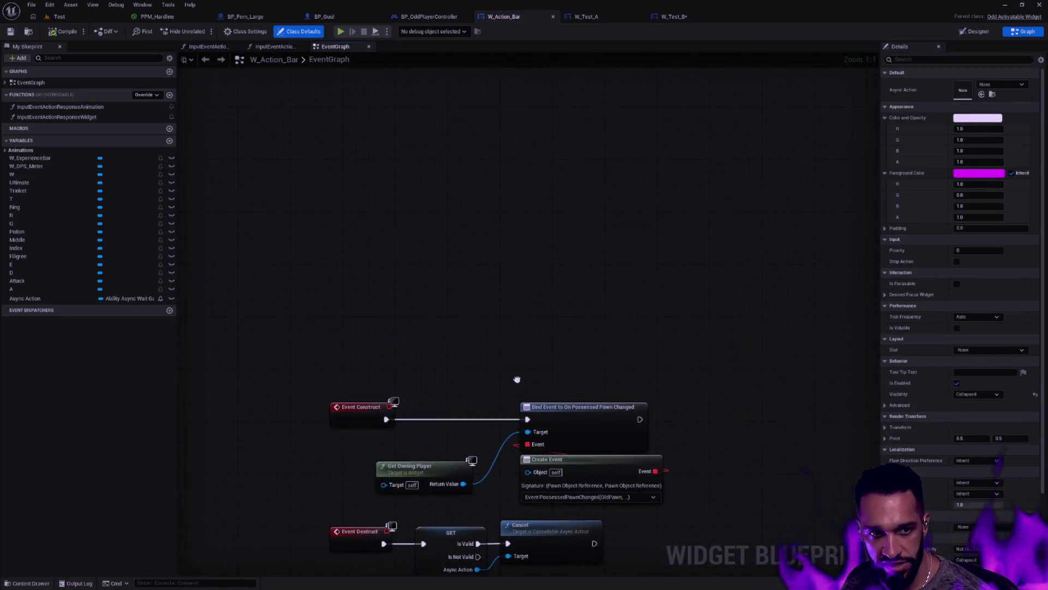
right_click(361, 269)
type("Activate")
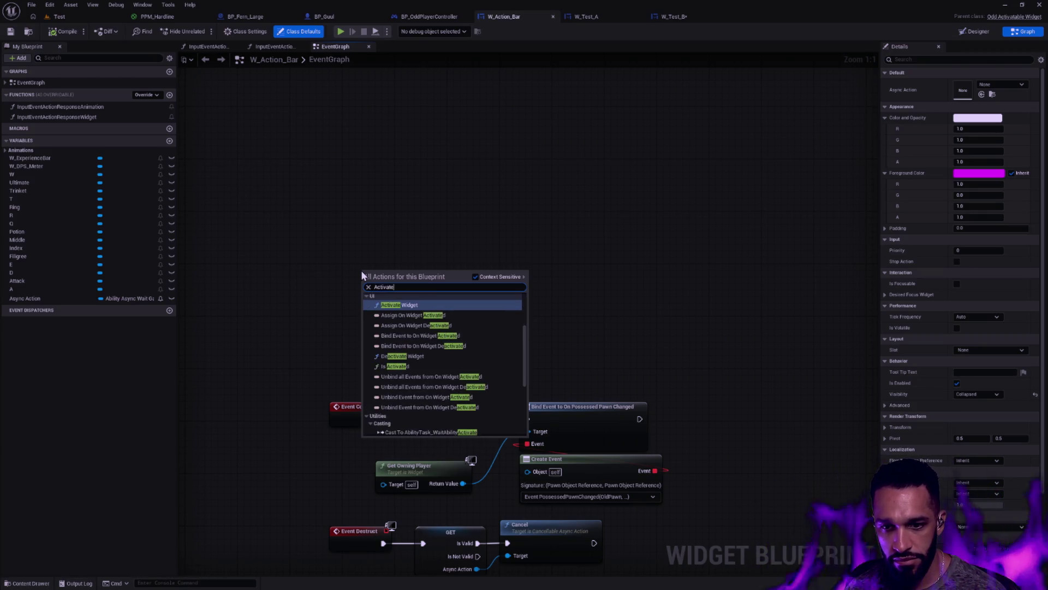
type("Event Activ")
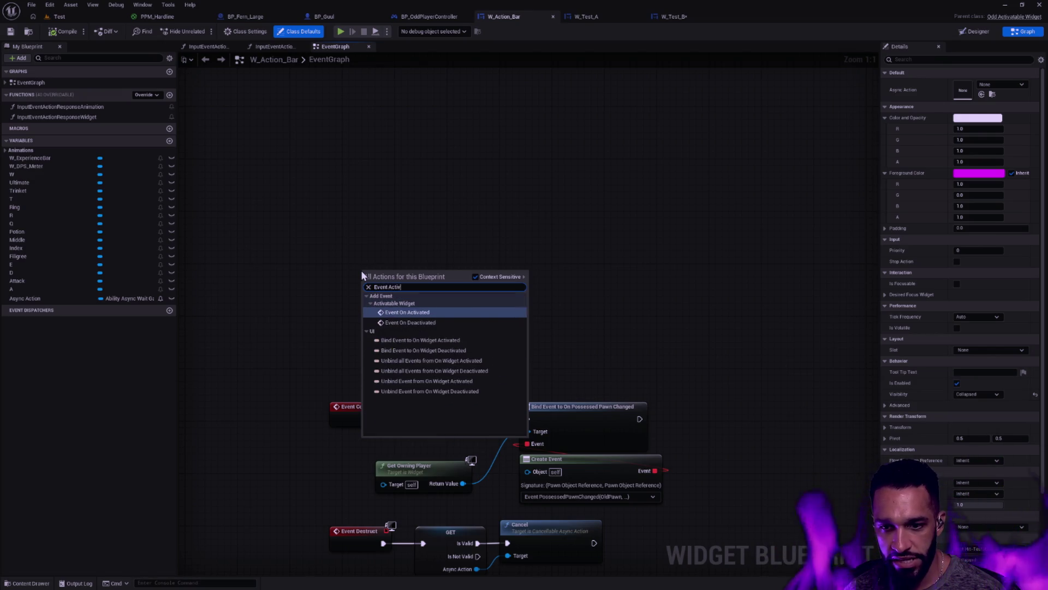
key("Return")
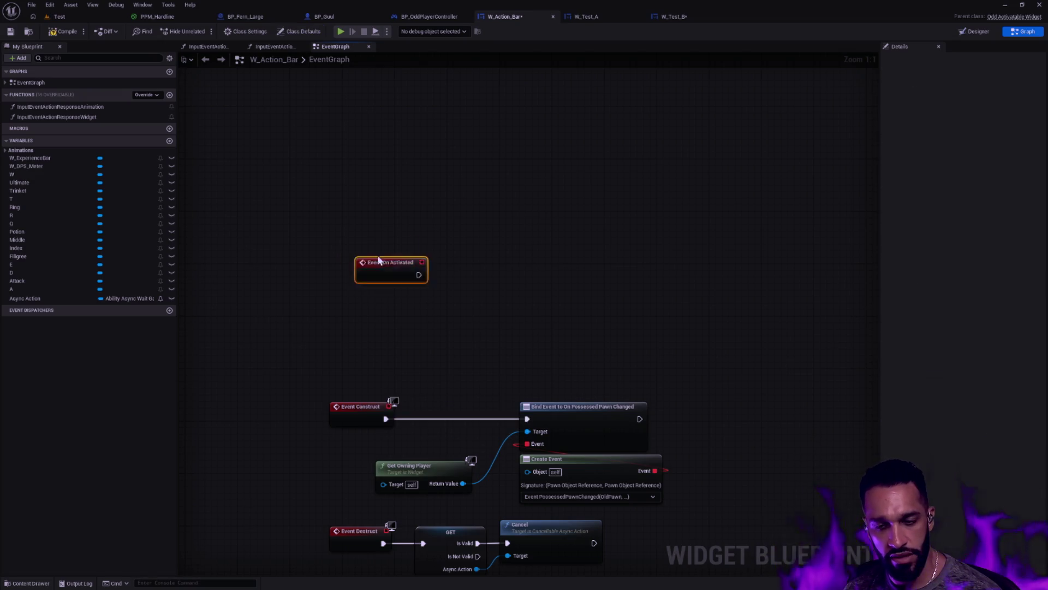
right_click(356, 285)
type("Event Deactiv")
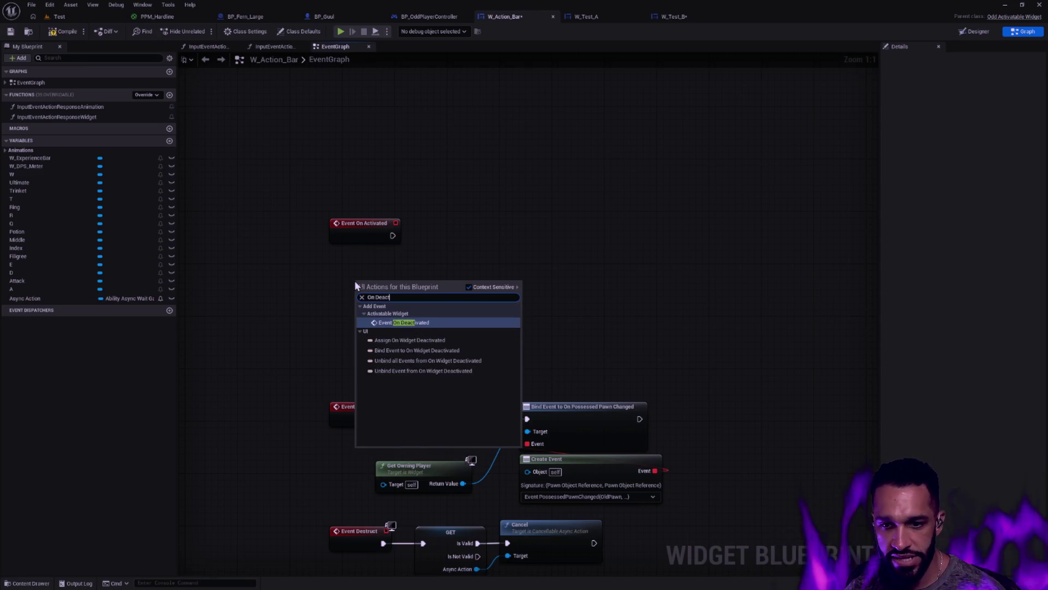
key("Return")
Align the two new event nodes in a tidy stack above Event Construct.
left_click_drag(369, 281, 362, 268)
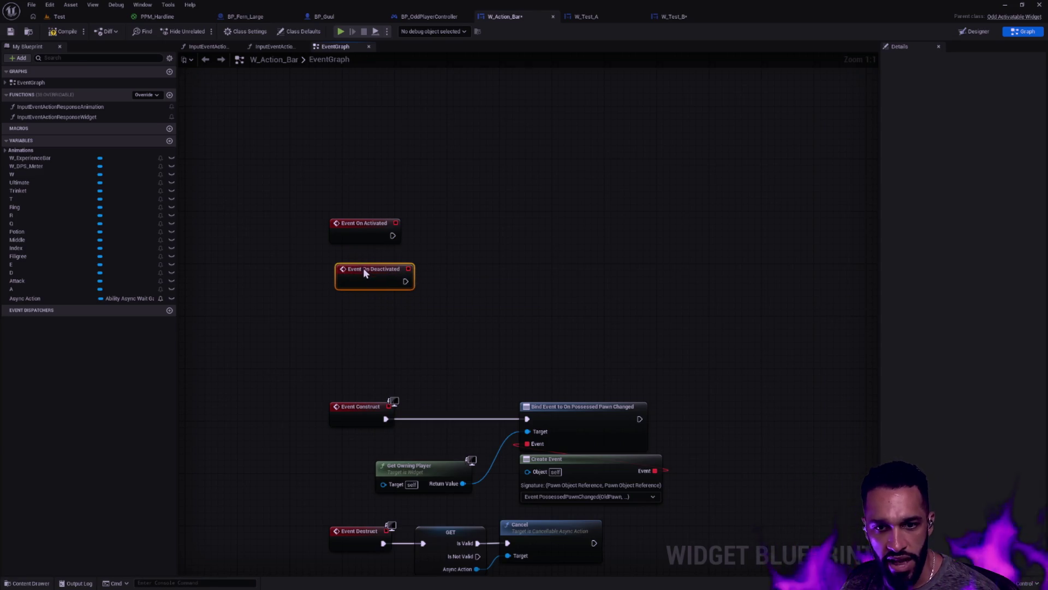
left_click_drag(360, 224, 373, 218)
left_click(480, 254)
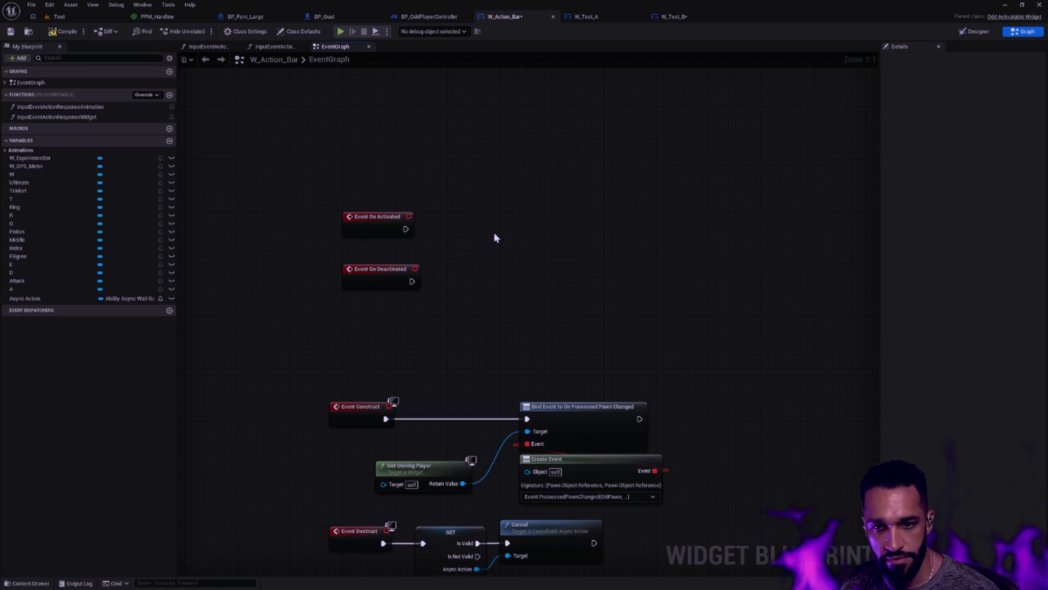
mouse_move(476, 219)
left_mouse_down()
mouse_move(297, 155)
mouse_move(306, 158)
left_mouse_up()
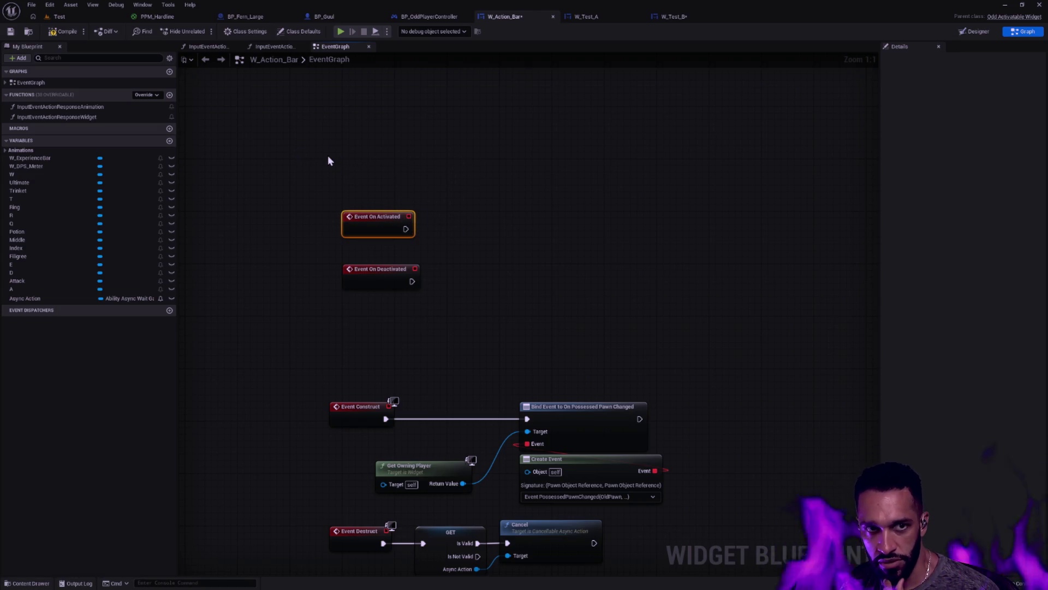
left_click(463, 175)
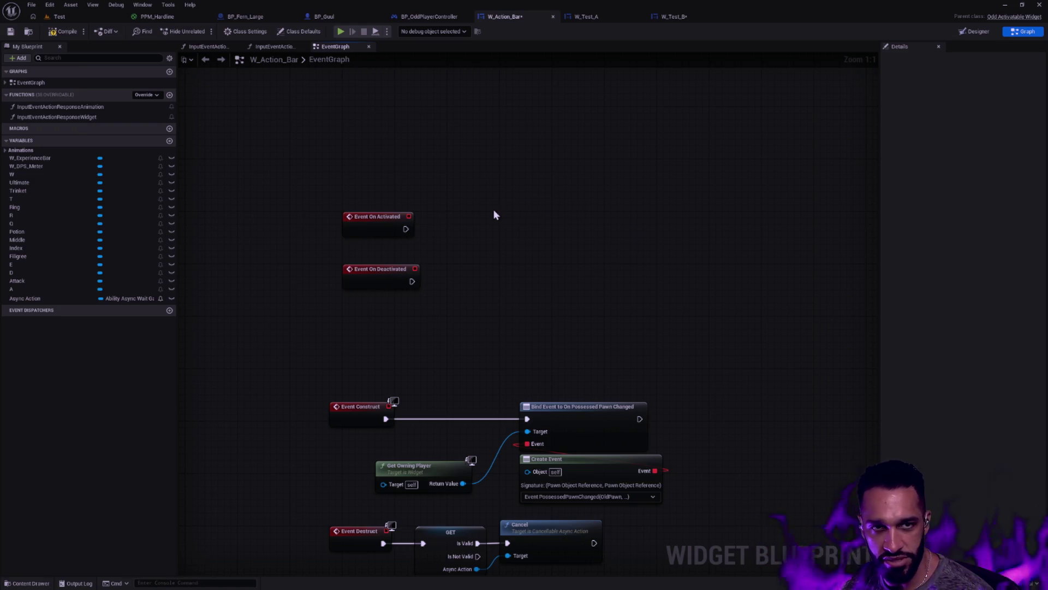
Save W_Action_Bar with its unconnected On Activated and On Deactivated event nodes.
left_click(10, 31)
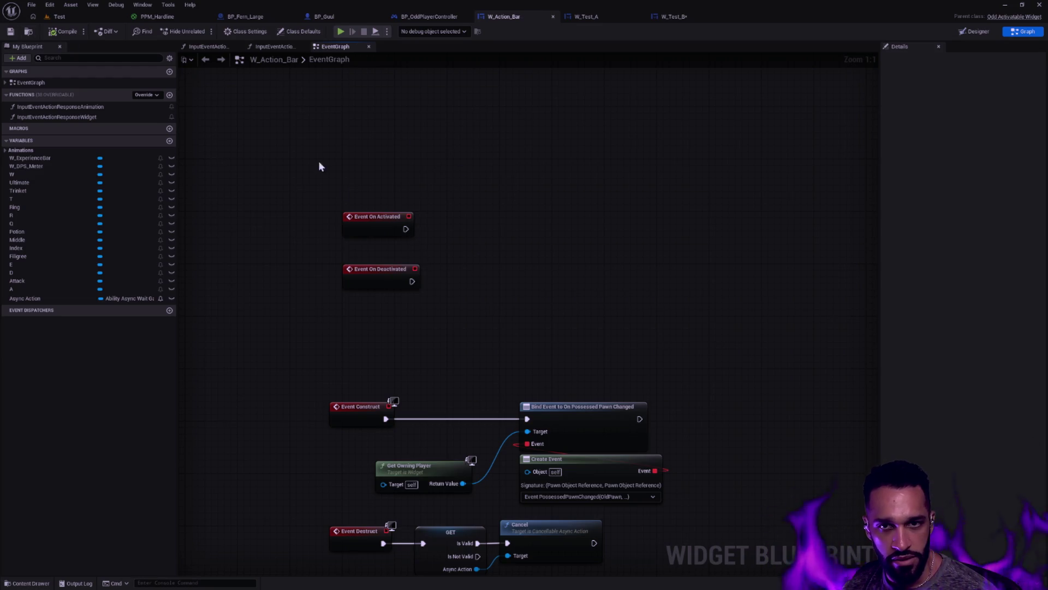
In the Designer, collapse Key_Assignment, select the root [Overlay], and frame the full 1920x1080 area.
left_click(975, 31)
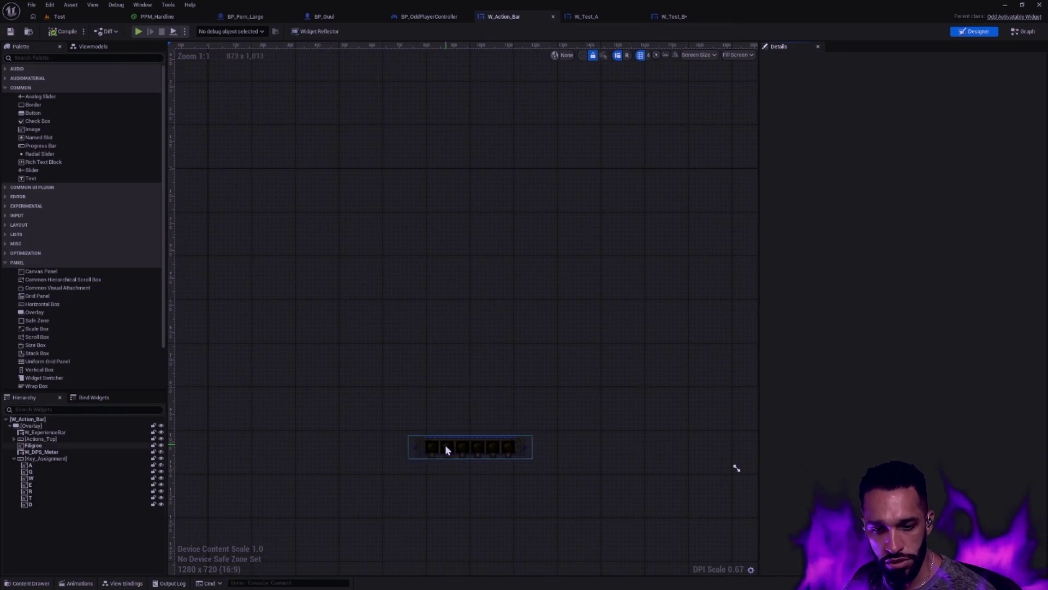
scroll(445, 449, "up", 4)
left_click(13, 458)
left_click(14, 438)
left_click(13, 439)
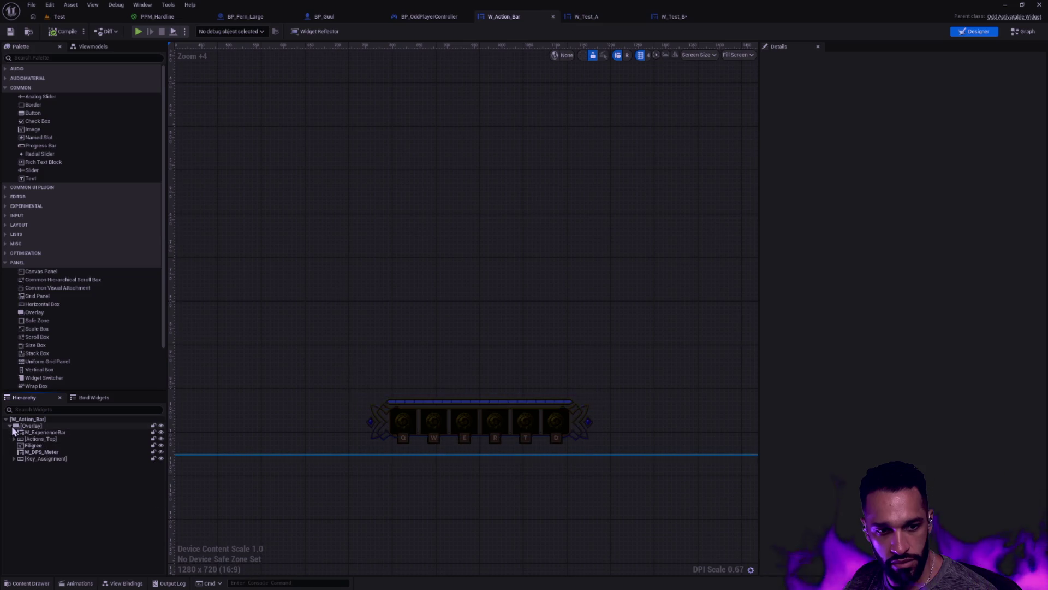
left_click(39, 425)
scroll(361, 427, "down", 5)
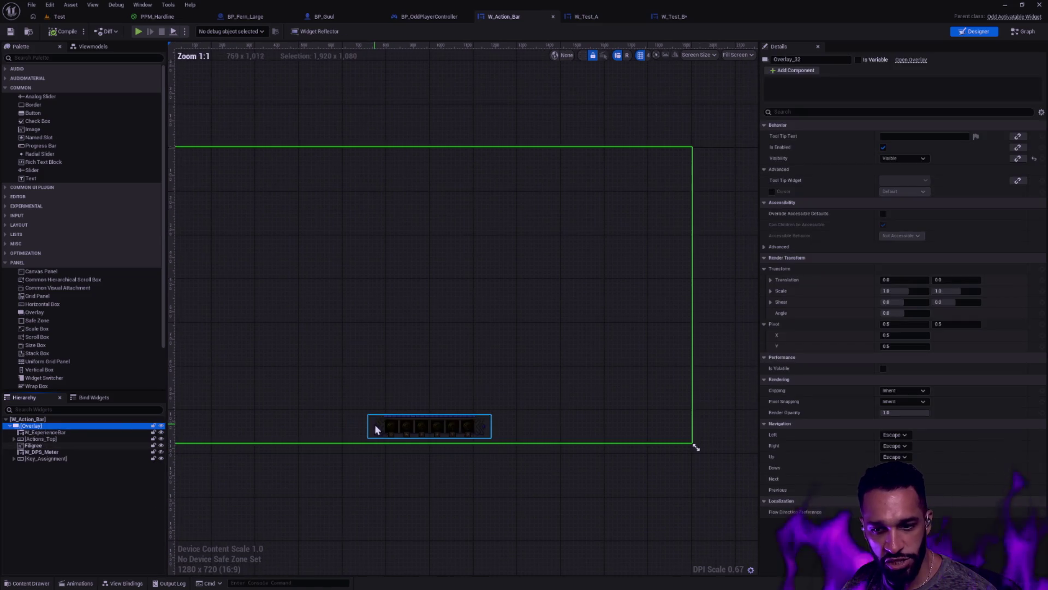
mouse_move(419, 416)
left_mouse_down()
mouse_move(461, 459)
mouse_move(491, 465)
left_mouse_up()
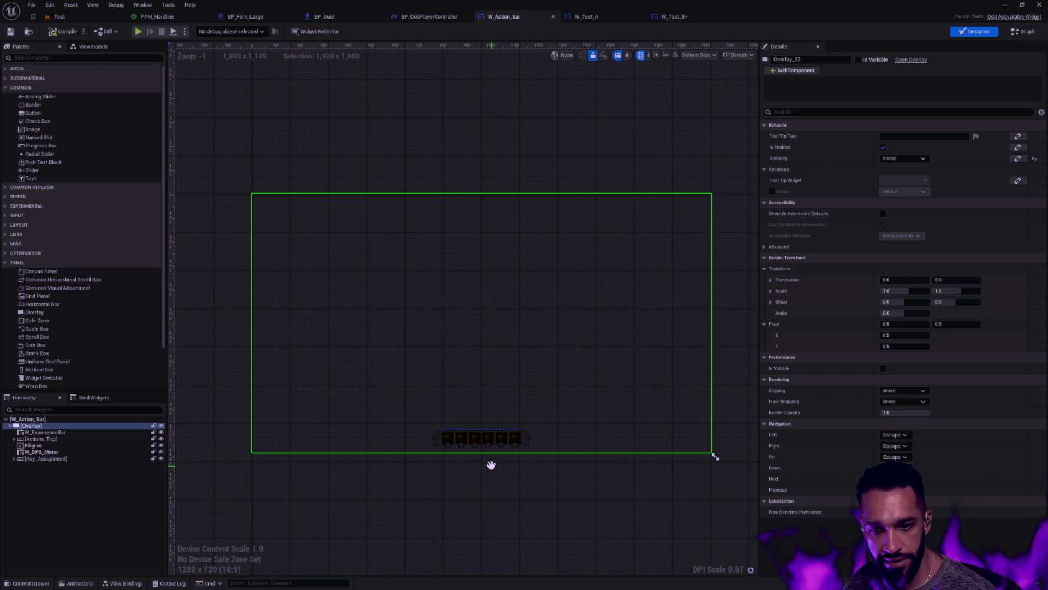